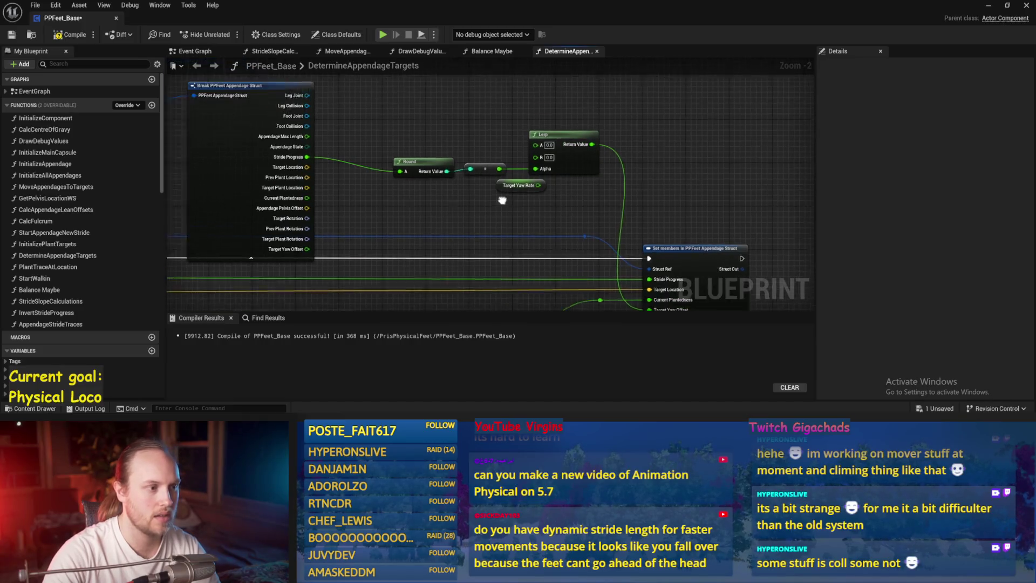
Step: Wire the Lerp result into Target Yaw Offset and add an Add node fed by Target Yaw Rate
drag(521, 195, 470, 139)
click(494, 163)
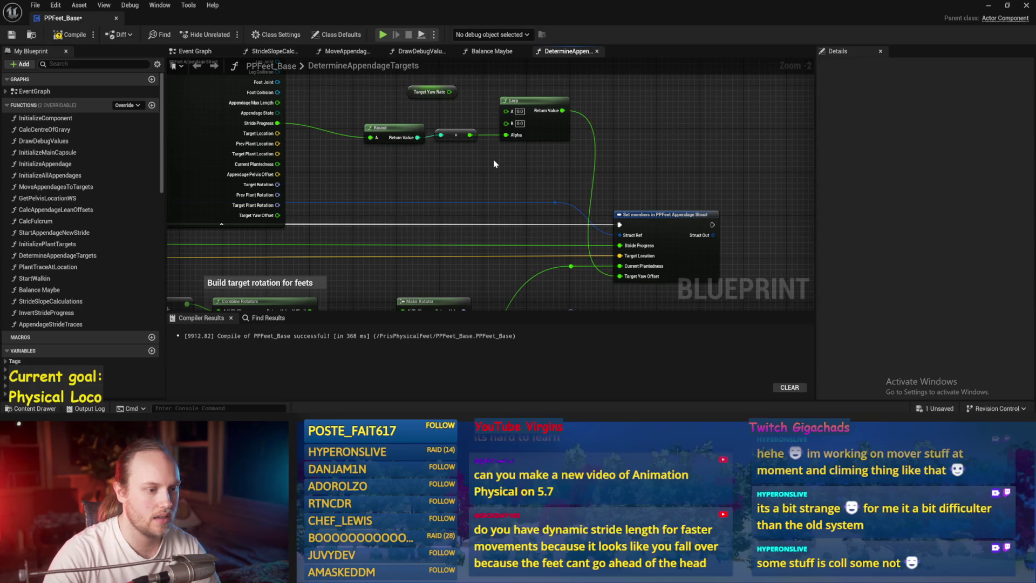
drag(409, 155, 482, 197)
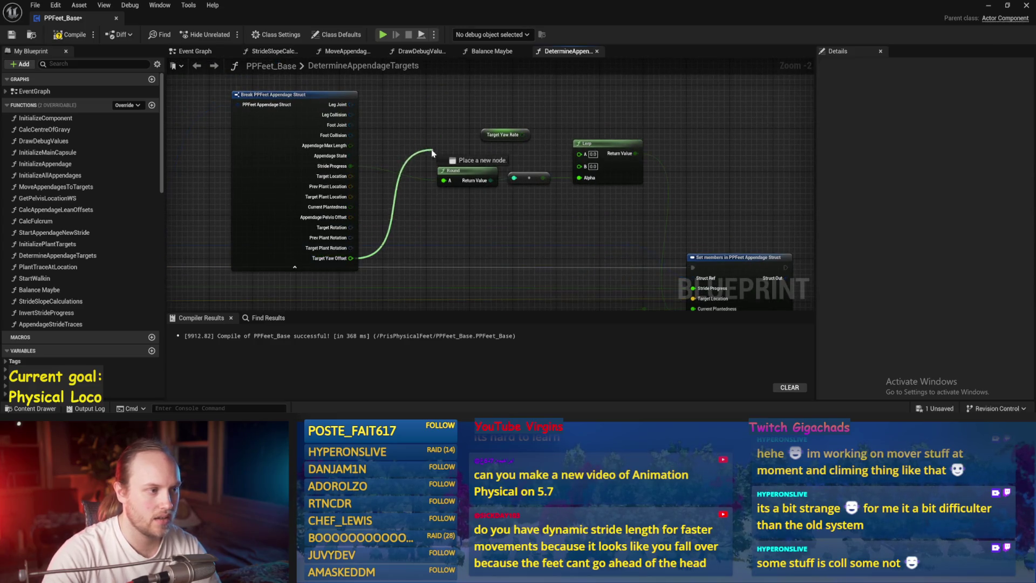
drag(432, 153, 433, 153)
text(add)
key(Return)
scroll(432, 150, up, 2)
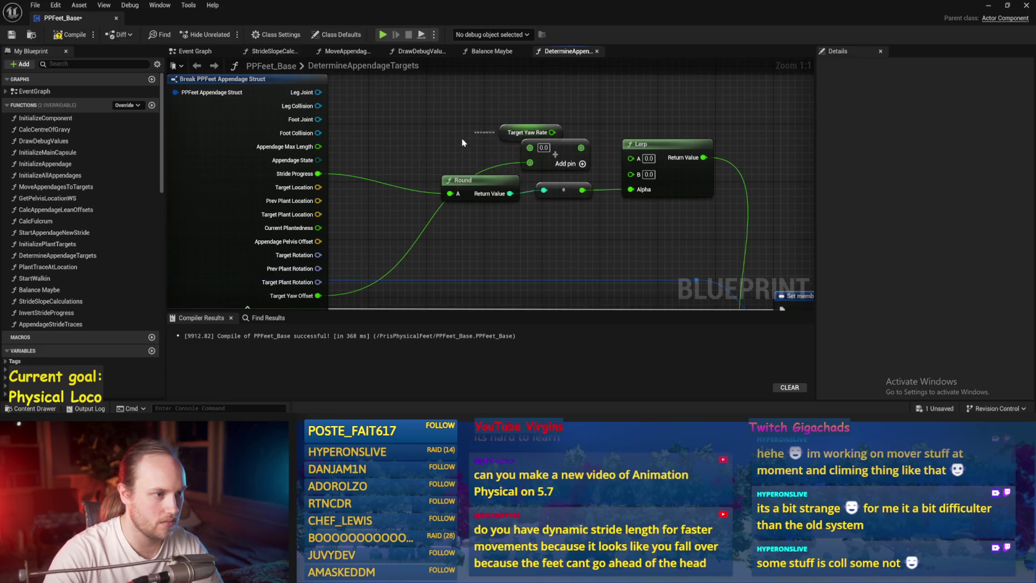
drag(507, 130, 440, 137)
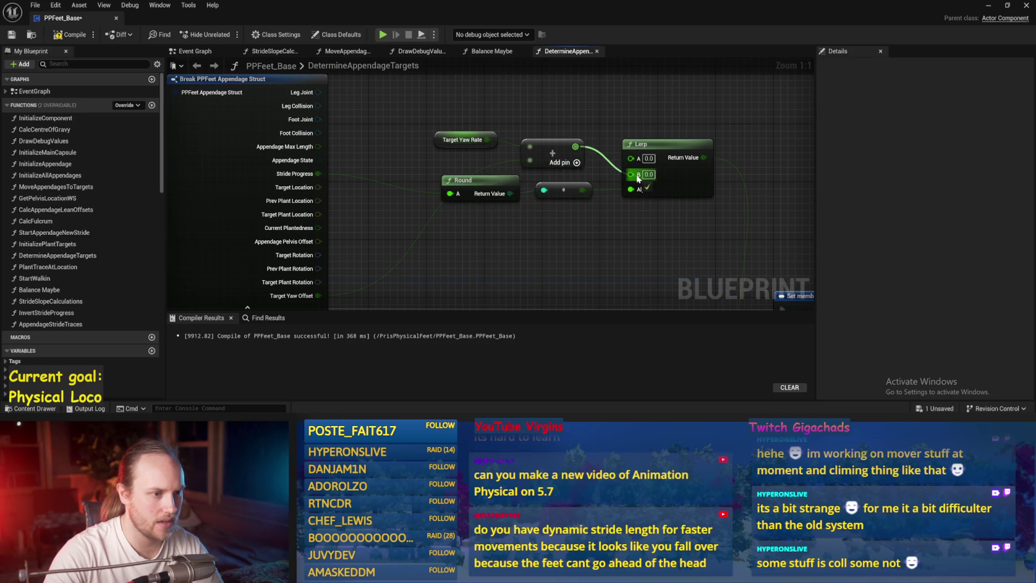
Step: Save the PPFeet_Base blueprint and minimize its editor to return to the level
scroll(531, 192, down, 2)
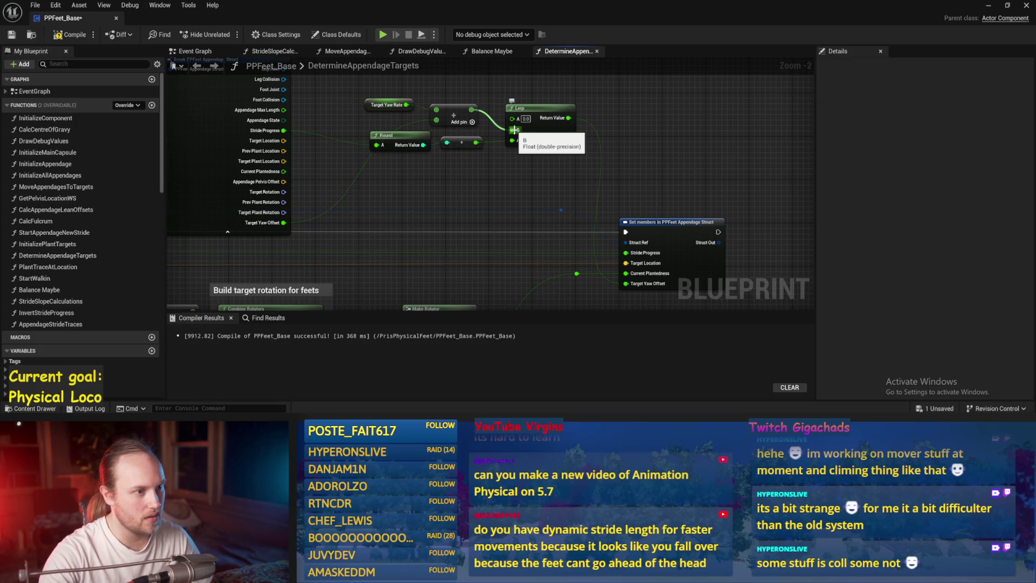
scroll(517, 119, up, 2)
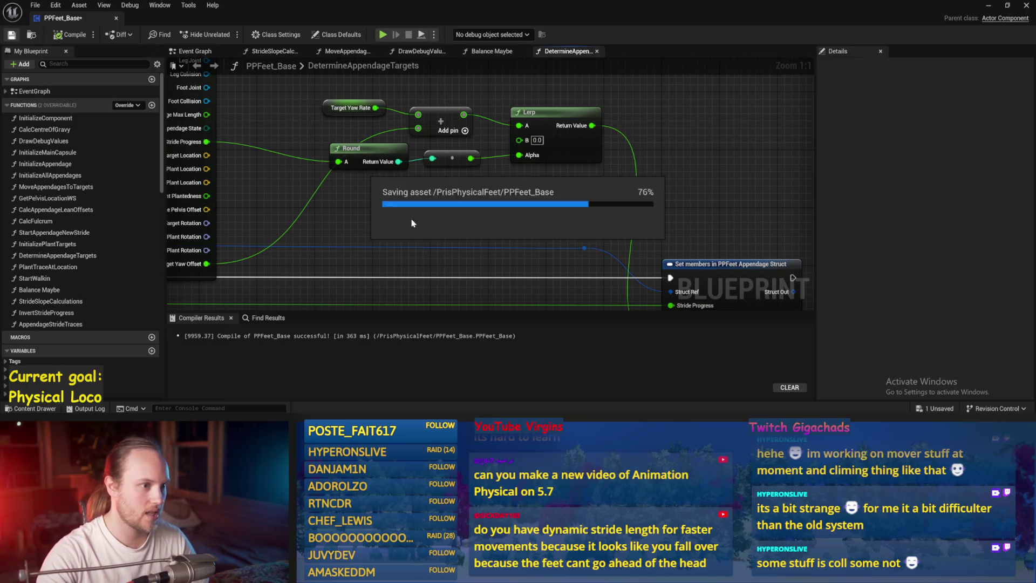
drag(448, 105, 495, 124)
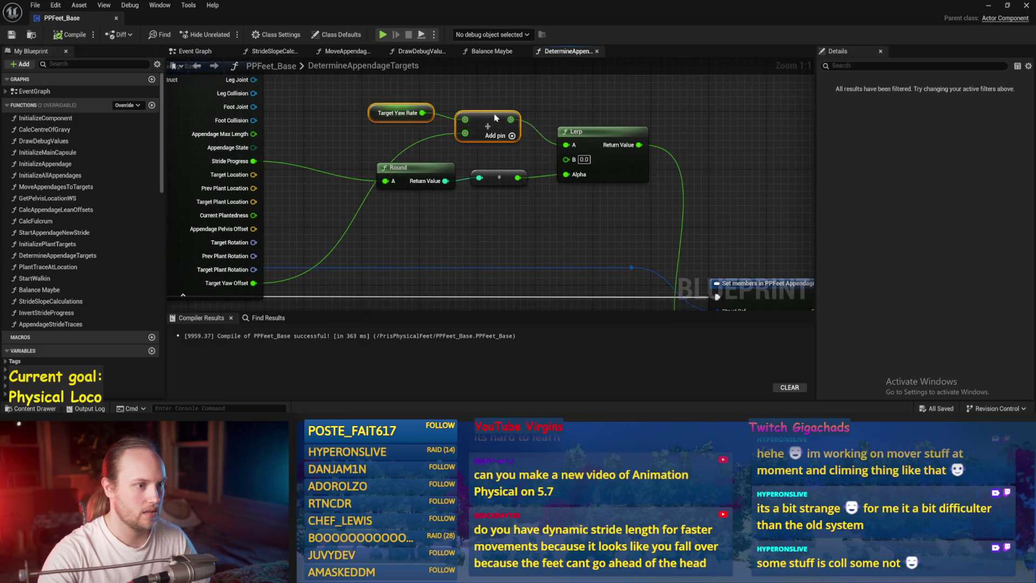
scroll(511, 170, down, 1)
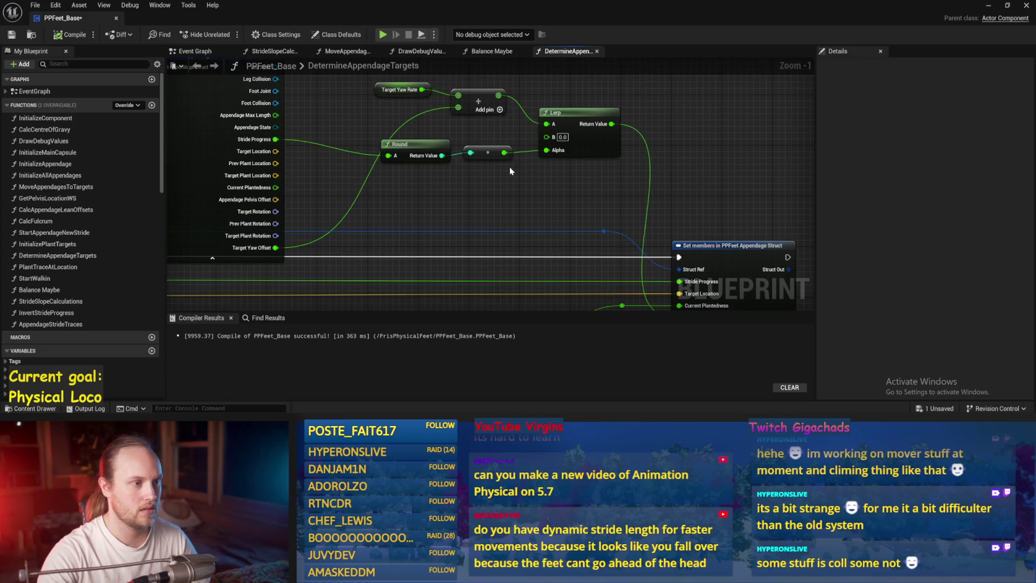
drag(280, 107, 290, 141)
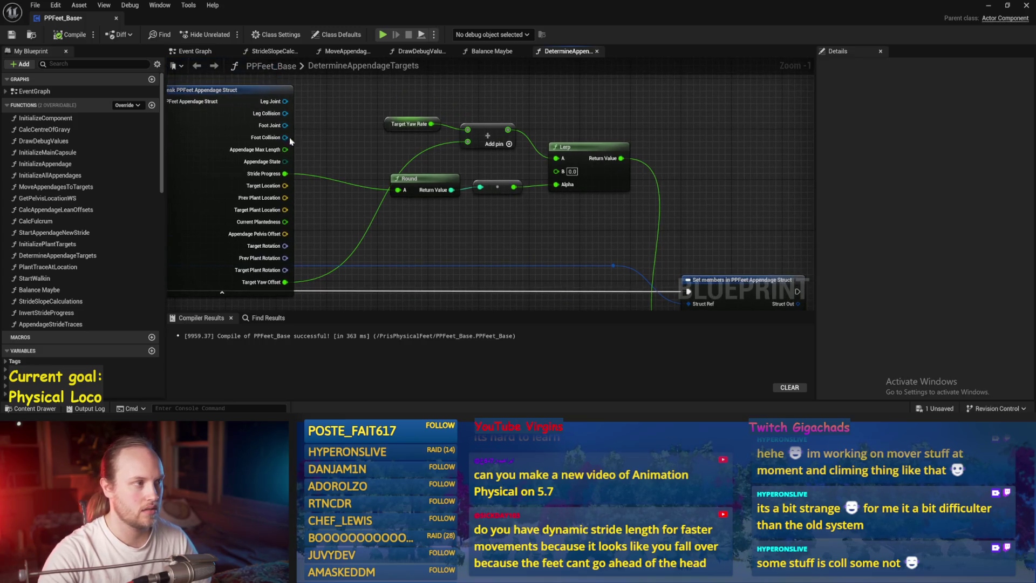
click(15, 34)
click(992, 8)
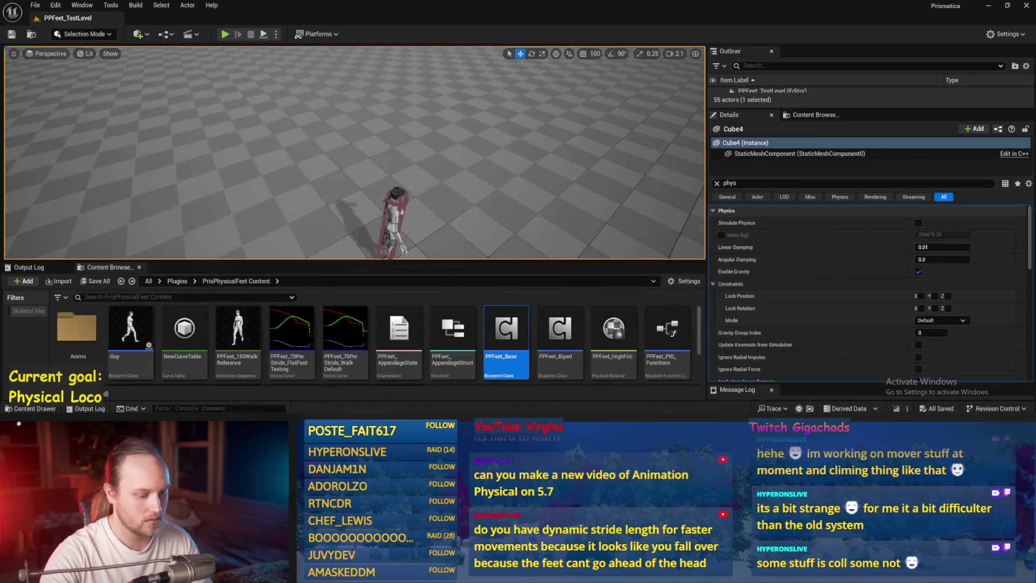
Step: Run and stop a play-in-editor test of the debug arrows, then reopen PPFeet_Base
click(225, 34)
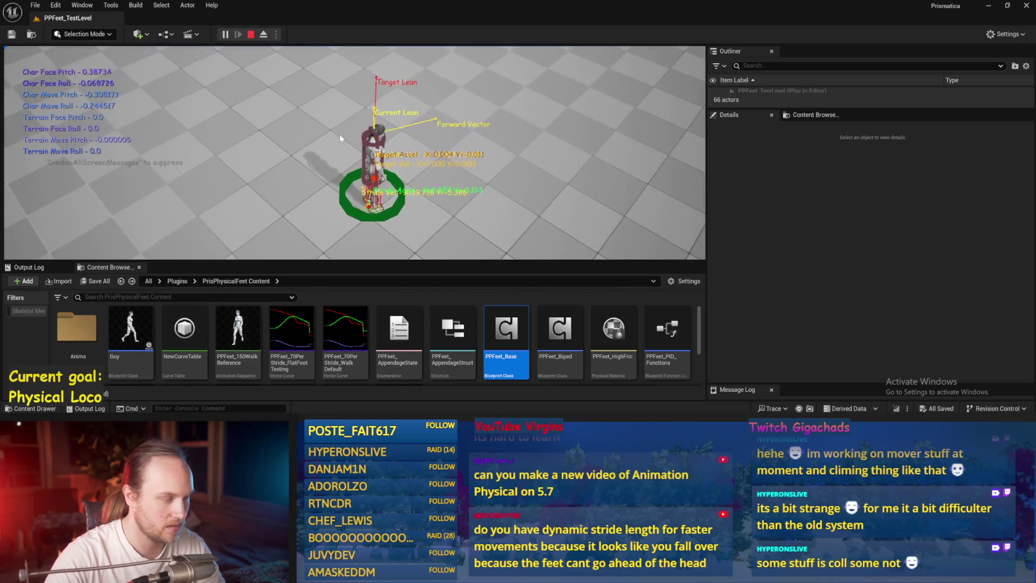
key(Escape)
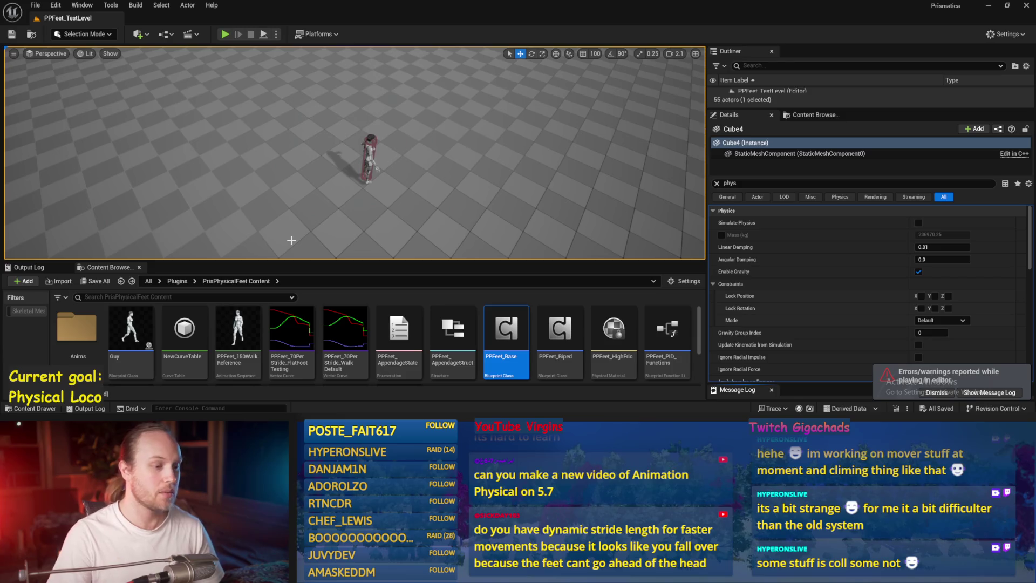
double_click(506, 329)
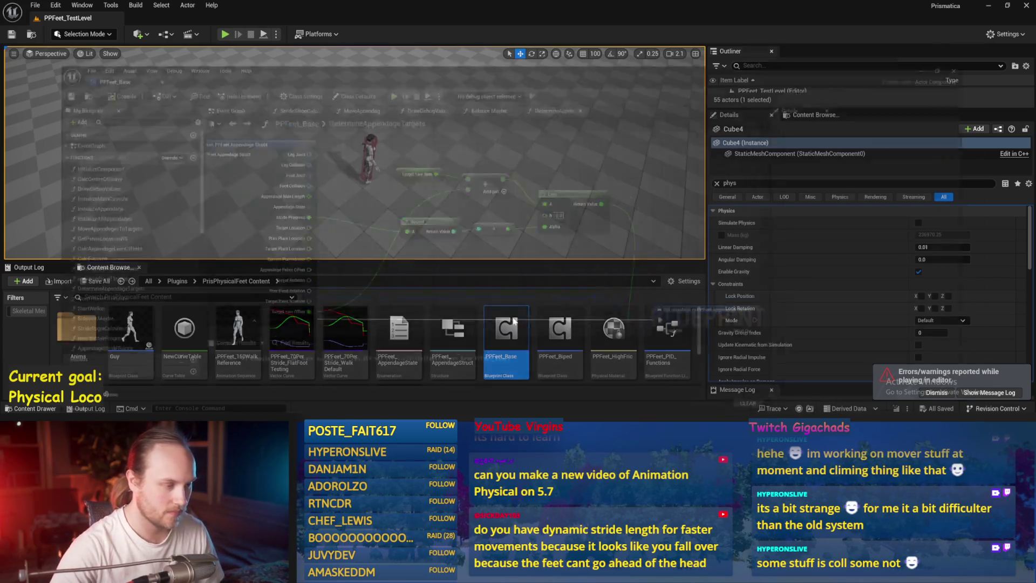
Step: Compile and save PPFeet_Base with the Lerp B input wired, then minimize it
drag(491, 153, 495, 191)
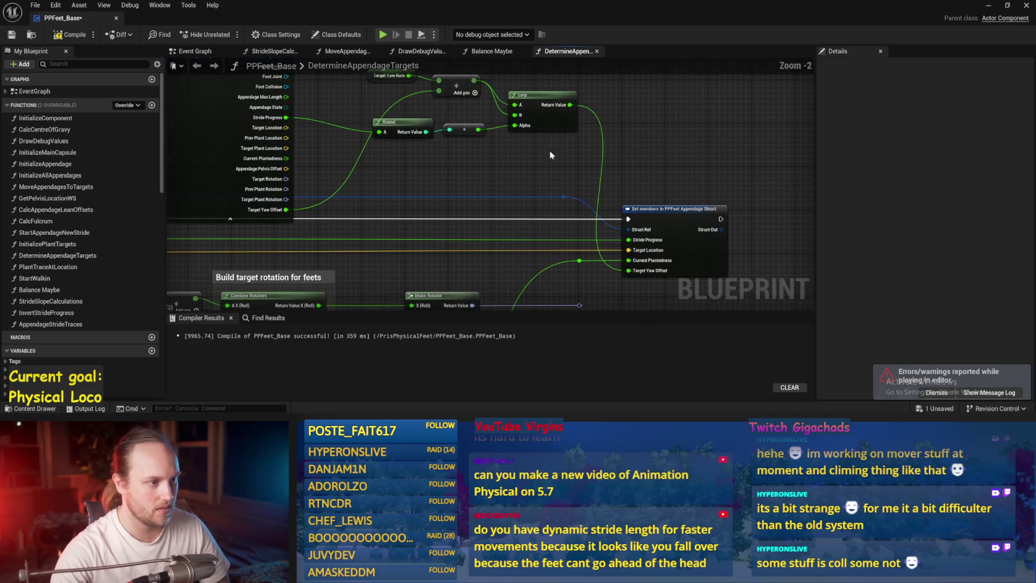
scroll(478, 281, down, 1)
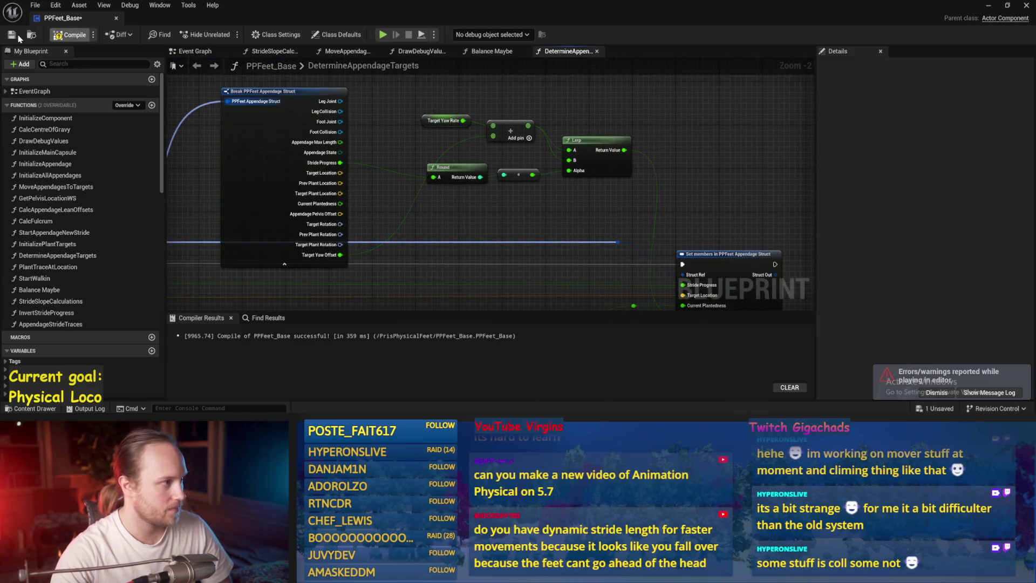
click(18, 36)
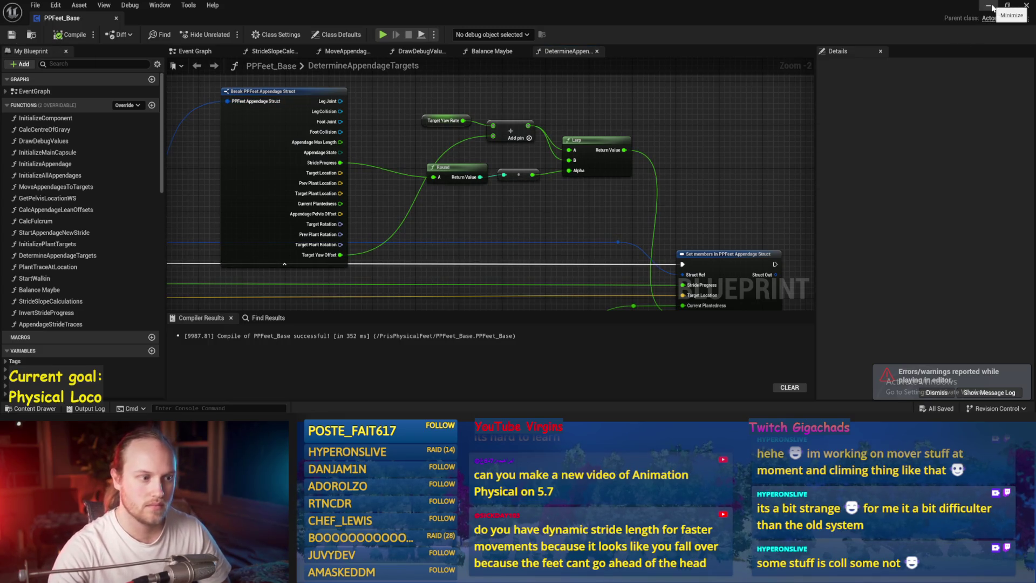
click(992, 7)
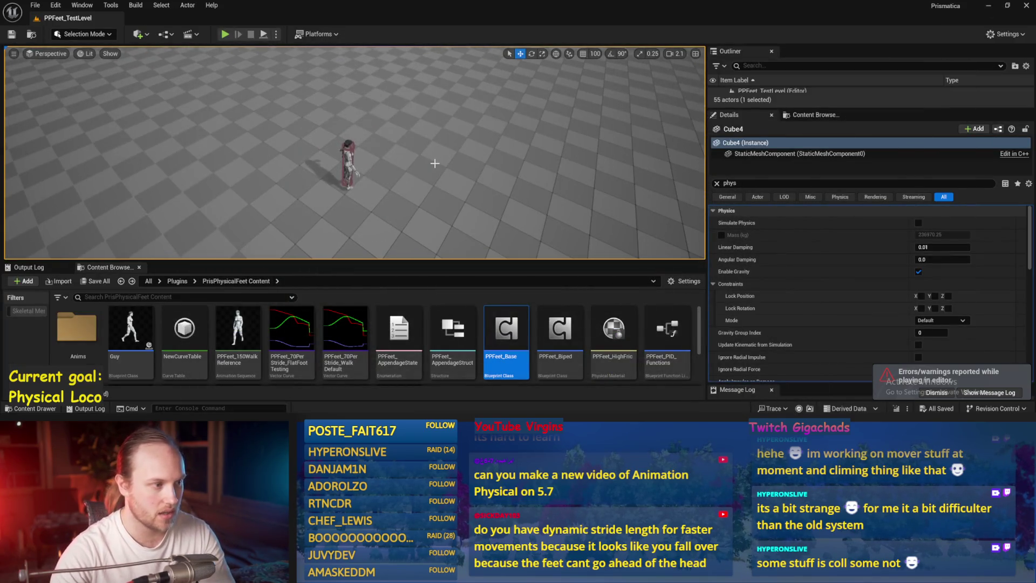
Step: Run a quick Alt+P play test, clear the phys filter, select Cube4, and restore PPFeet_Base
key(alt+p)
key(Escape)
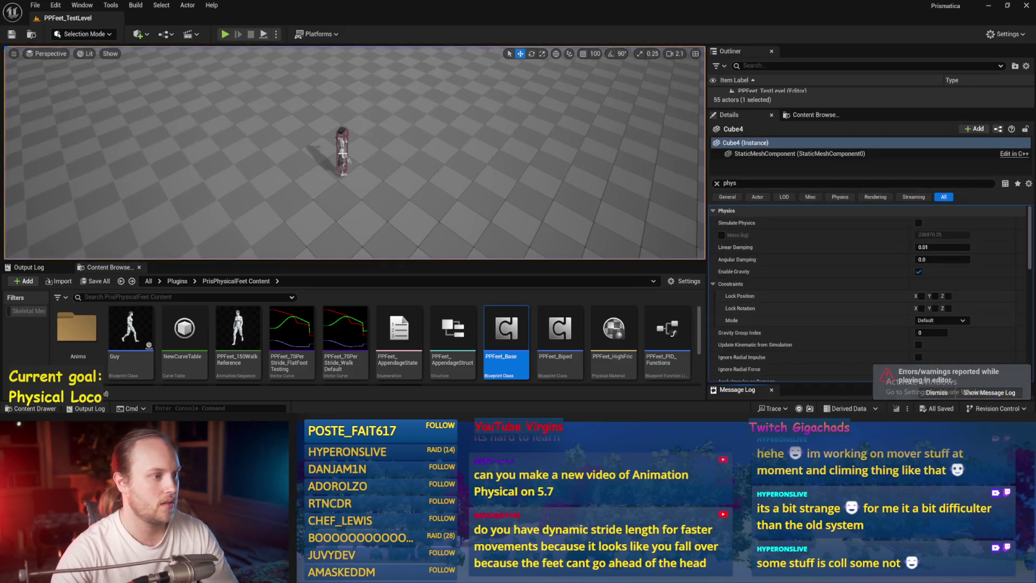
click(716, 185)
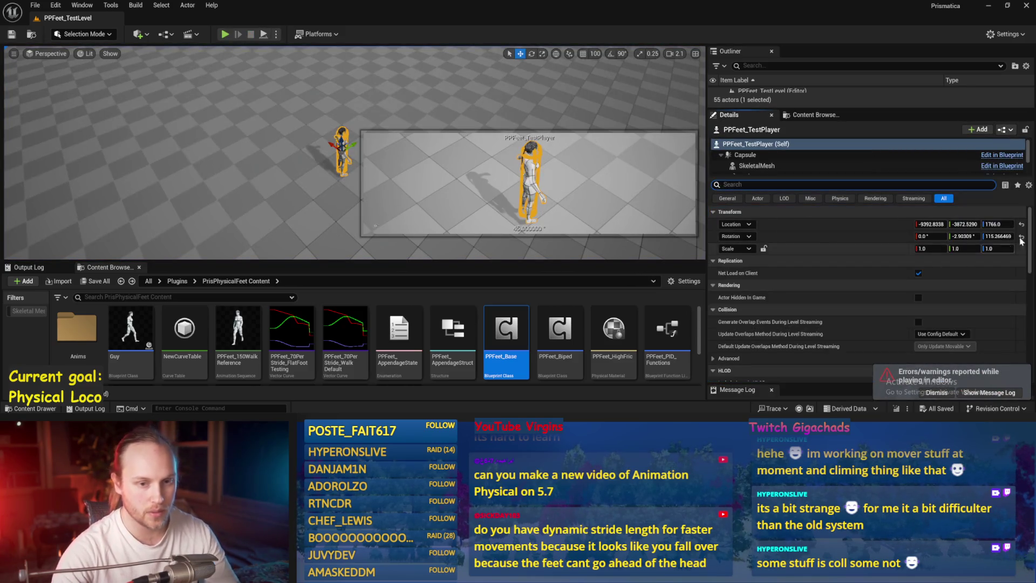
click(376, 225)
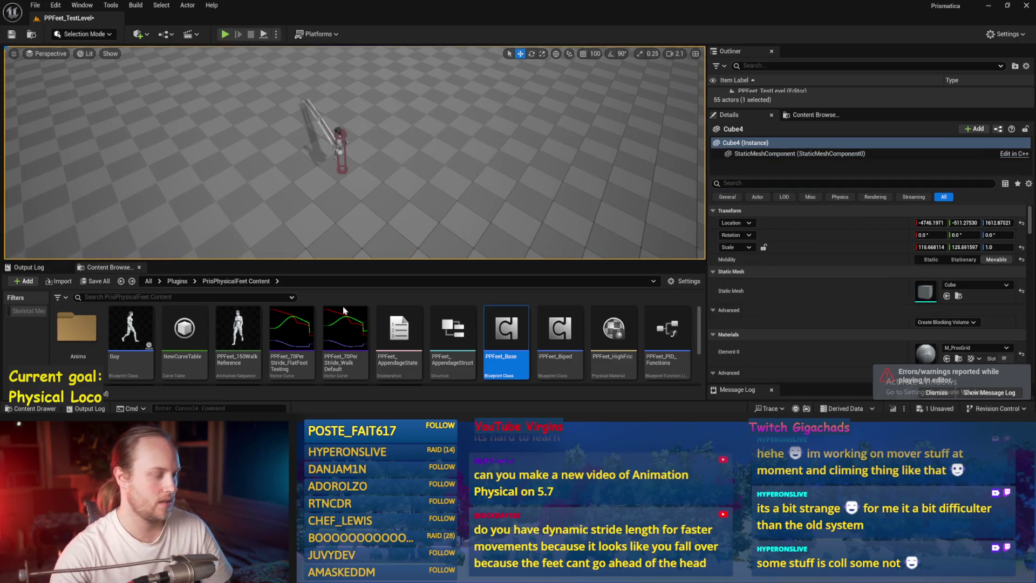
click(464, 401)
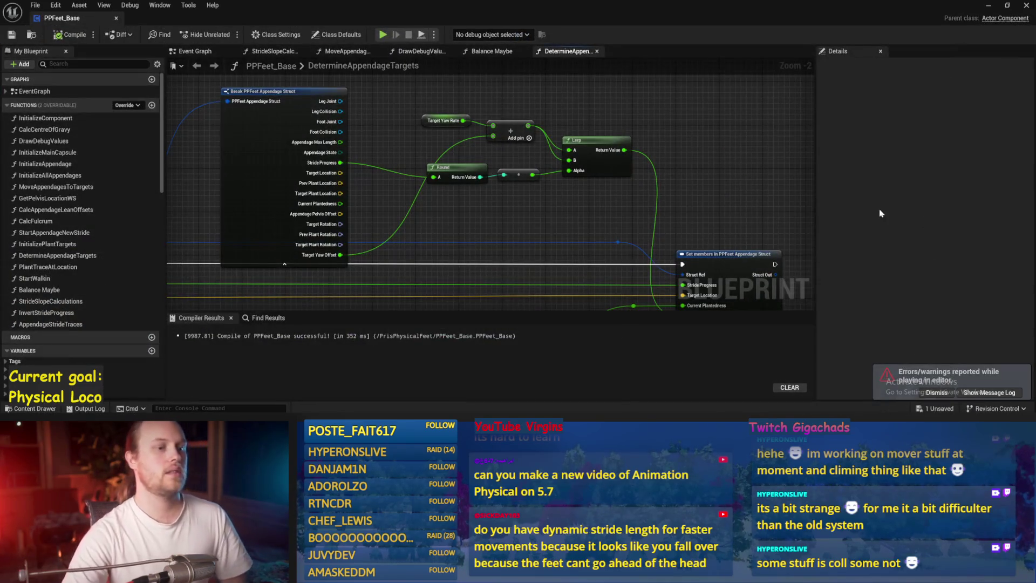
Step: In MoveAppendagesToTargets, feed Target Yaw Offset into Combine Rotators' Z (Yaw), then save and play
drag(739, 222, 539, 154)
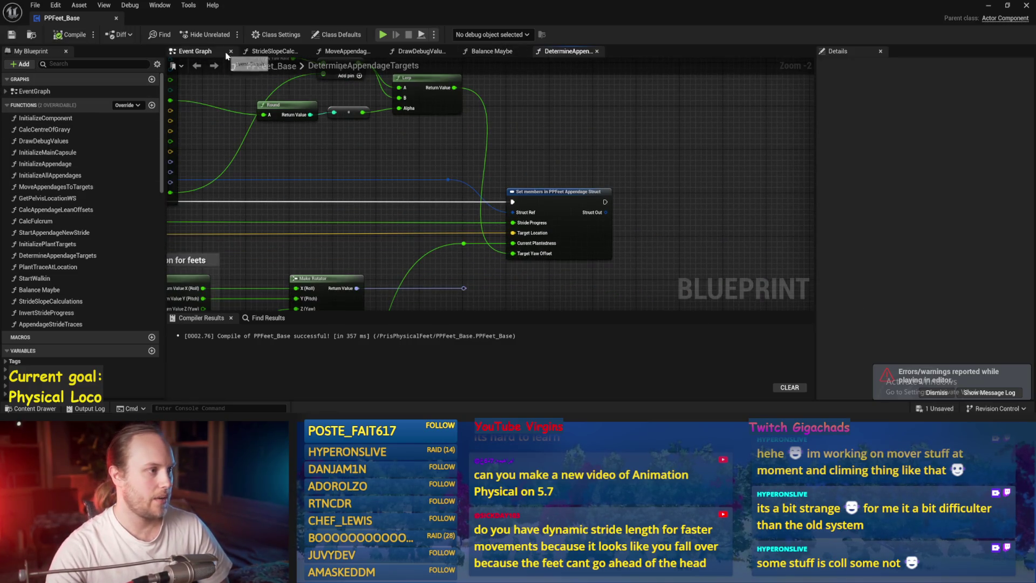
click(358, 52)
drag(378, 135, 549, 184)
scroll(493, 193, up, 1)
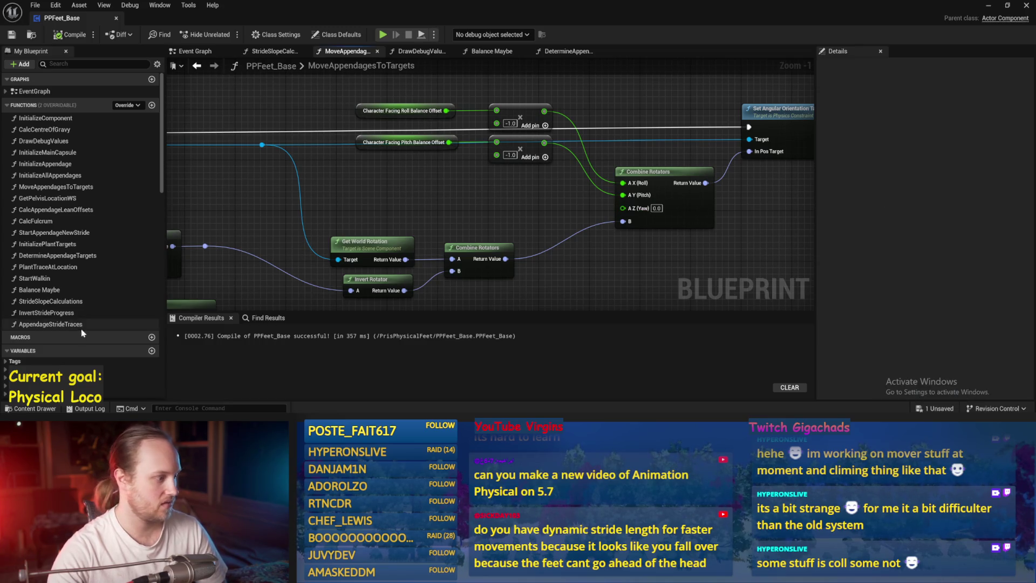
scroll(81, 215, down, 10)
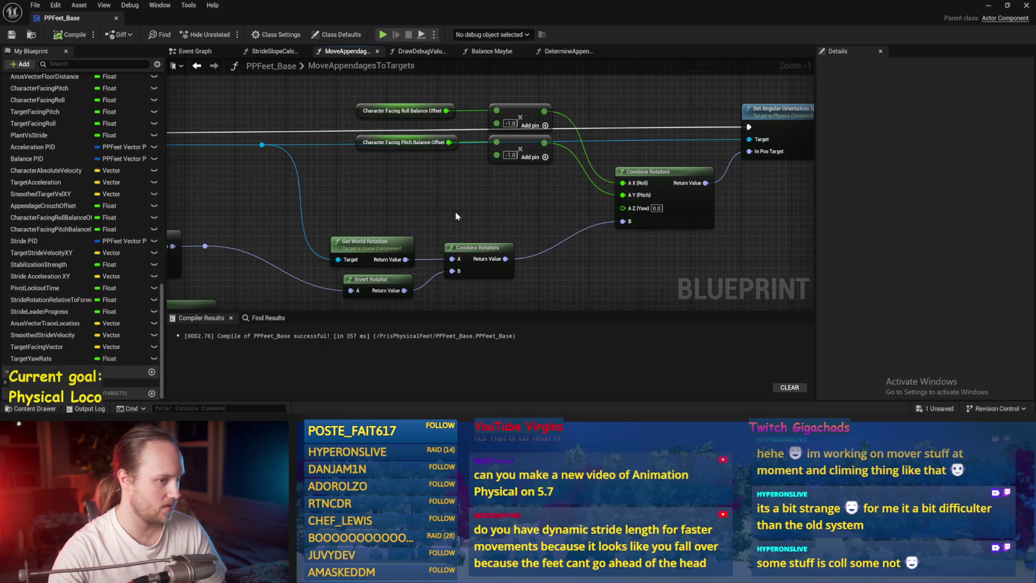
scroll(457, 217, down, 2)
drag(325, 239, 471, 265)
mouse_move(287, 221)
mouse_down()
mouse_move(453, 254)
mouse_move(703, 270)
mouse_up()
scroll(454, 255, up, 2)
drag(588, 248, 427, 225)
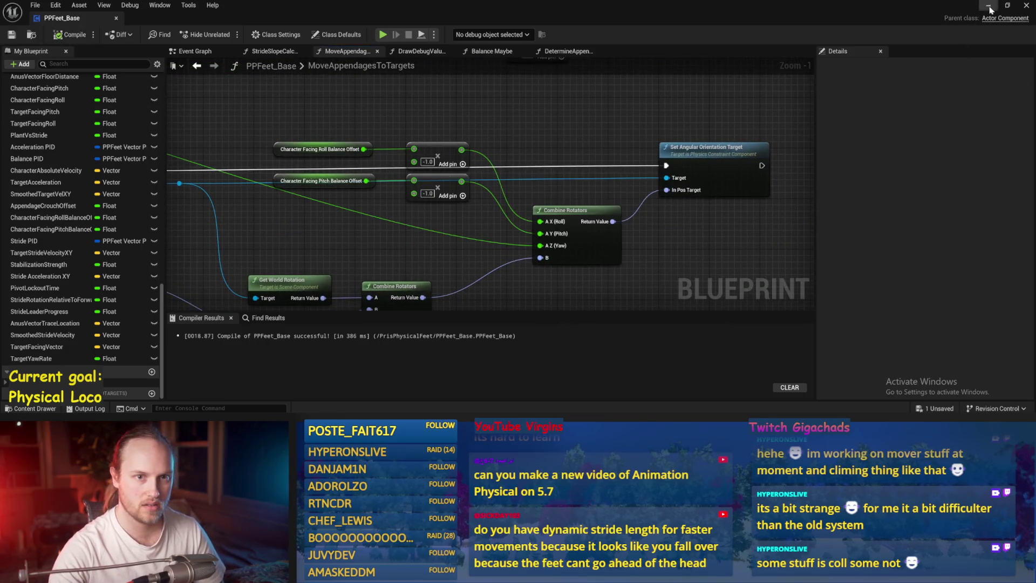
key(alt+p)
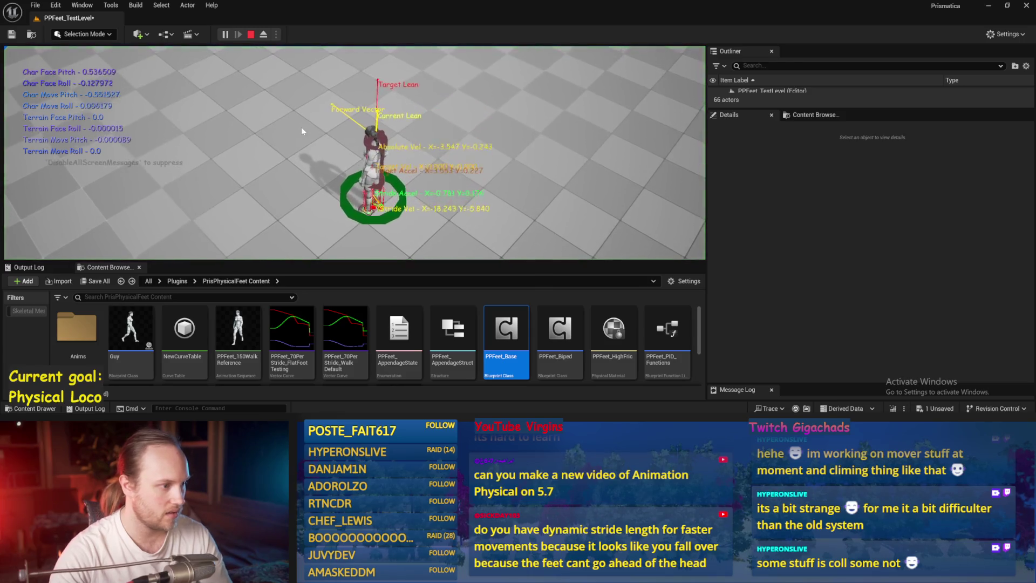
Step: Play full-screen, respawn the fallen character, then eject to select and frame it before repossessing
key(F11)
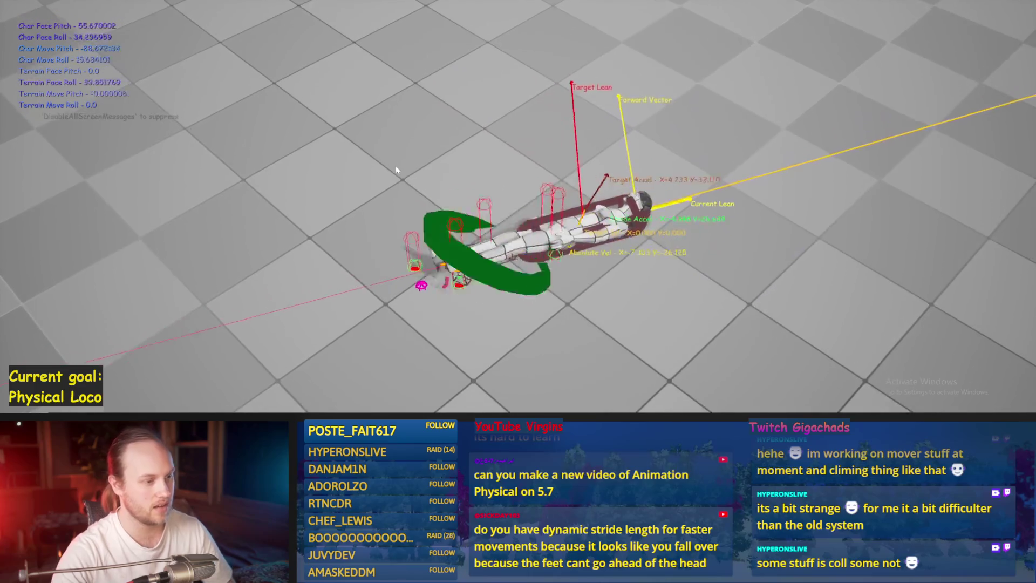
key(Escape)
key(alt+p)
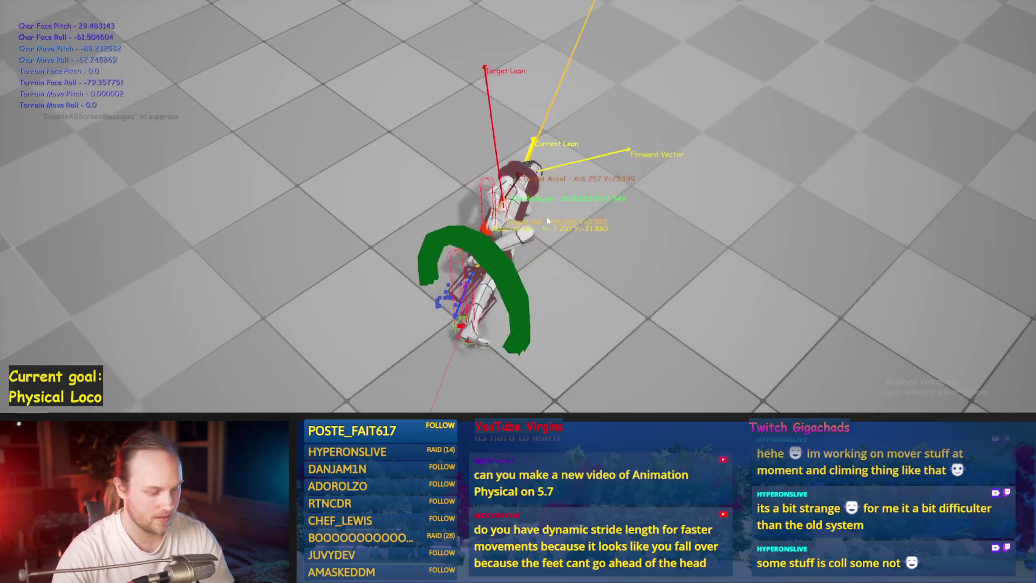
key(Escape)
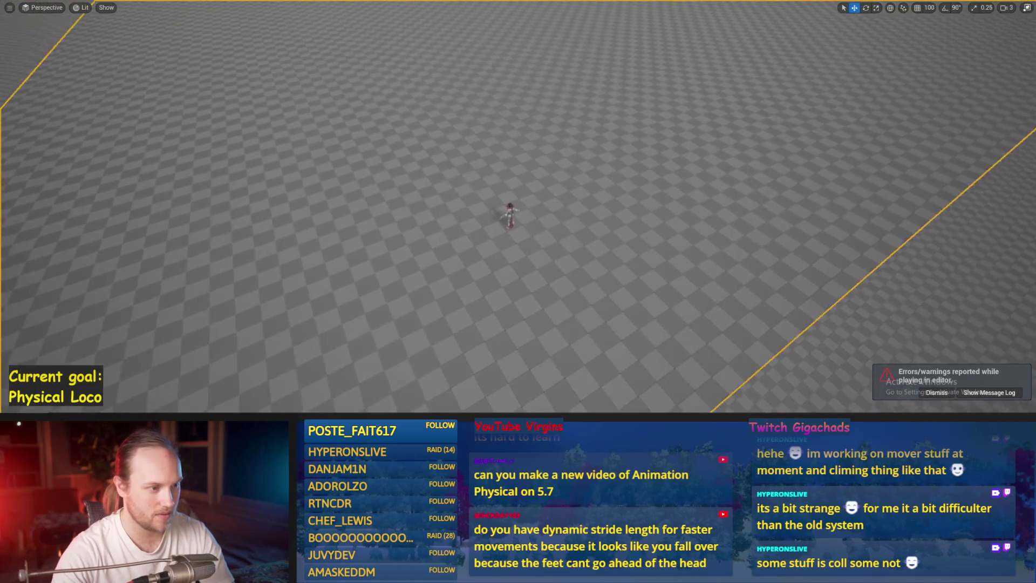
click(509, 210)
key(f)
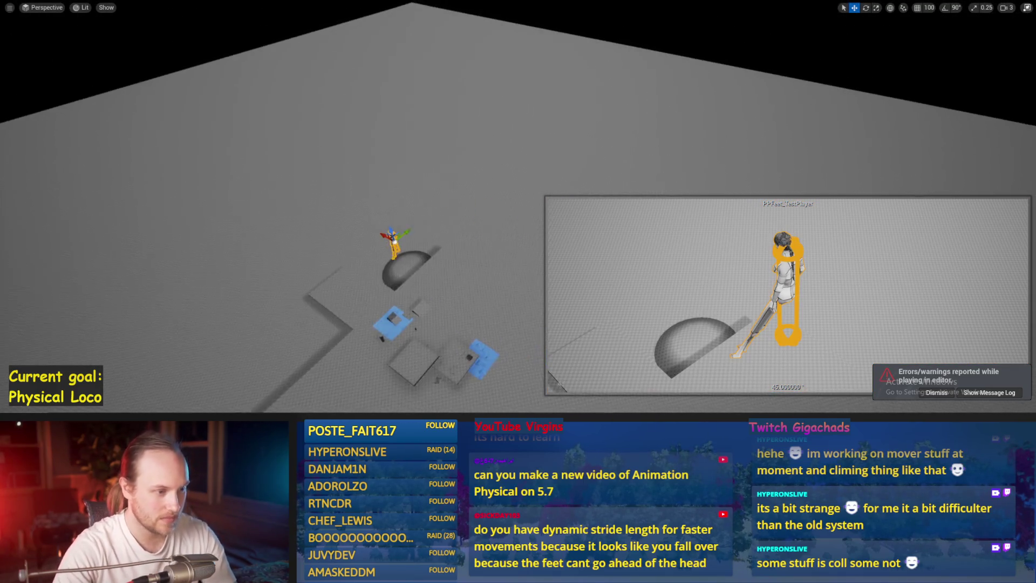
key(F8)
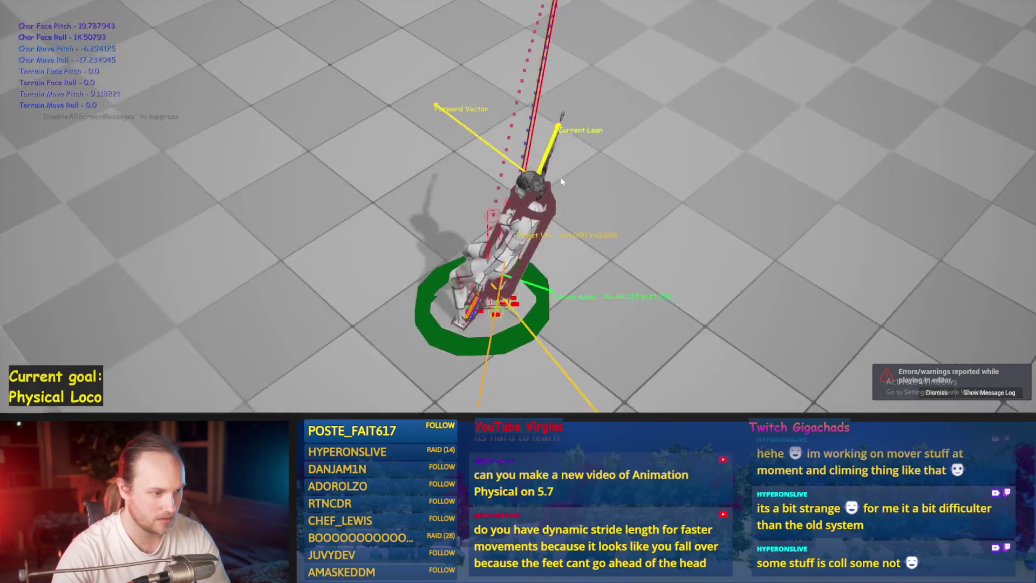
Step: Inspect the level again, end the play session, and show PPFeet_Base's Event Graph
key(Escape)
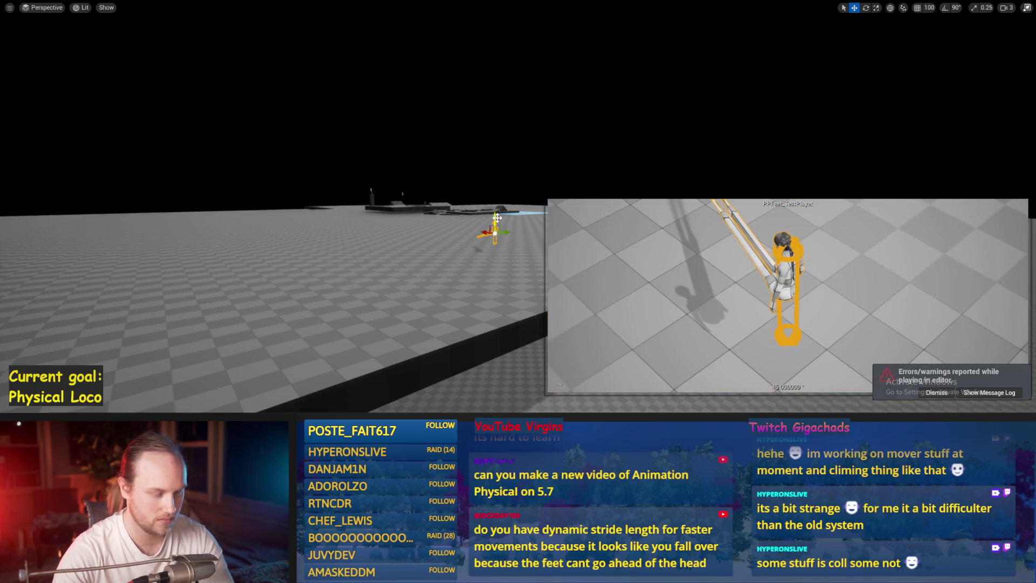
key(alt+p)
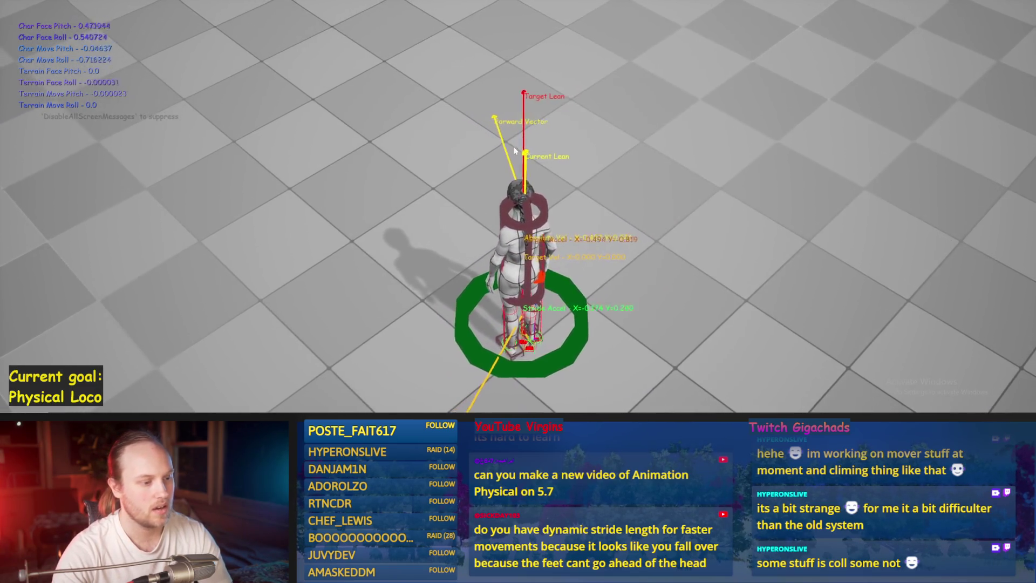
key(Escape)
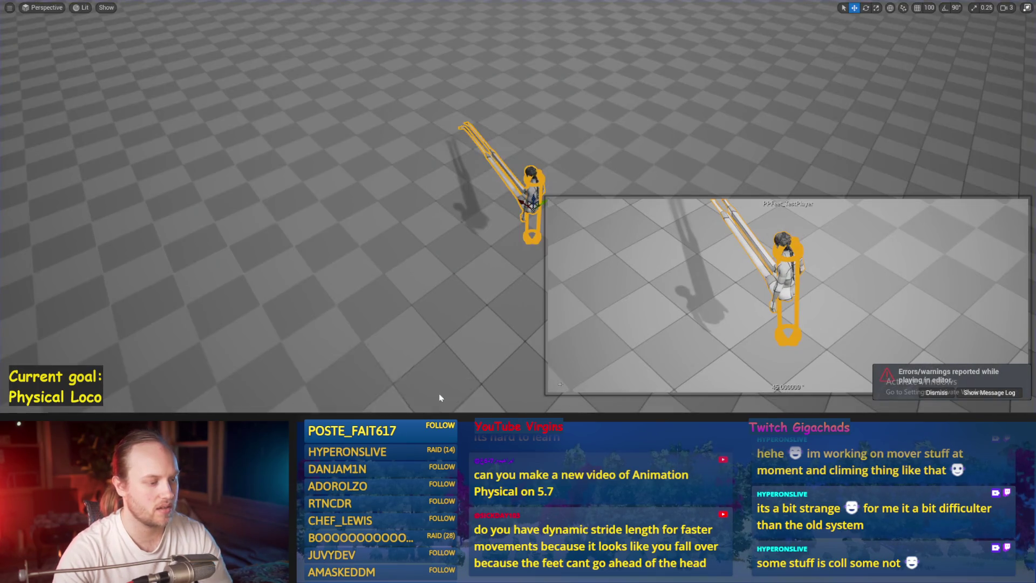
key(alt+Tab)
click(218, 52)
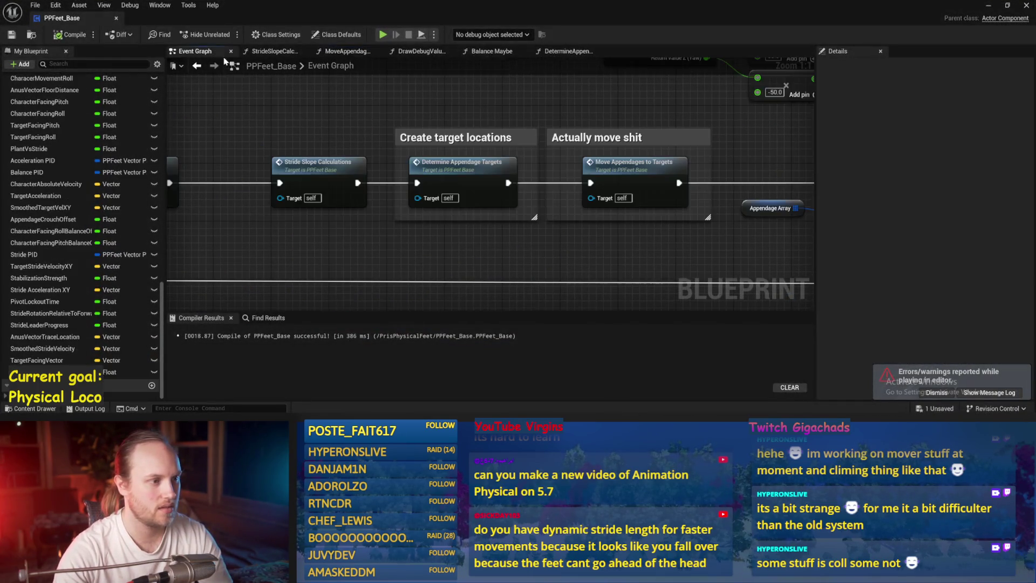
Step: Compile PPFeet_Base, review the Event Graph's tick-enable and delay chain, and save
click(11, 35)
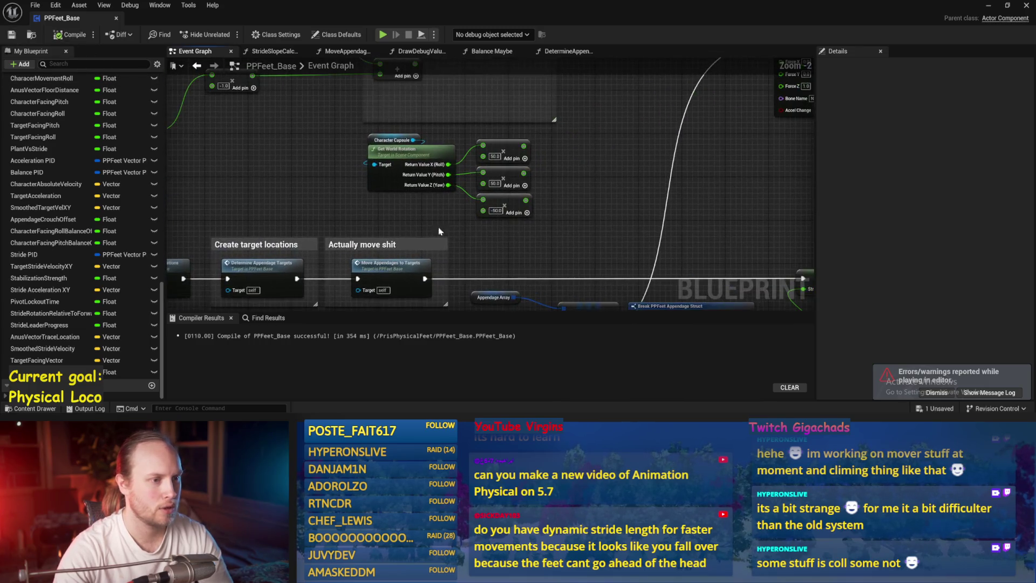
scroll(400, 231, down, 1)
drag(519, 156, 667, 317)
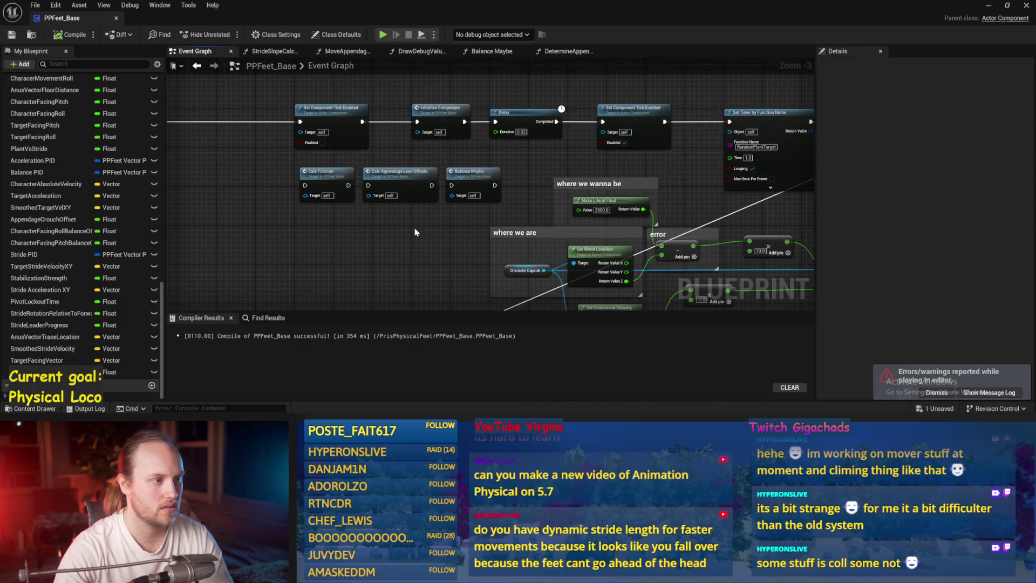
scroll(415, 232, down, 2)
scroll(428, 268, up, 2)
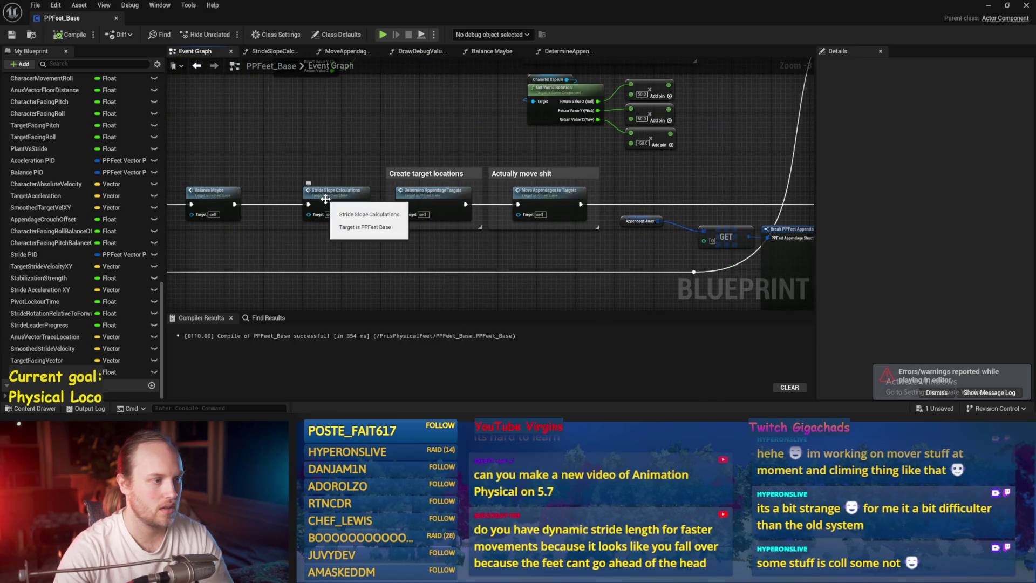
scroll(469, 274, up, 3)
key(ctrl+s)
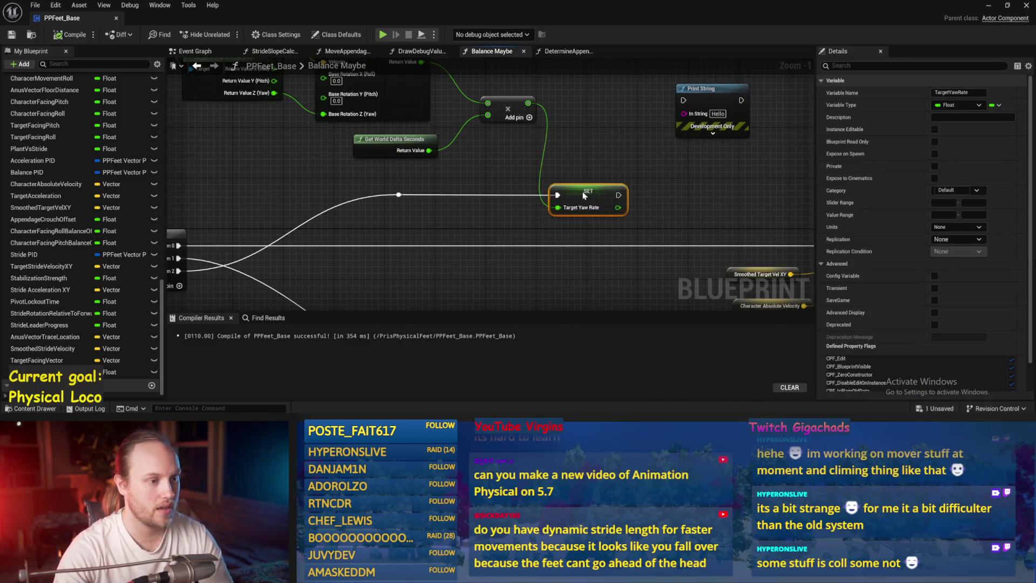
Step: Add a Multiply node off the yaw result and a Target Yaw Rate getter for the 0.1 scaling
key(ctrl+s)
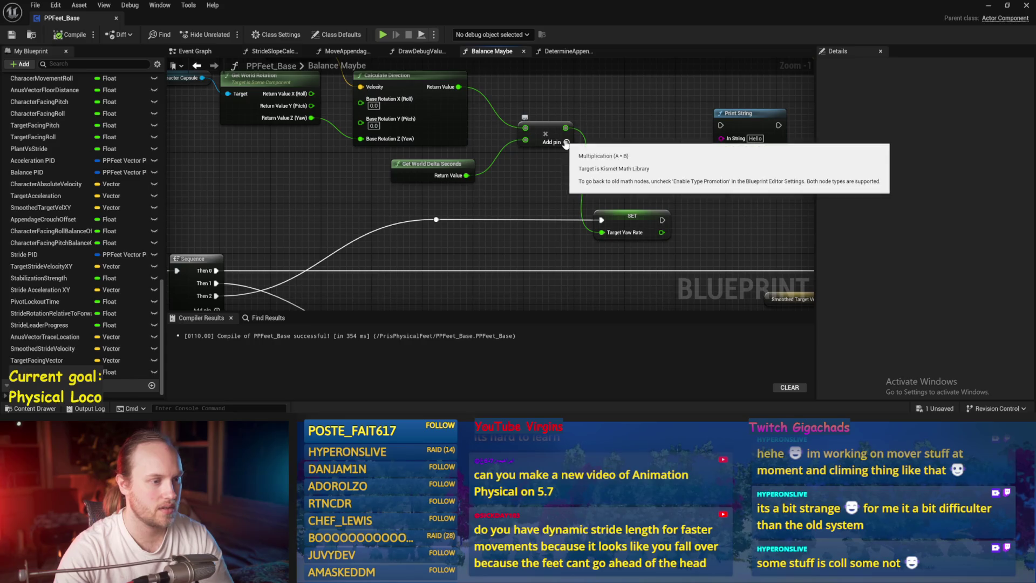
drag(617, 133, 617, 132)
text(*)
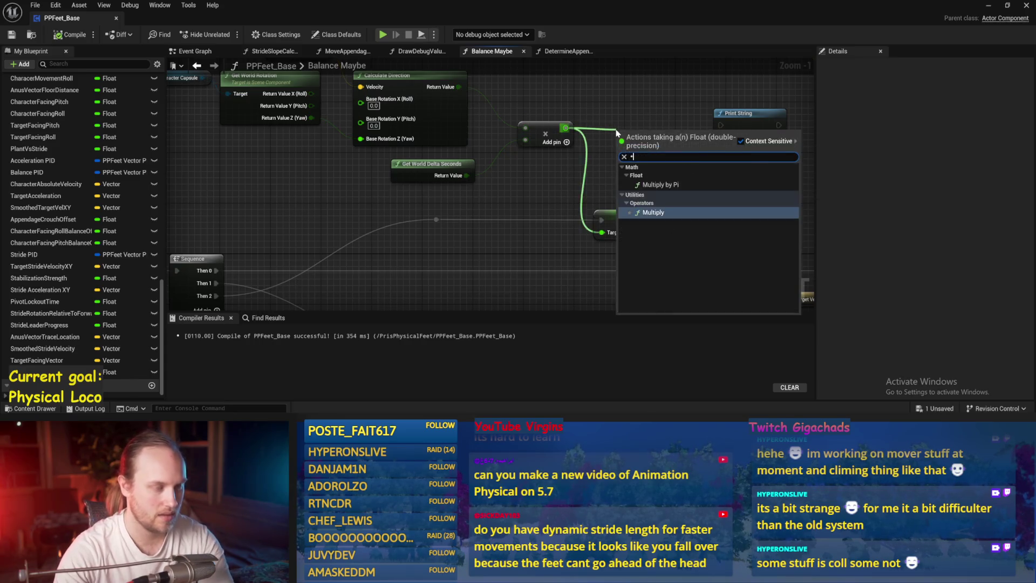
key(Return)
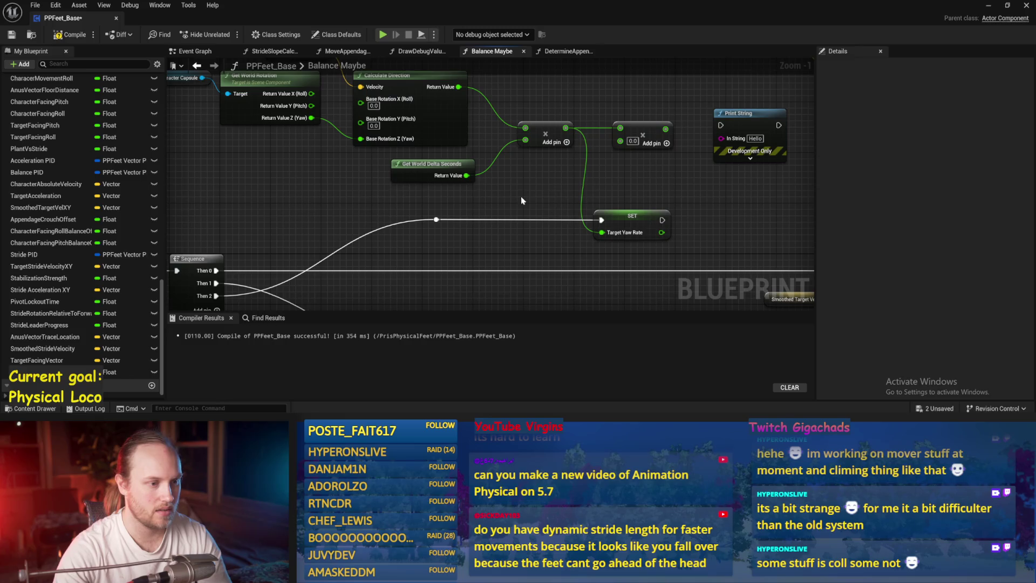
right_click(508, 203)
text(tar)
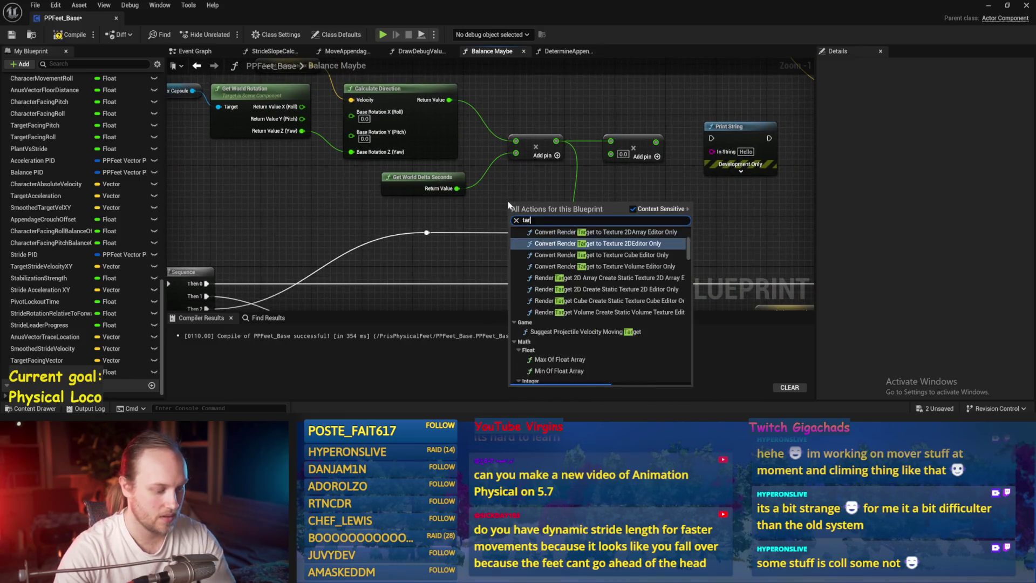
text(get yaw rate)
key(Return)
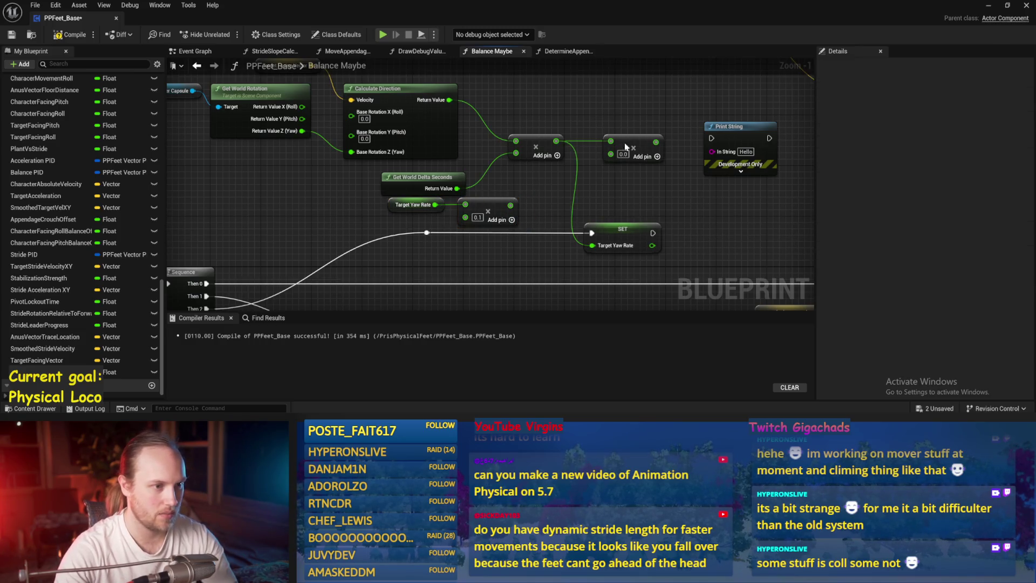
Step: Add a Subtract node off the multiply output and straighten the new yaw-rate nodes
drag(593, 162, 593, 162)
text(-)
key(Return)
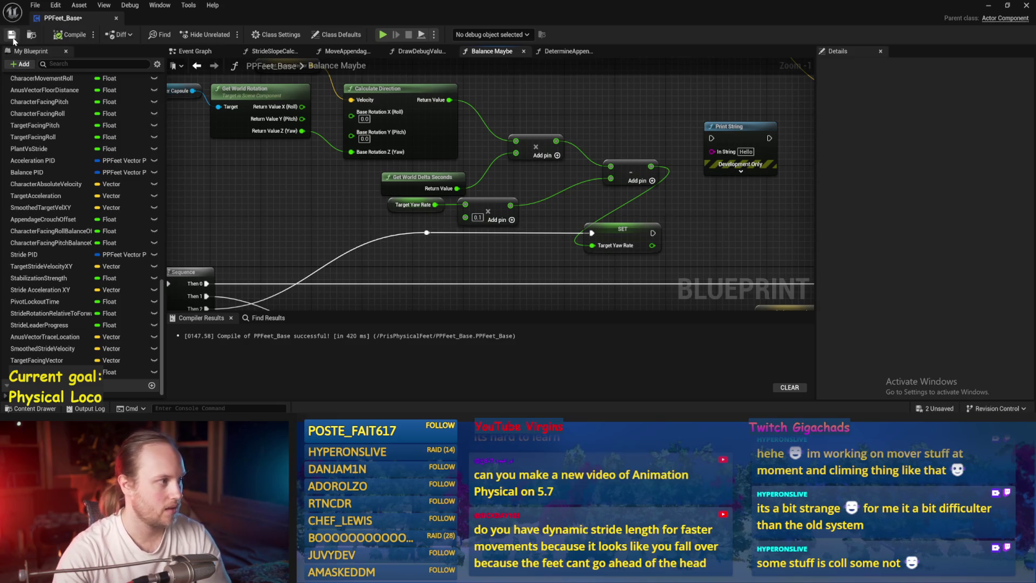
key(q)
click(338, 187)
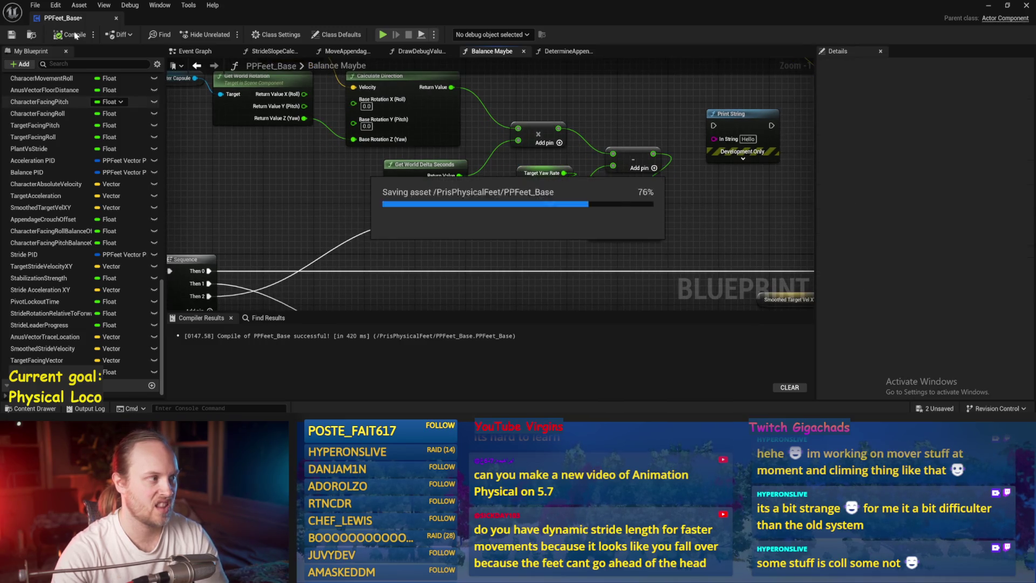
drag(705, 208, 619, 218)
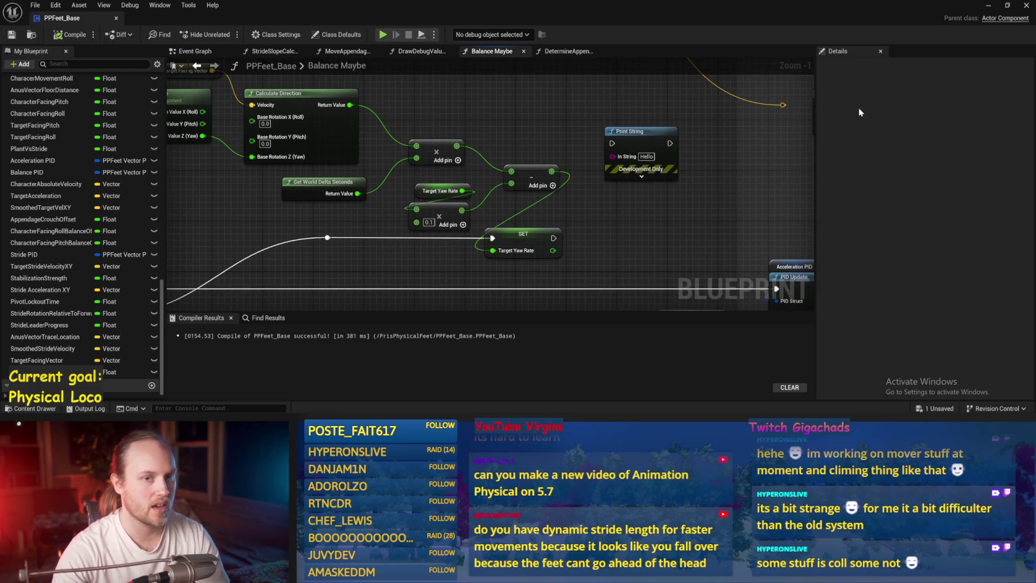
Step: Review the stride and Set members nodes in DetermineAppendageTargets, then minimize to watch the game
click(556, 51)
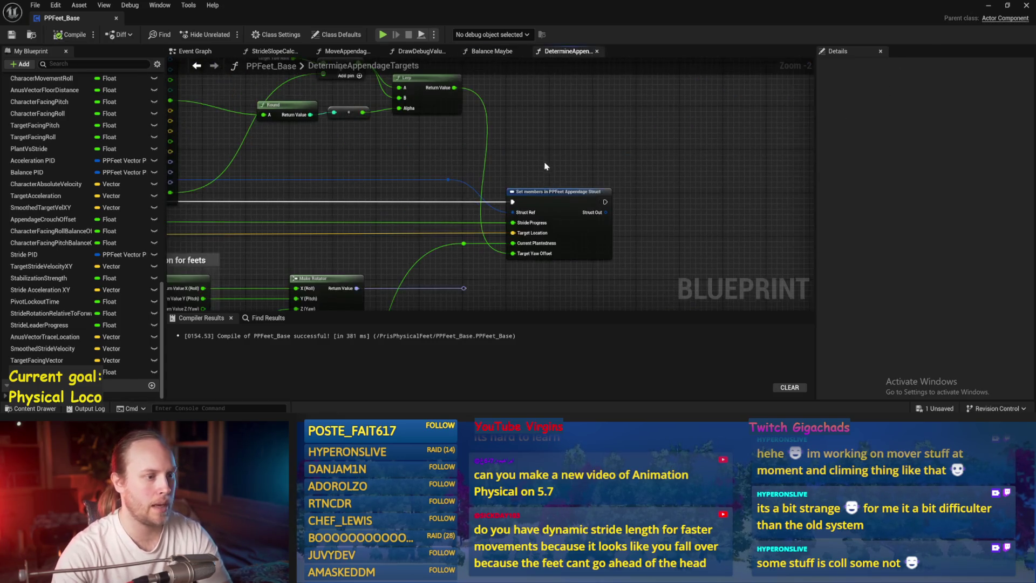
mouse_move(659, 171)
mouse_down()
mouse_move(623, 218)
mouse_move(613, 145)
mouse_move(580, 197)
mouse_up()
scroll(556, 230, up, 2)
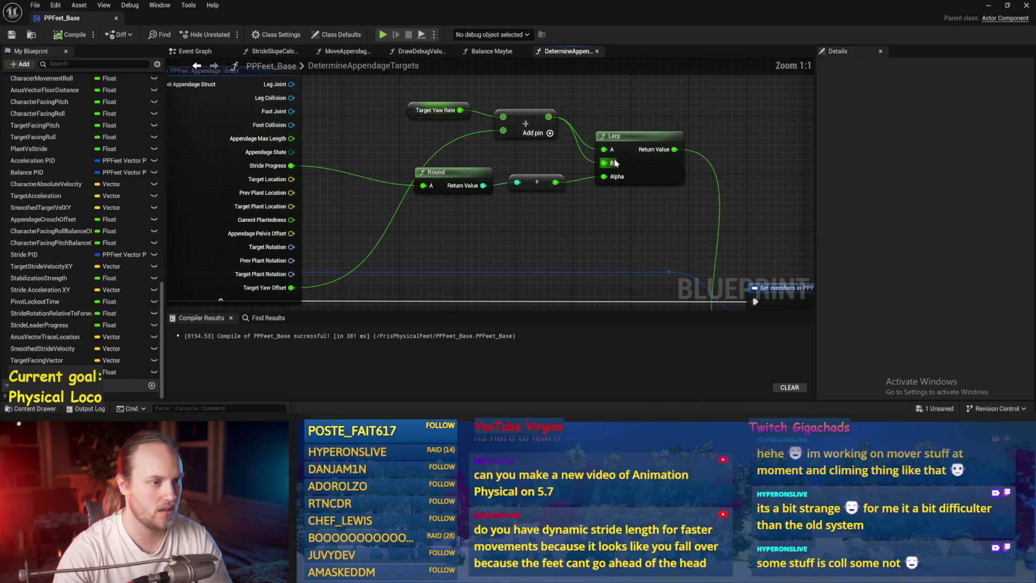
drag(635, 194, 480, 167)
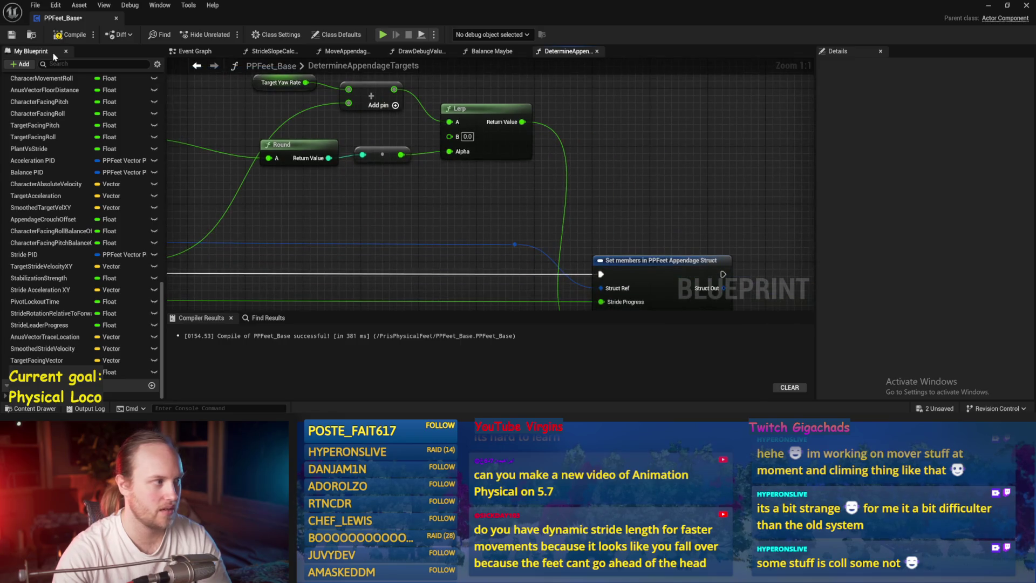
click(987, 7)
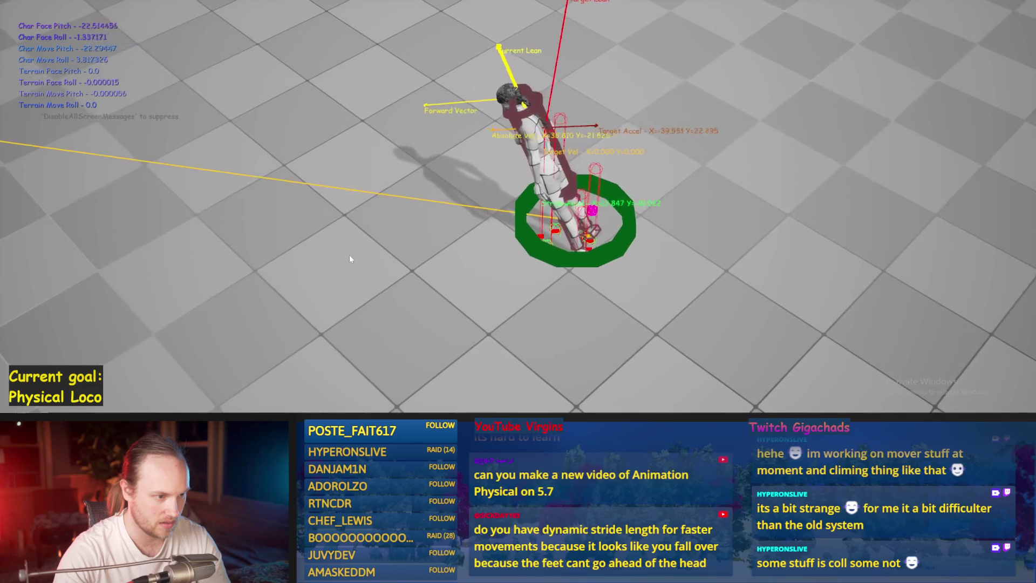
Step: Leave the running game, then start and stop another quick play test
key(Escape)
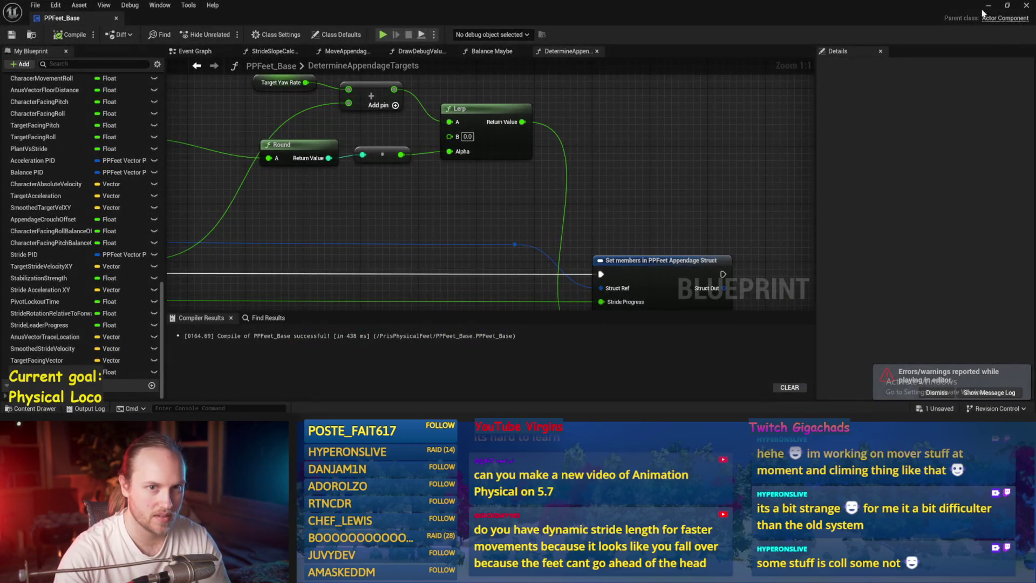
click(992, 7)
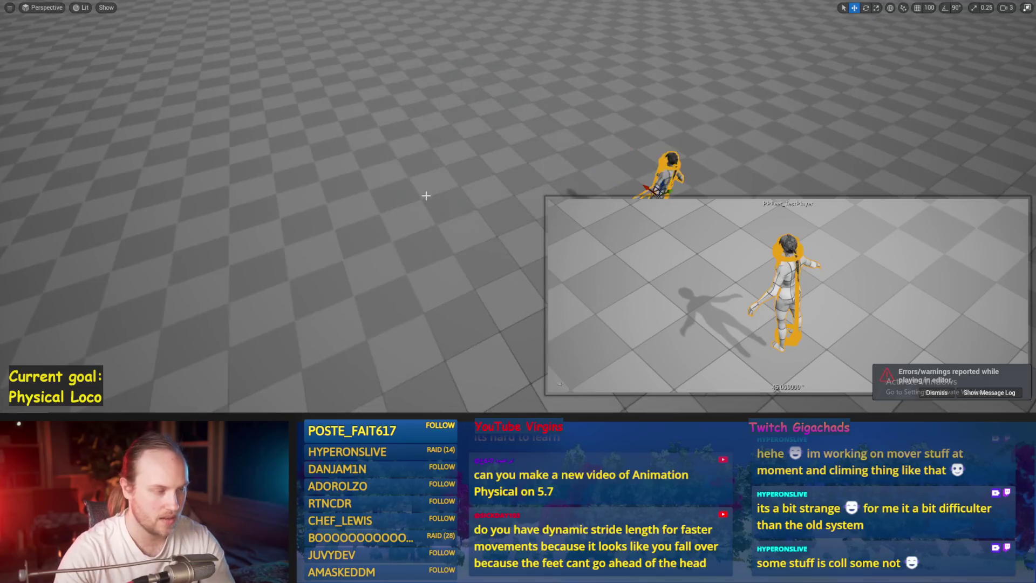
key(alt+p)
key(Escape)
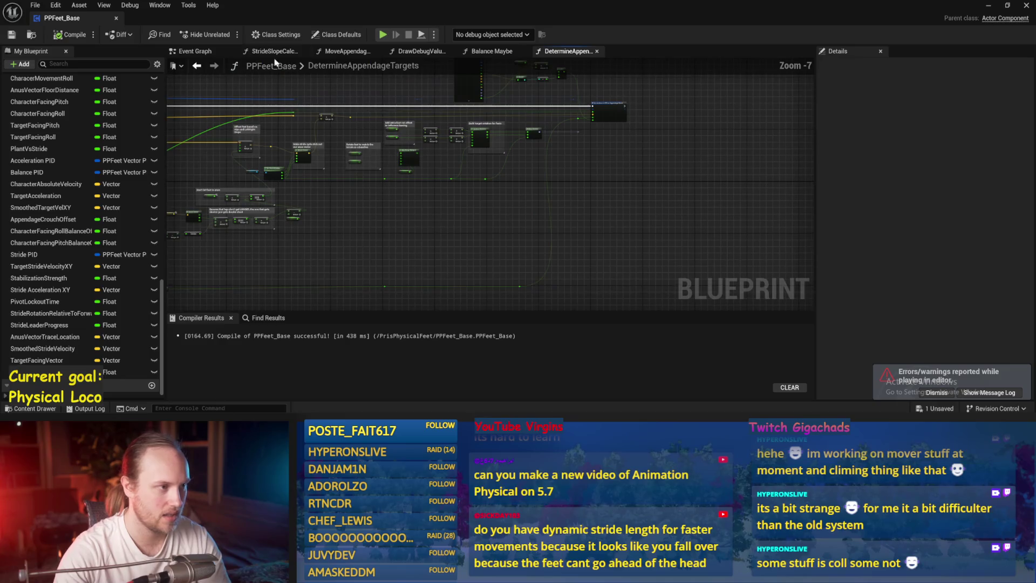
Step: Open Balance Maybe, then play-test the character, respawning it once before stopping
click(484, 51)
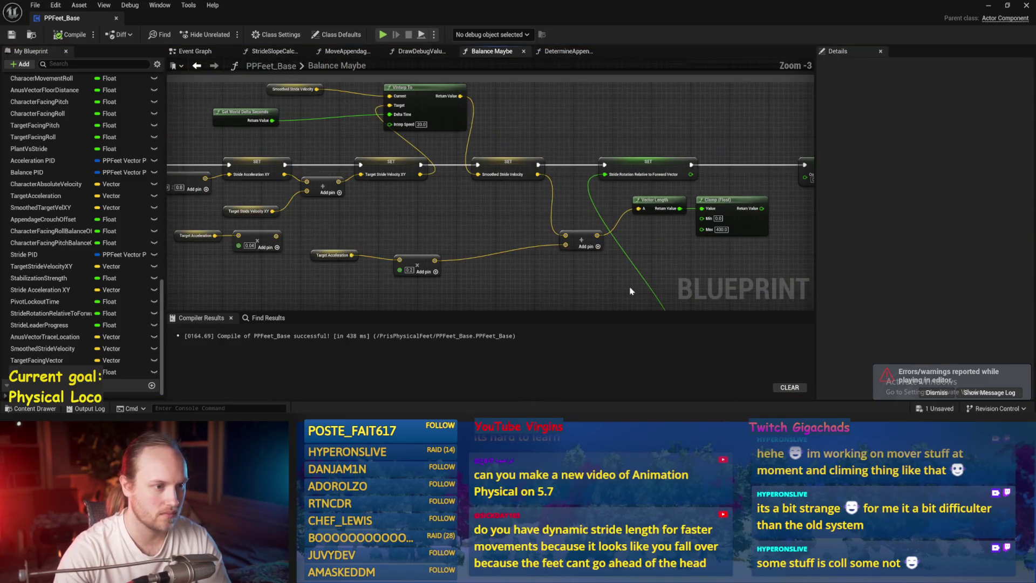
scroll(526, 211, down, 1)
scroll(554, 187, up, 1)
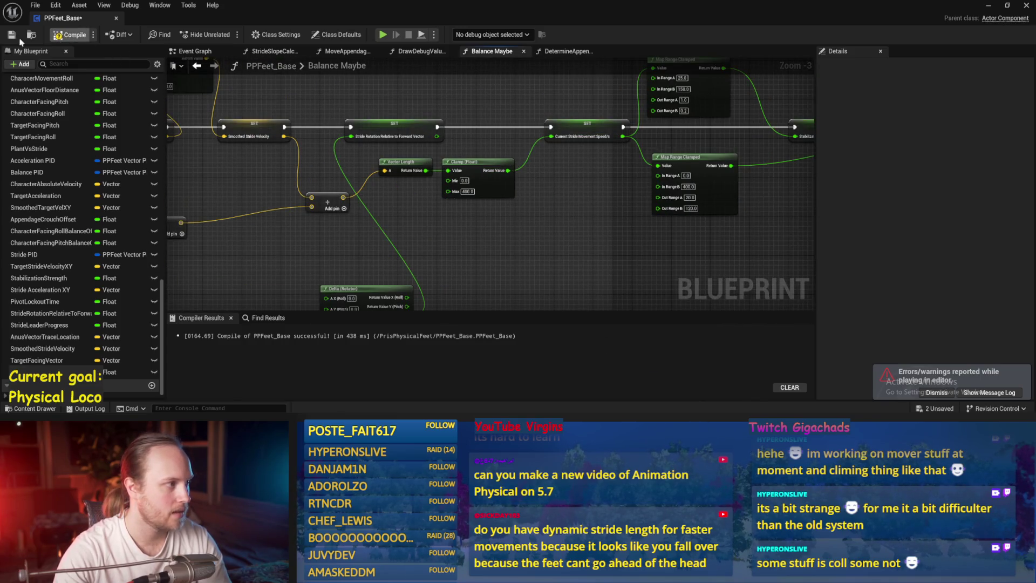
key(alt+p)
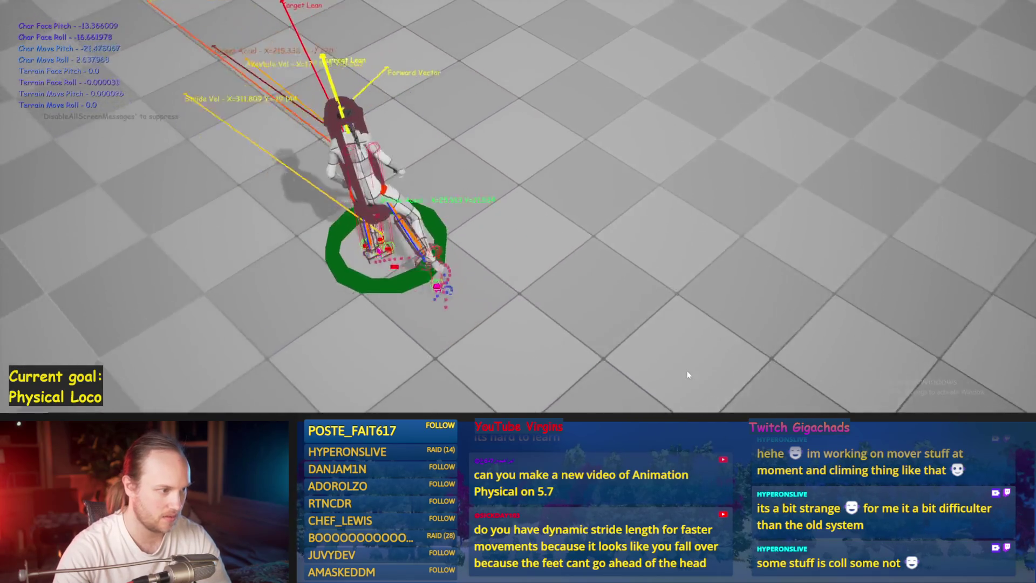
key(r)
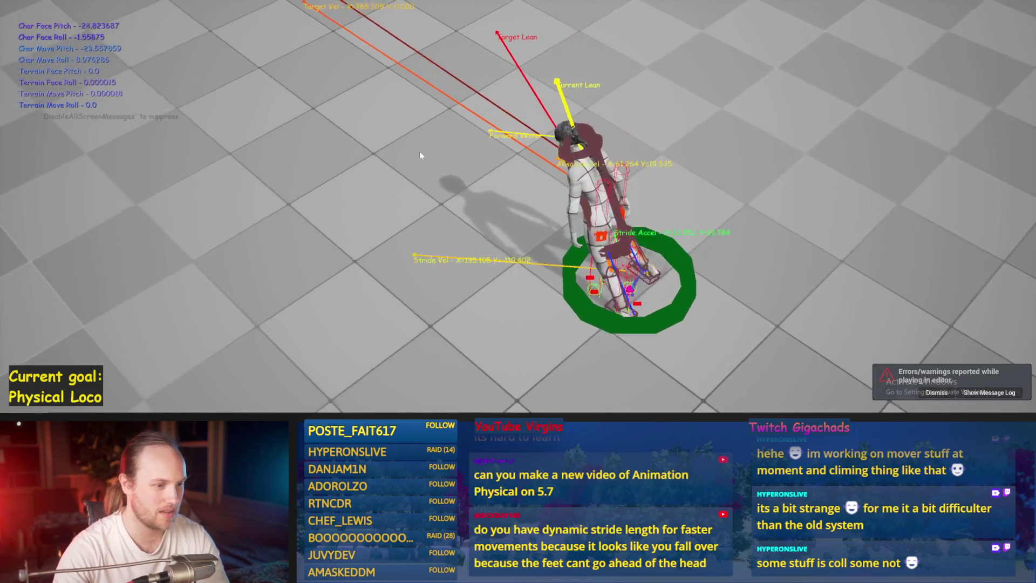
key(Escape)
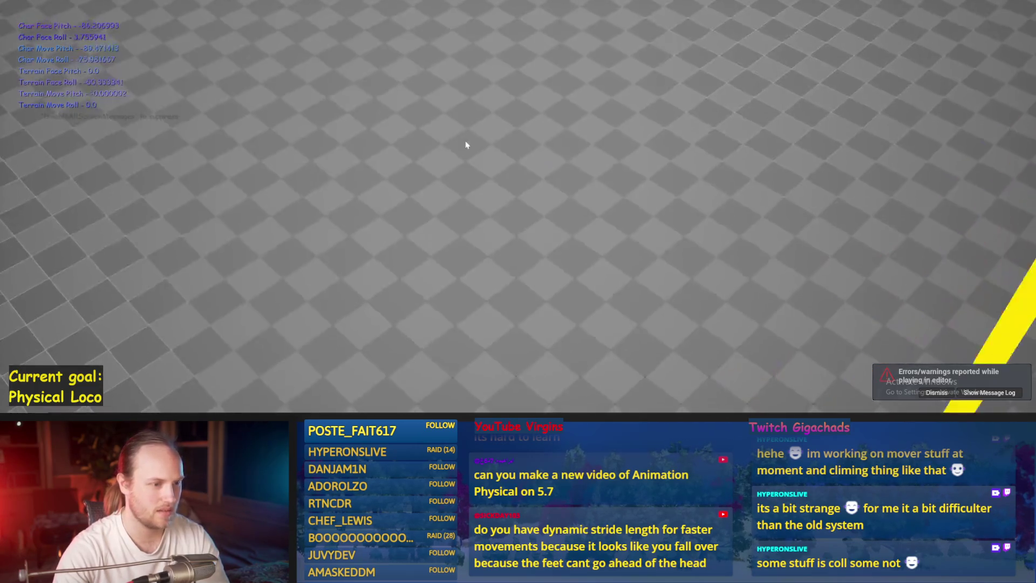
Step: Raise Stride PID's ProportionalFactor to 0.4 and walk-test it with the game snapped beside the editor
scroll(482, 228, up, 2)
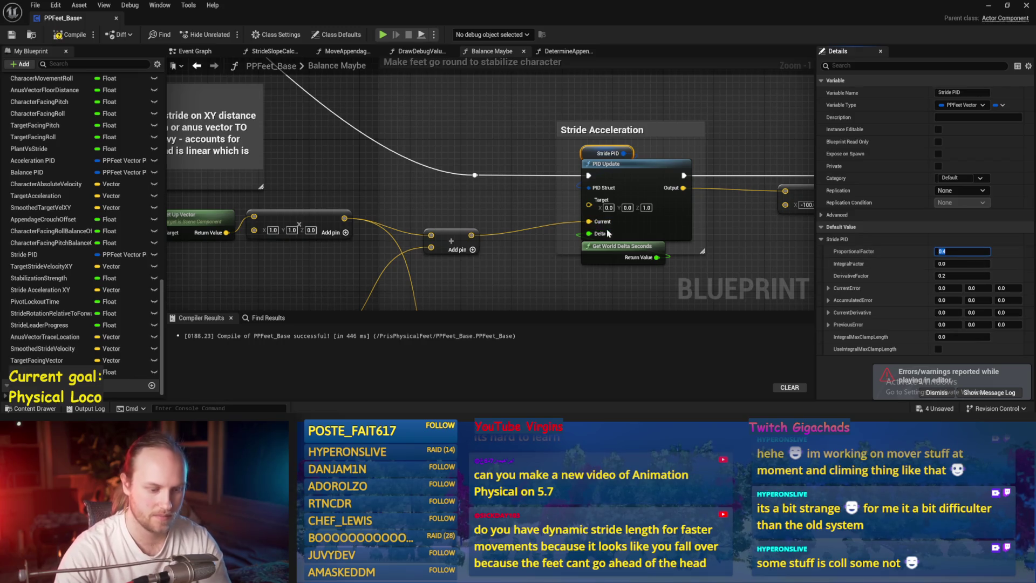
drag(578, 228, 534, 219)
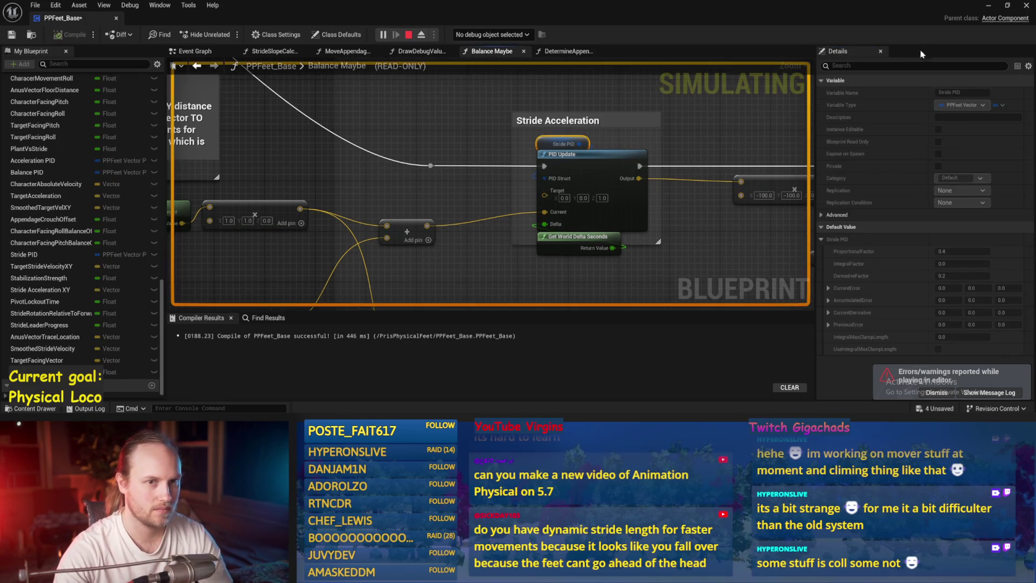
key(super+Right)
click(164, 123)
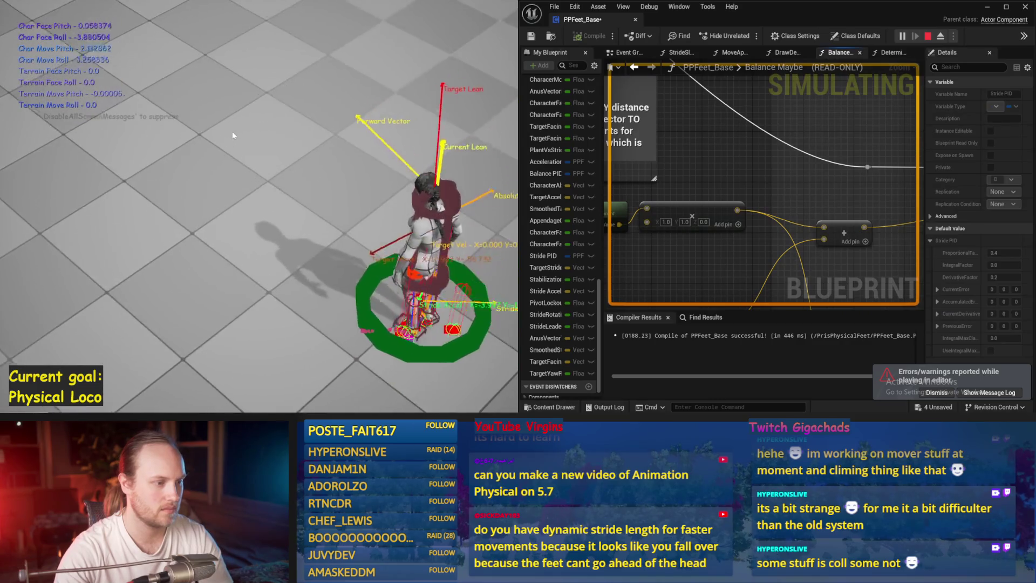
key(w)
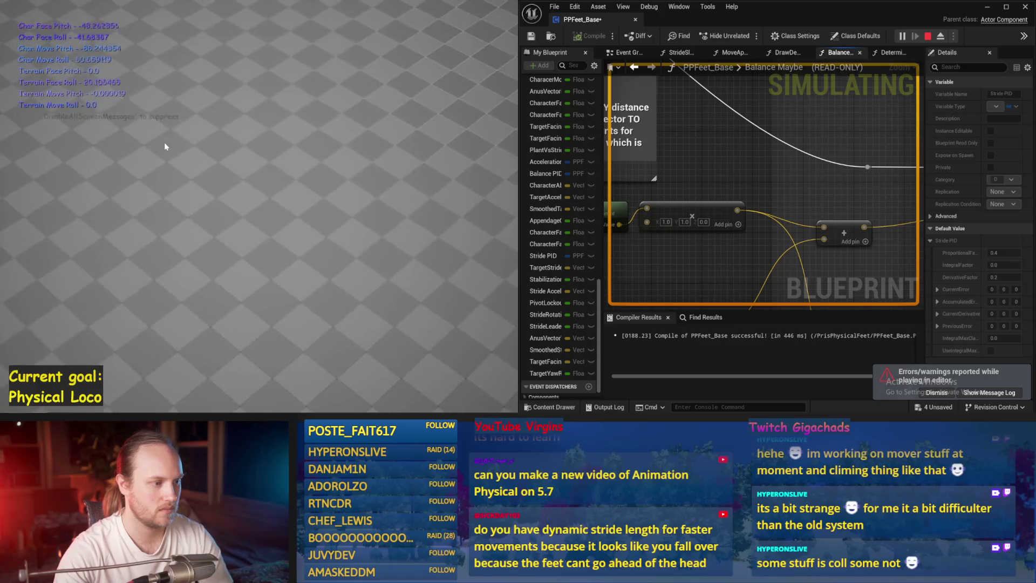
key(Escape)
scroll(760, 213, down, 3)
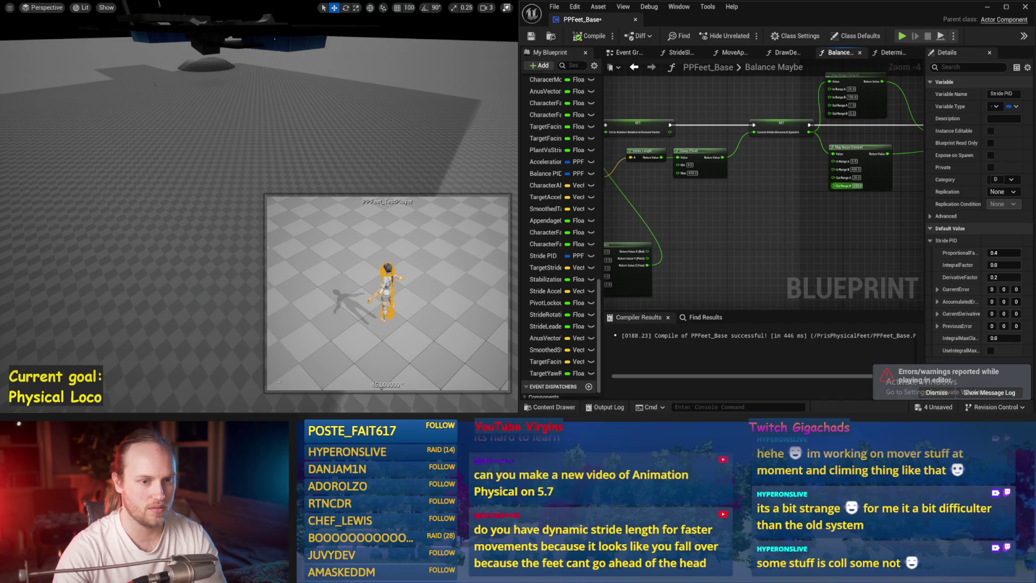
Step: Play-test the Map Range Clamped change (0–400 to 20–80), then stop the session
scroll(855, 185, up, 3)
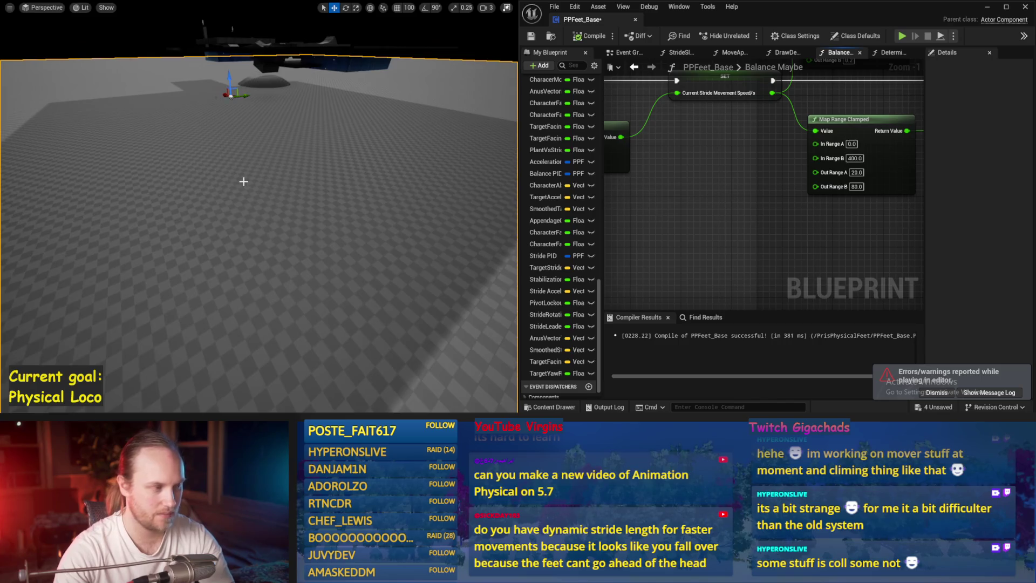
key(alt+p)
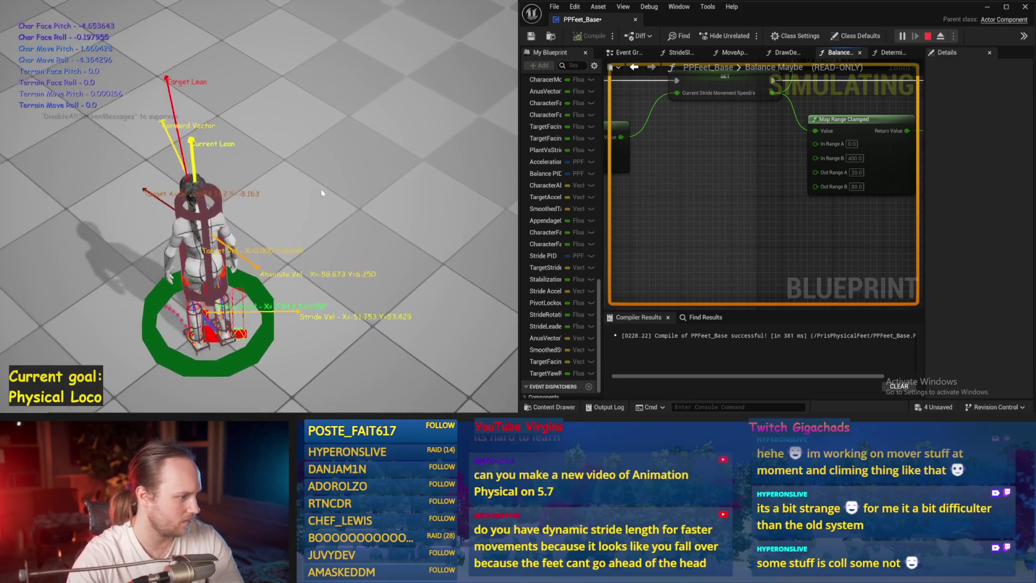
key(Escape)
Step: Maximize the PPFeet_Base Blueprint editor to fill the screen
drag(803, 170, 748, 163)
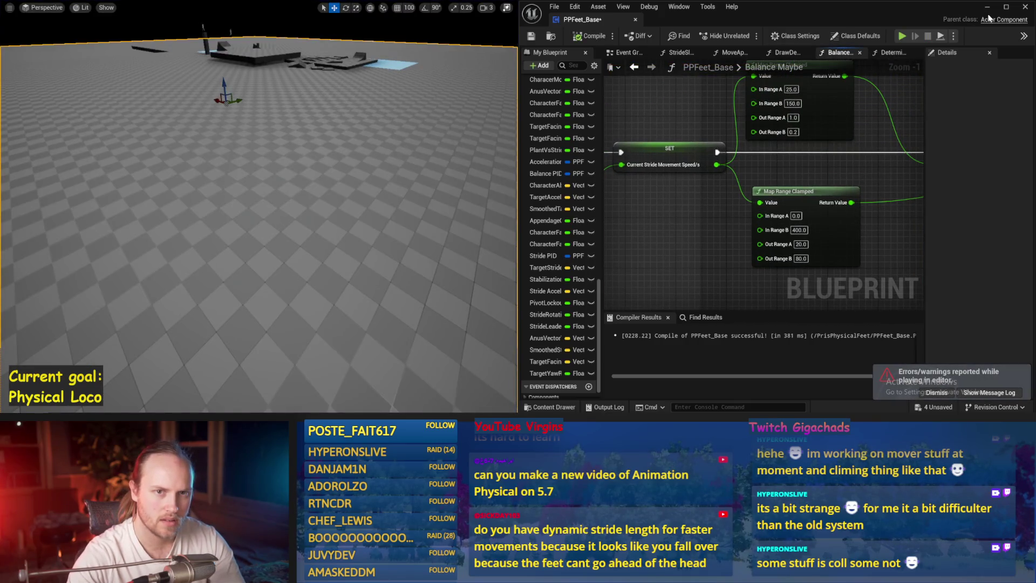
click(1006, 6)
scroll(433, 168, down, 4)
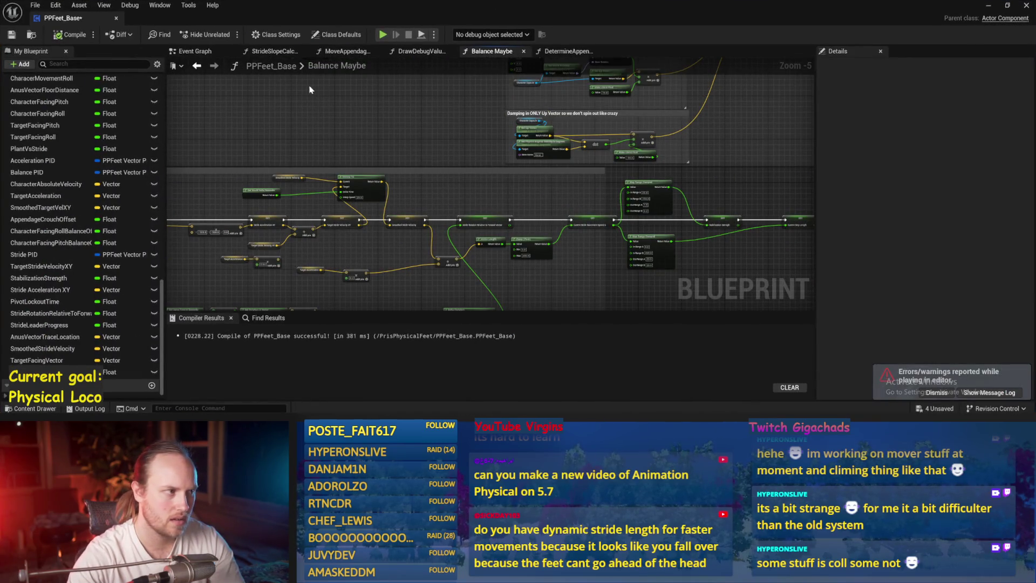
Step: Cycle through DetermineAppendageTargets, Balance Maybe, DrawDebugValues and MoveAppendagesToTargets graphs, then save
click(564, 52)
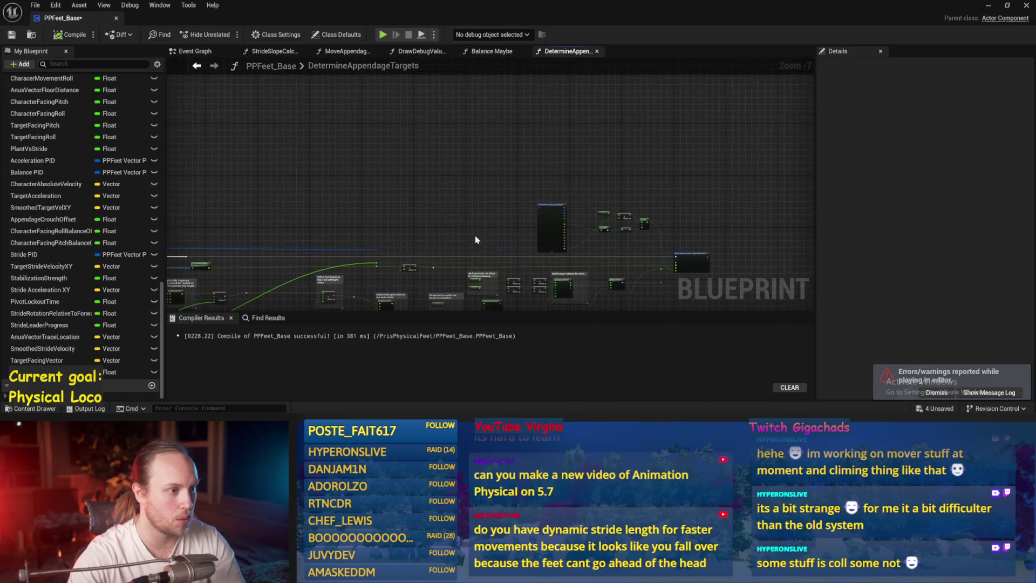
click(492, 51)
click(415, 52)
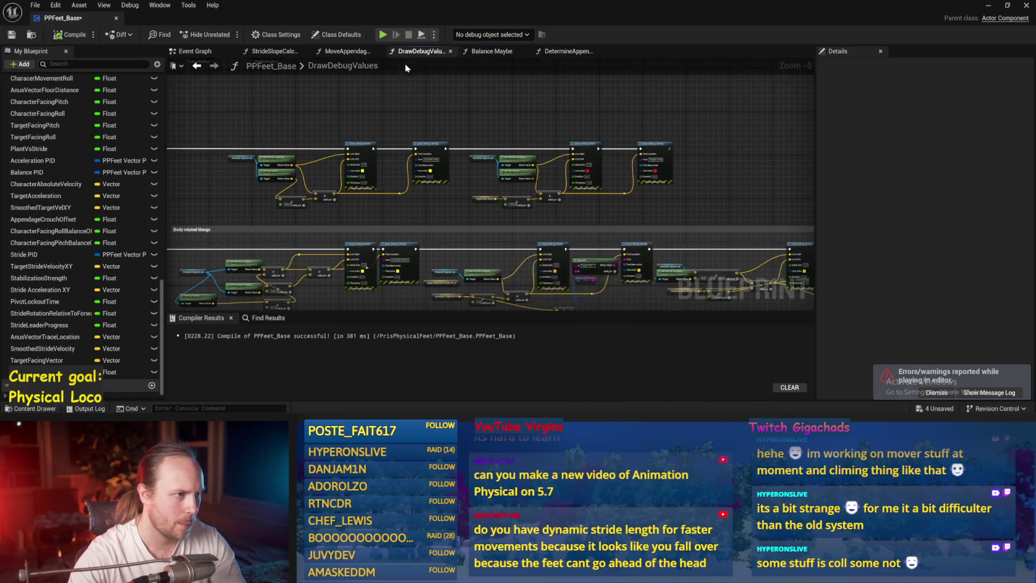
click(328, 53)
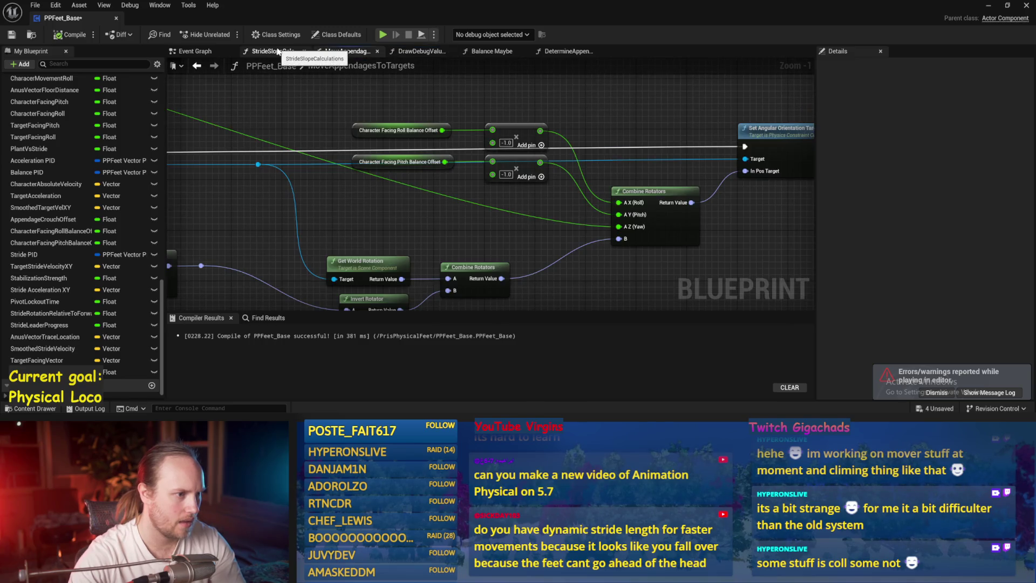
scroll(550, 125, down, 3)
key(ctrl+s)
drag(432, 141, 469, 305)
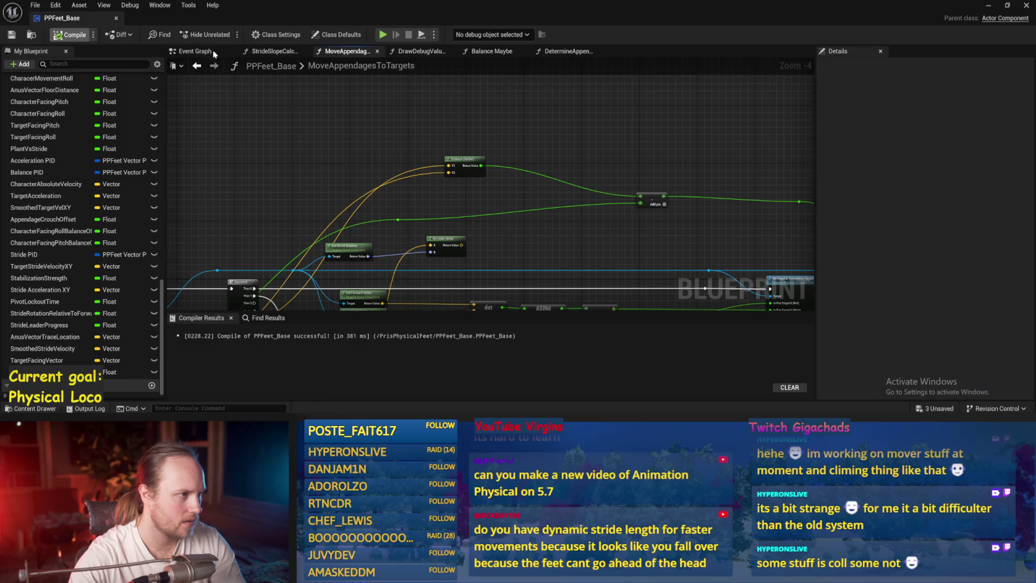
Step: Review the StrideSlopeCalculations and DetermineAppendageTargets Lerp wiring, then hide the editor to watch the game
click(268, 53)
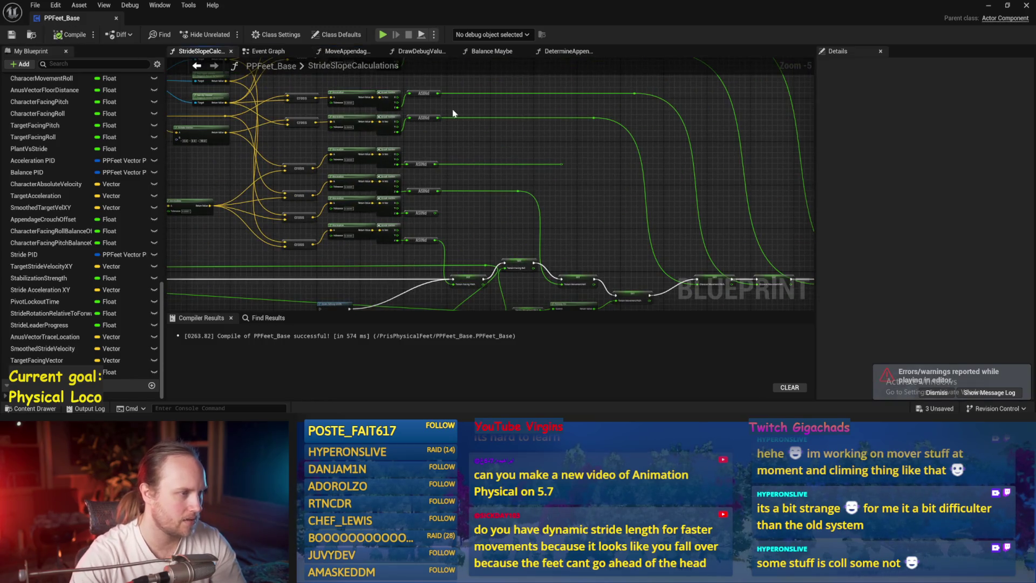
click(559, 52)
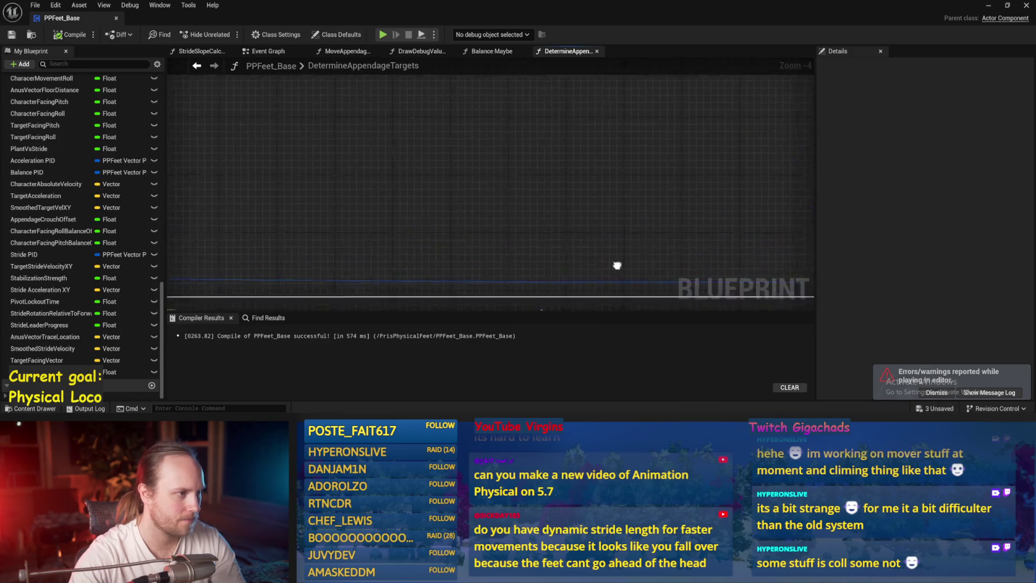
scroll(472, 193, up, 3)
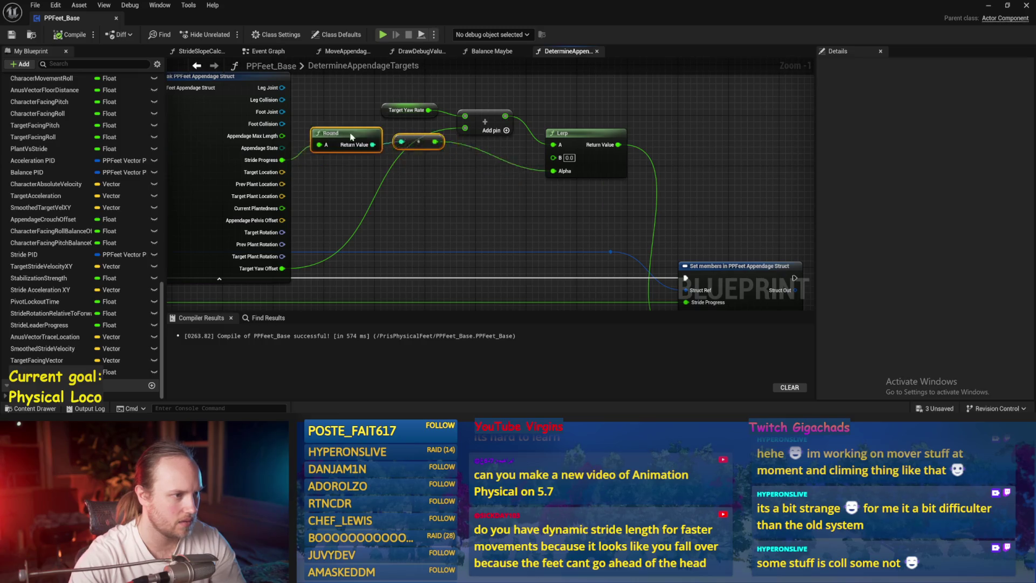
click(484, 151)
scroll(551, 132, up, 1)
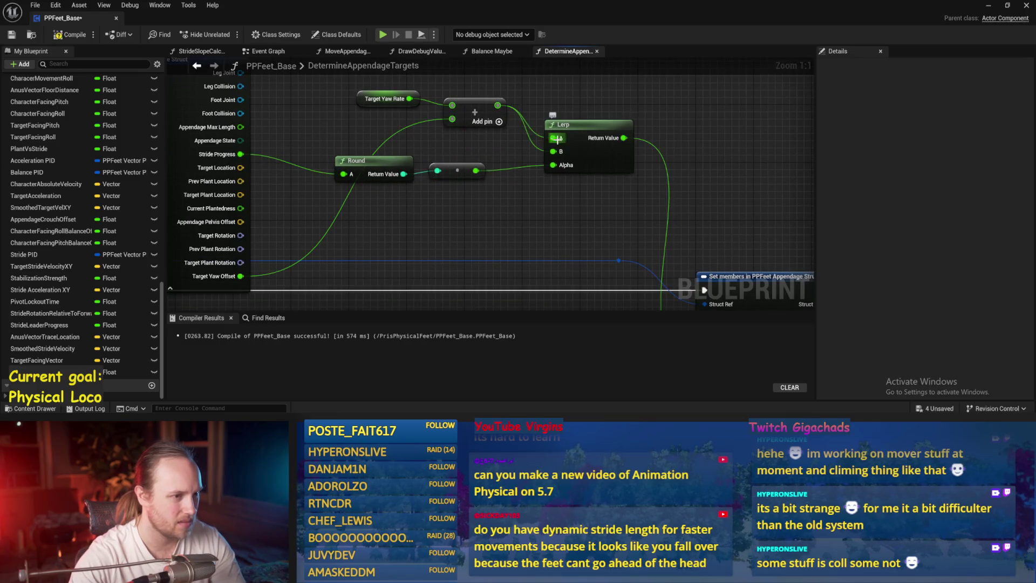
scroll(166, 66, down, 3)
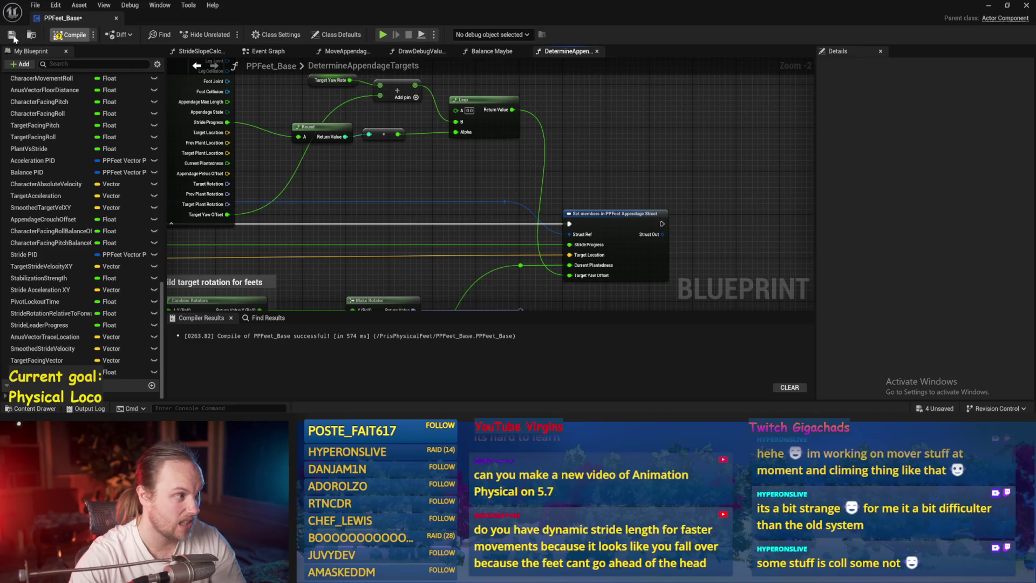
click(989, 7)
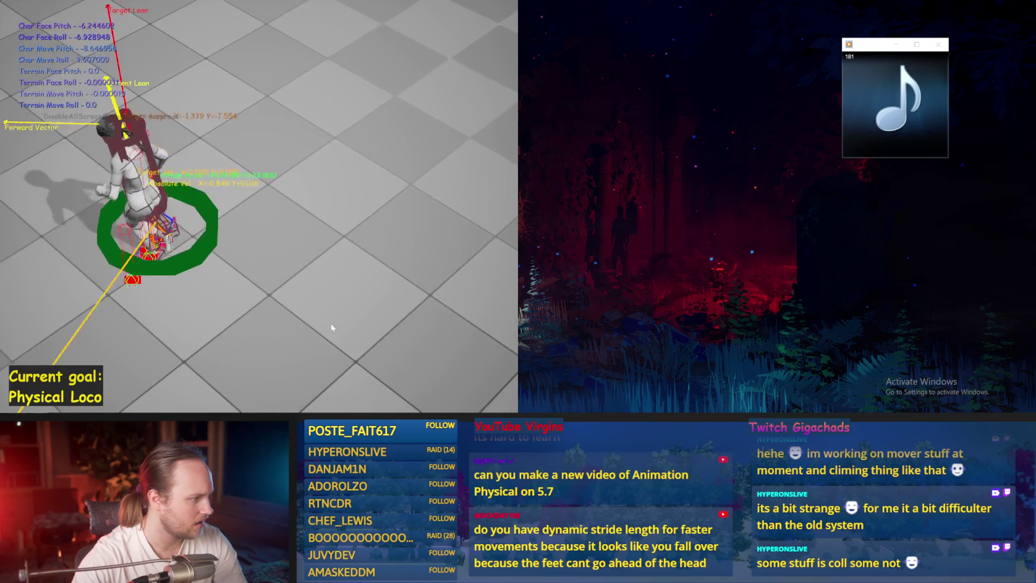
Step: Stop the Lerp-rewiring play test and bring the PPFeet_Base editor back to the front
key(Escape)
click(389, 390)
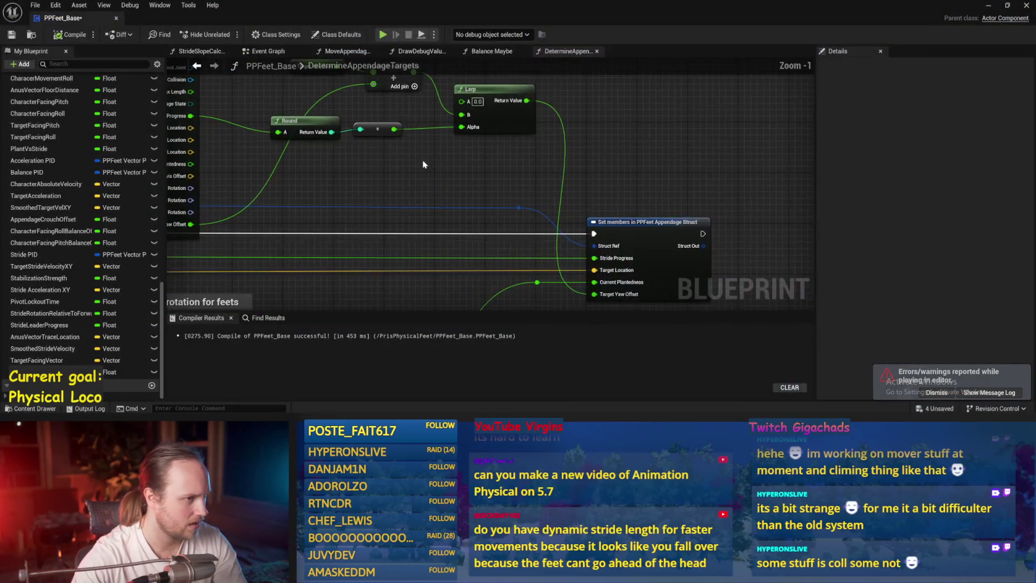
Step: Disconnect the Lerp's B input to leave 0.0, save, then inspect Balance Maybe's yaw-rate nodes and save
drag(483, 171, 482, 239)
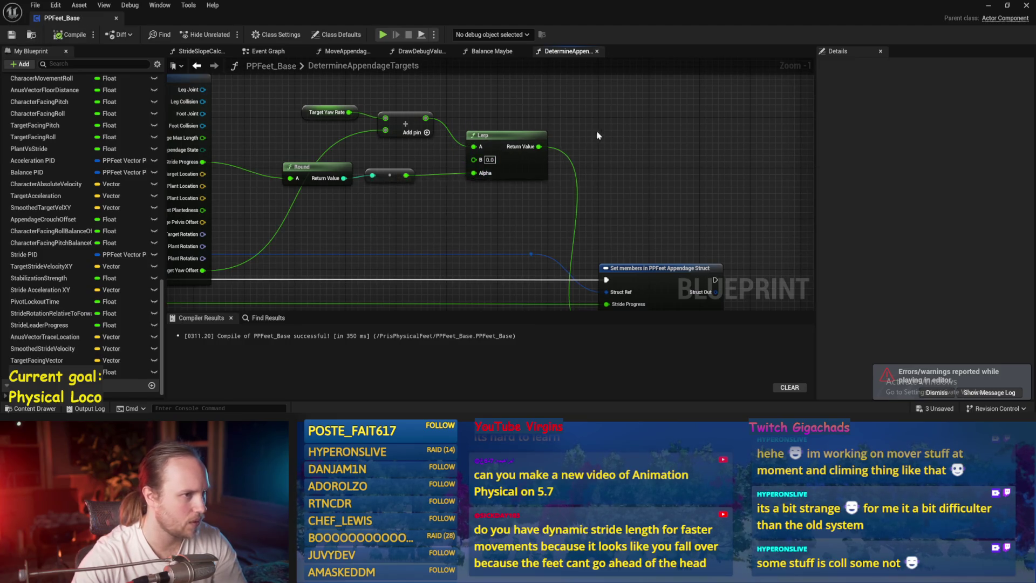
key(ctrl+s)
click(496, 51)
drag(457, 178, 805, 264)
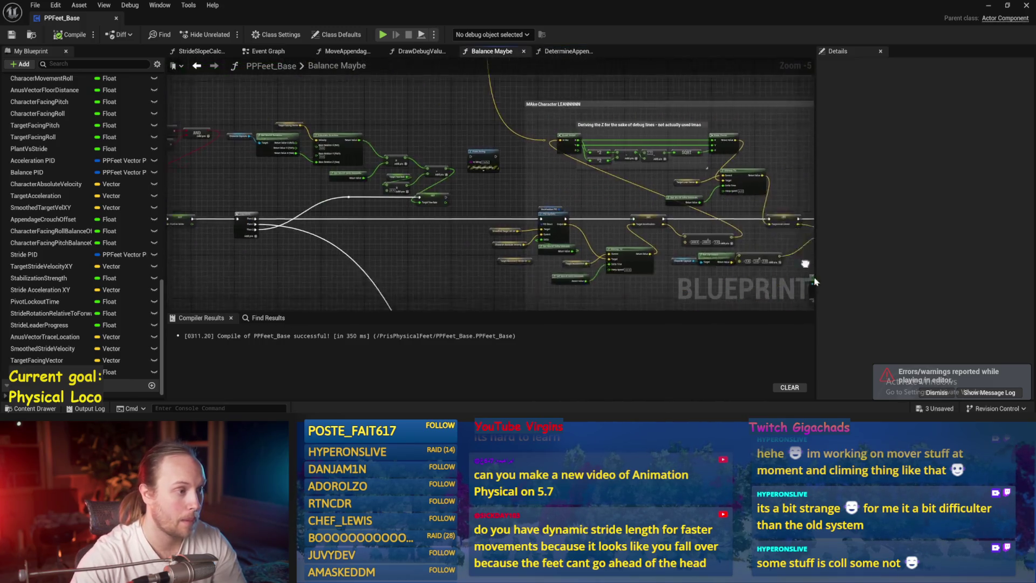
scroll(351, 174, up, 5)
drag(478, 232, 414, 234)
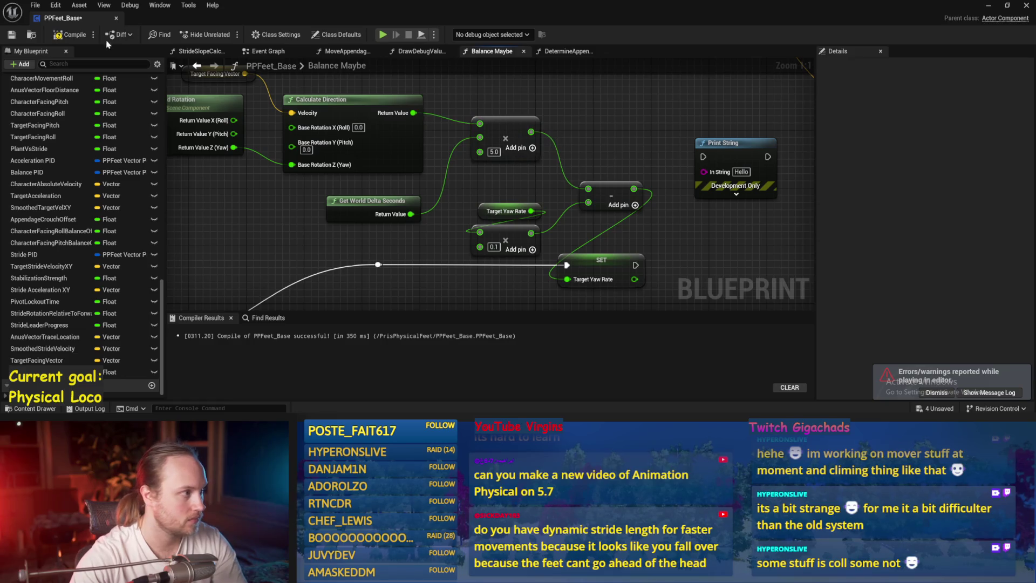
click(19, 39)
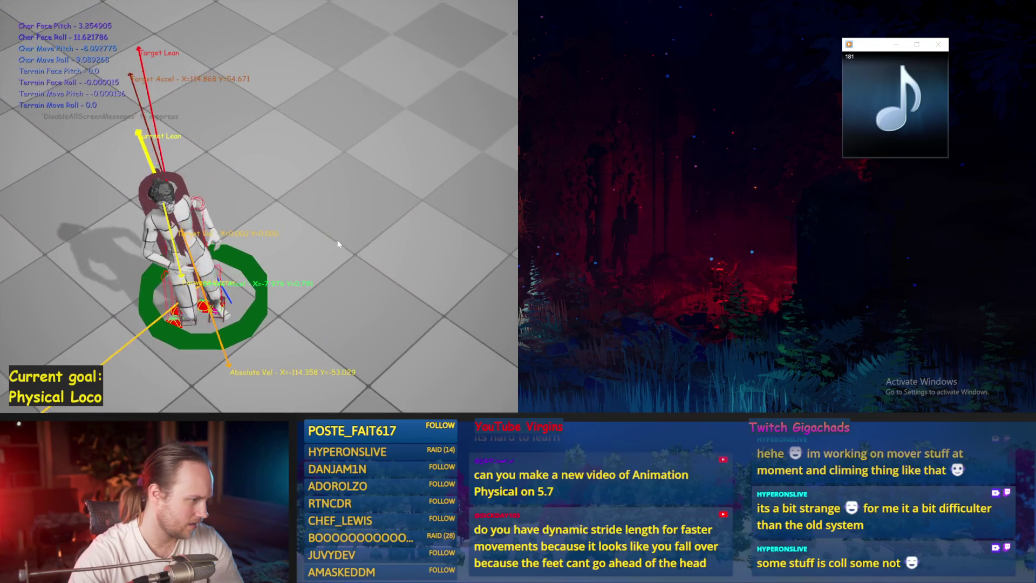
Step: Stop the play-in-editor run after watching the character's debug arrows
key(Escape)
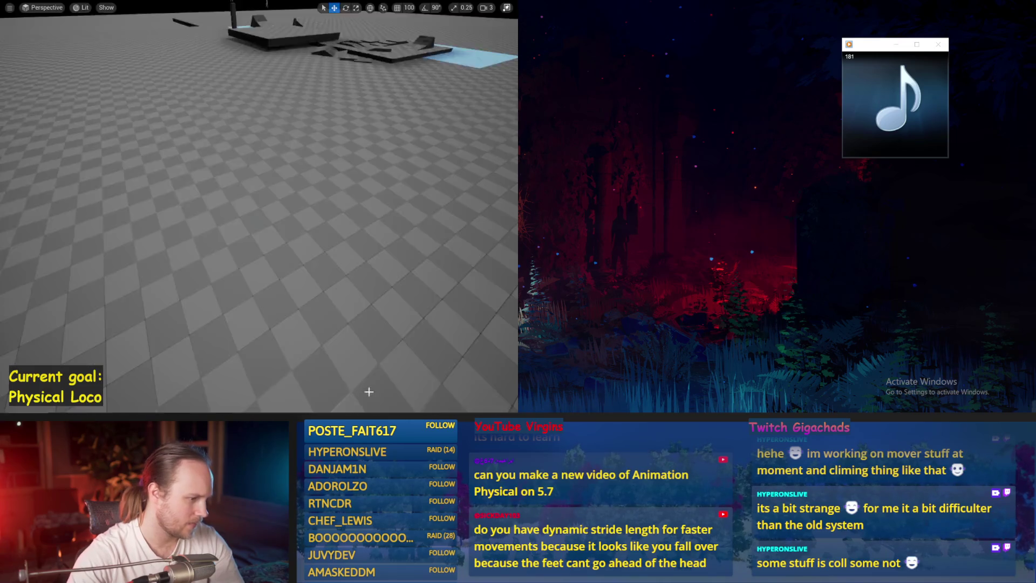
Step: Save, then change the yaw multiplier after Calculate Direction from 5.0 to 2.0
key(ctrl+s)
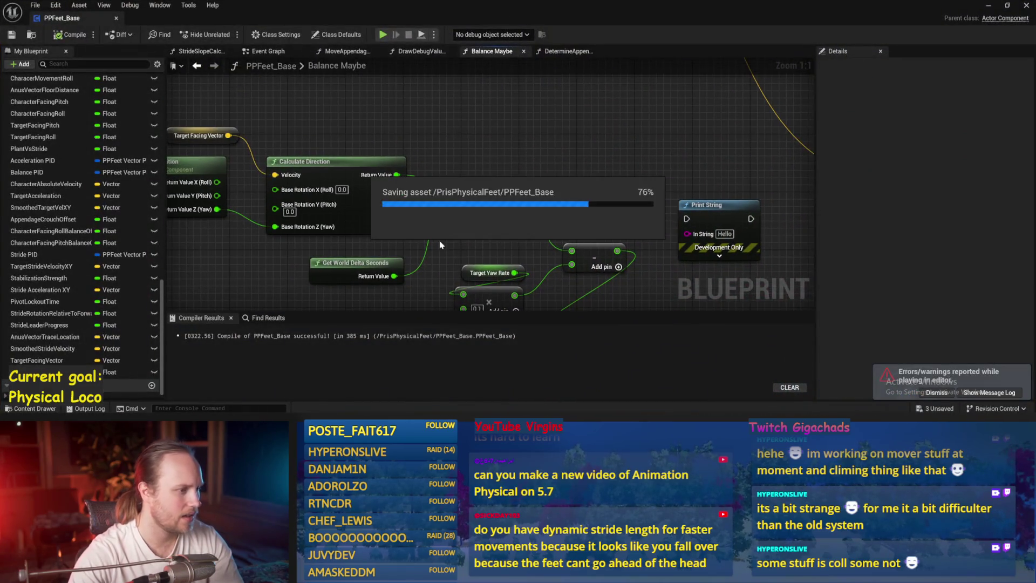
text(2)
key(Return)
scroll(486, 264, down, 2)
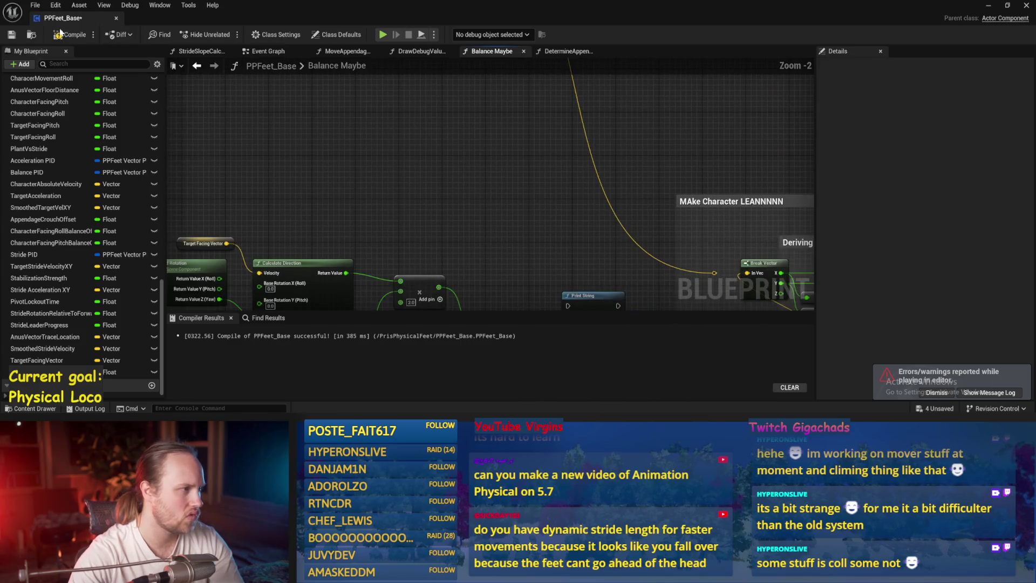
Step: Glance at DrawDebugValues, then return to Balance Maybe and frame the Random Leaning debug nodes
click(418, 52)
scroll(458, 206, down, 3)
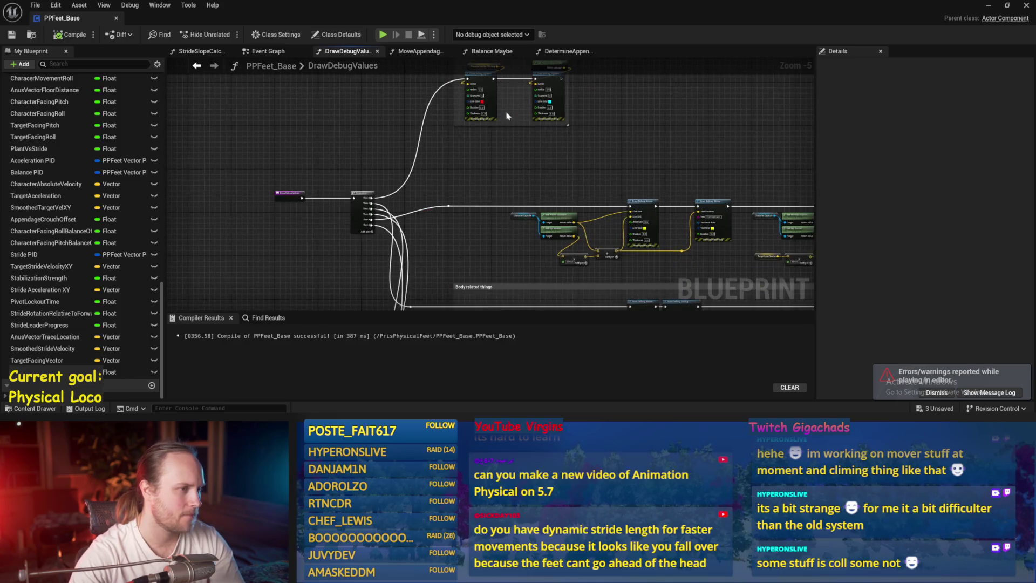
click(509, 52)
mouse_move(591, 164)
mouse_down()
mouse_move(541, 215)
mouse_move(438, 260)
mouse_up()
mouse_move(381, 210)
mouse_down()
mouse_move(372, 255)
mouse_move(503, 216)
mouse_move(437, 160)
mouse_up()
scroll(437, 159, down, 3)
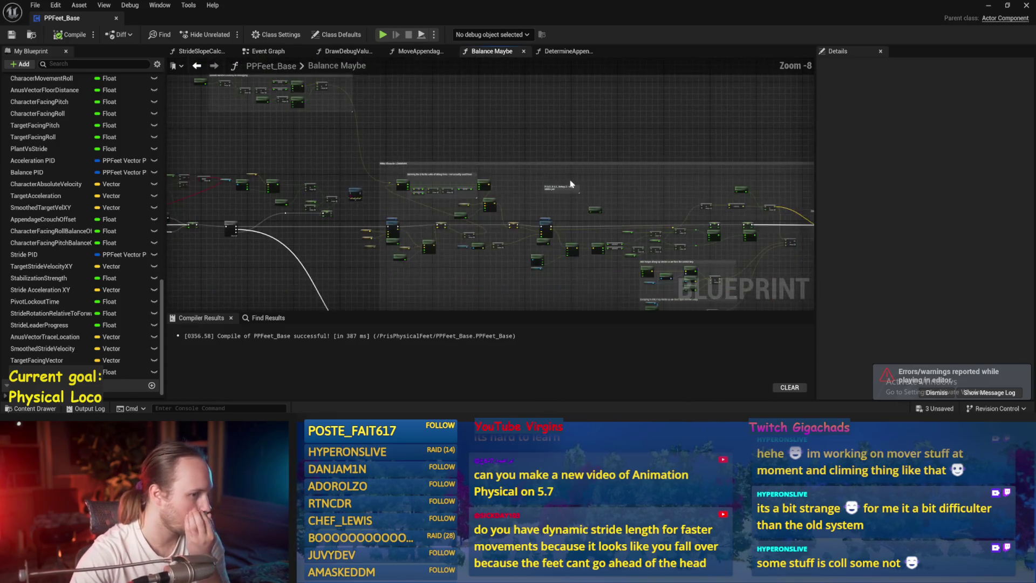
scroll(454, 201, up, 2)
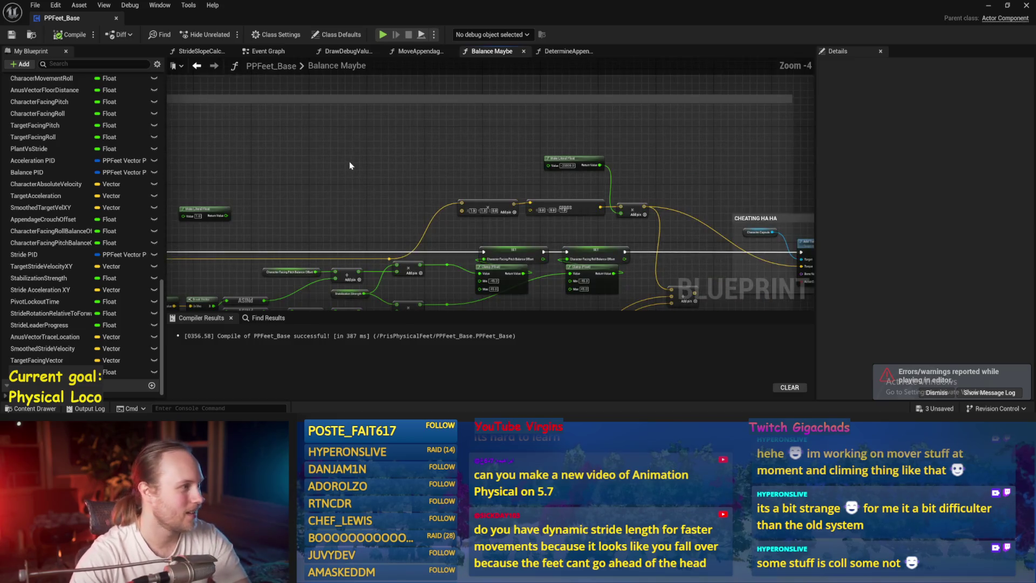
Step: Pan across the PID tuning, Add Torque along Up Vector, CHEATING HA HA and Damping comments
drag(354, 164, 646, 176)
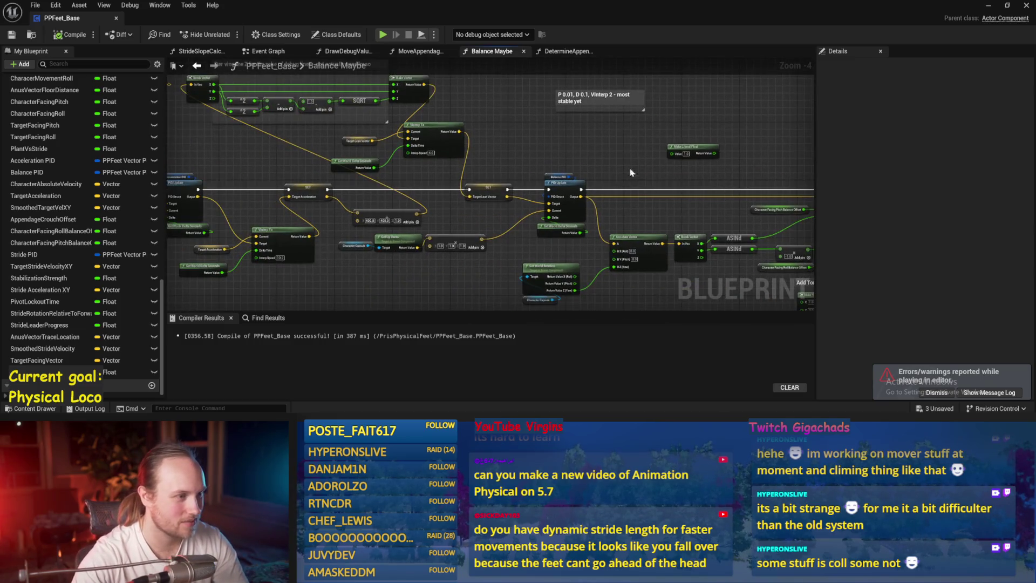
mouse_move(586, 152)
mouse_down()
mouse_move(585, 137)
mouse_move(378, 116)
mouse_up()
drag(637, 116, 434, 89)
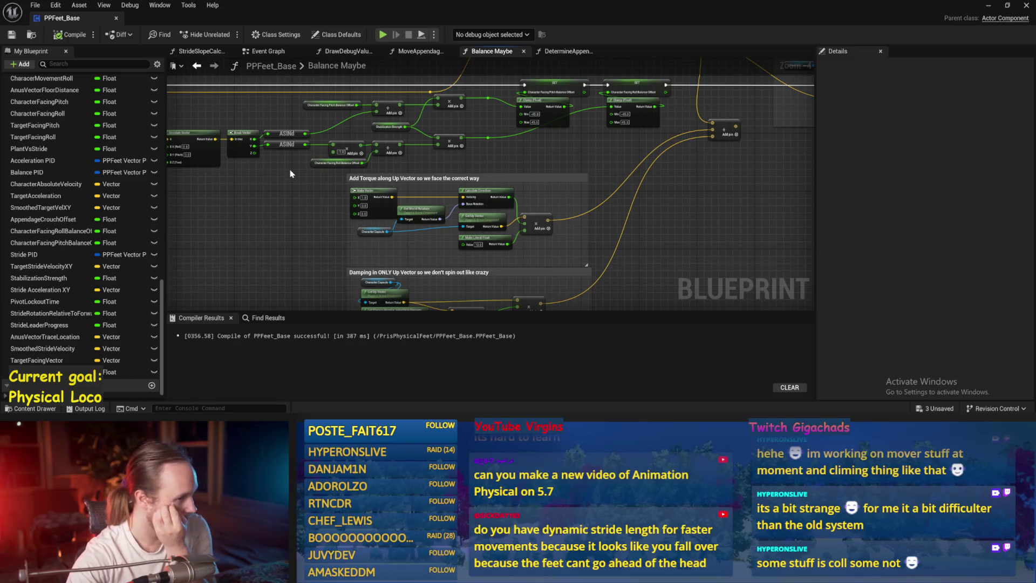
mouse_move(782, 214)
mouse_down()
mouse_move(604, 240)
mouse_move(663, 194)
mouse_up()
mouse_move(604, 232)
mouse_down()
mouse_move(494, 236)
mouse_move(606, 179)
mouse_up()
scroll(522, 260, up, 2)
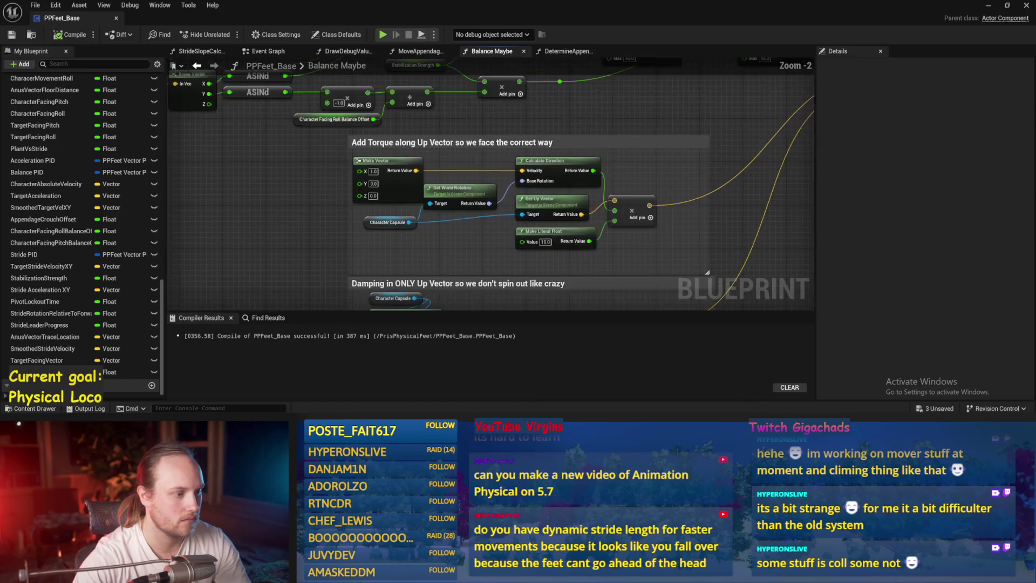
drag(522, 260, 462, 130)
scroll(274, 167, down, 1)
mouse_move(482, 184)
mouse_down()
mouse_move(400, 212)
mouse_move(616, 213)
mouse_move(456, 195)
mouse_move(472, 178)
mouse_up()
Step: Save the blueprint and select the Target Yaw Rate getter with its multiplier
key(ctrl+s)
scroll(392, 210, down, 2)
scroll(615, 213, up, 3)
scroll(452, 222, up, 1)
ctrl+click(481, 164)
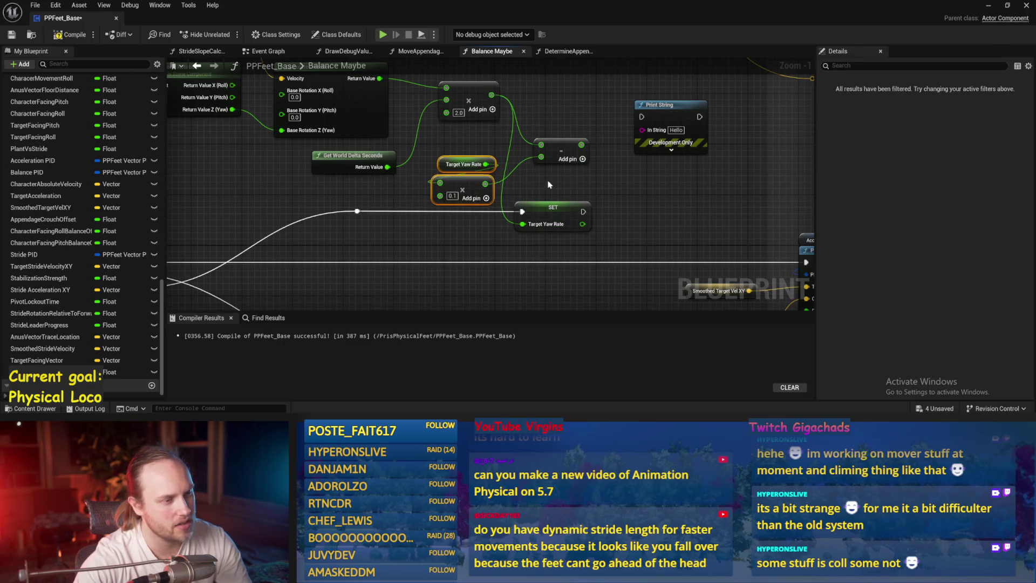
Step: Compile and save PPFeet_Base, then bring the Get World Rotation and Sequence nodes into view
drag(556, 117, 554, 156)
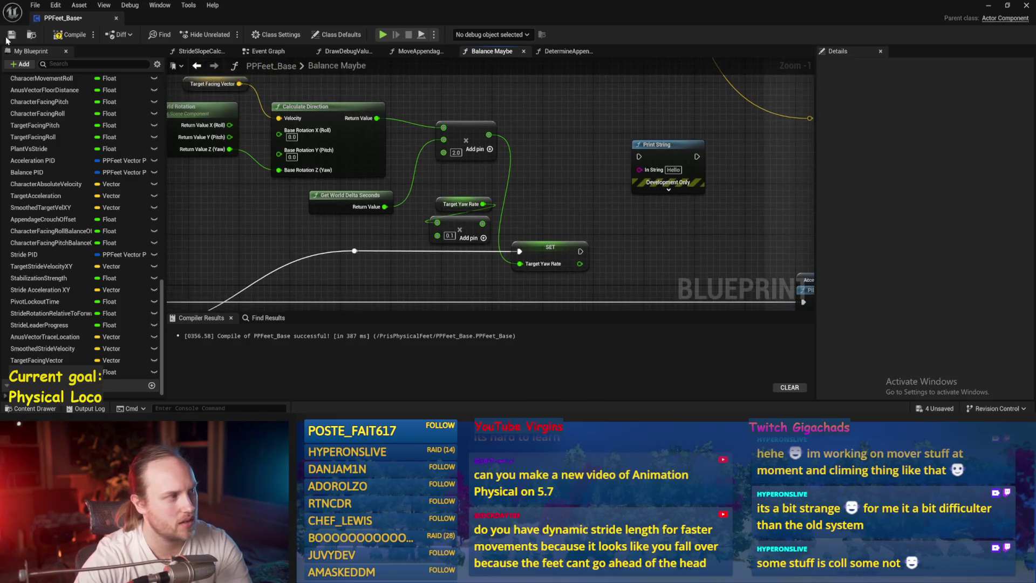
click(13, 35)
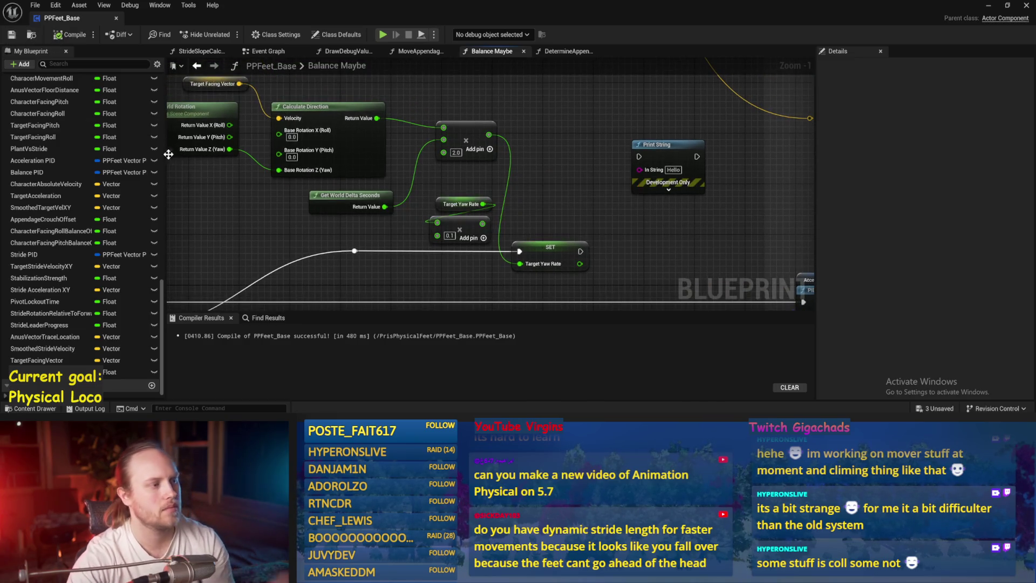
drag(250, 242, 343, 216)
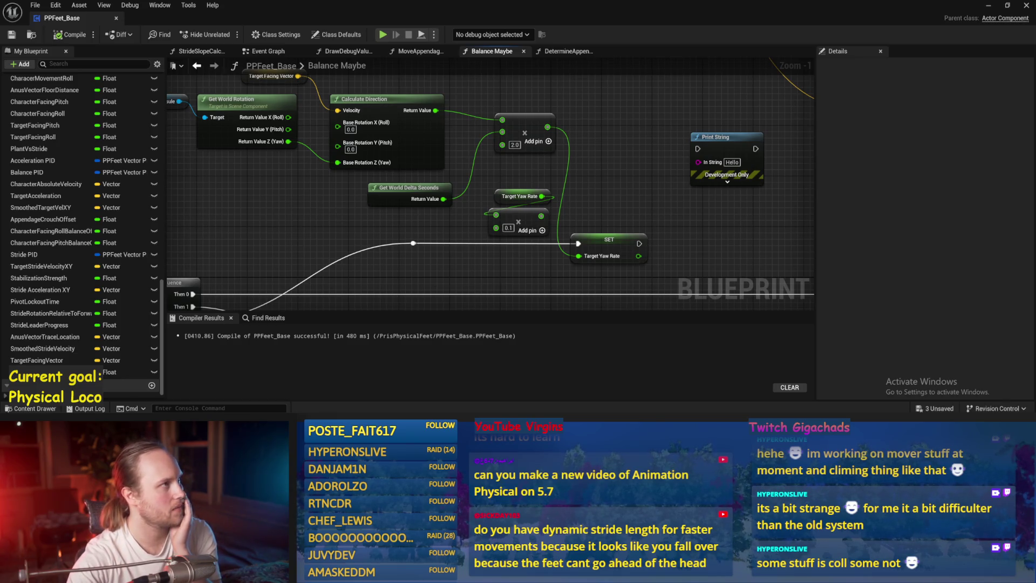
scroll(649, 164, down, 1)
Step: Pan over the Acceleration PID, Calculate Direction and lean comment, then open DetermineAppendageTargets
drag(649, 164, 543, 161)
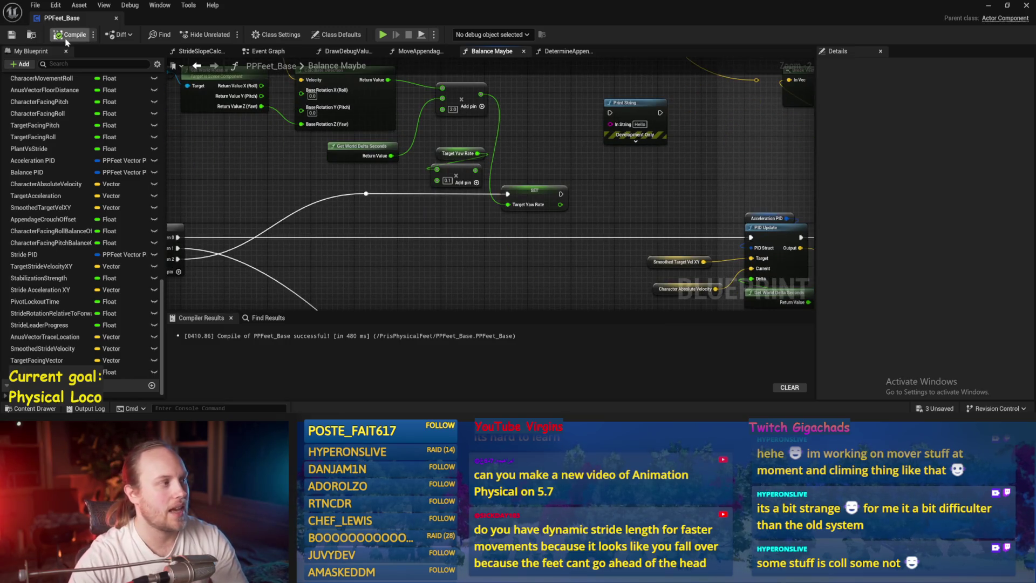
mouse_move(602, 187)
mouse_down()
mouse_move(531, 211)
mouse_move(581, 171)
mouse_move(580, 151)
mouse_move(515, 185)
mouse_up()
scroll(531, 210, down, 1)
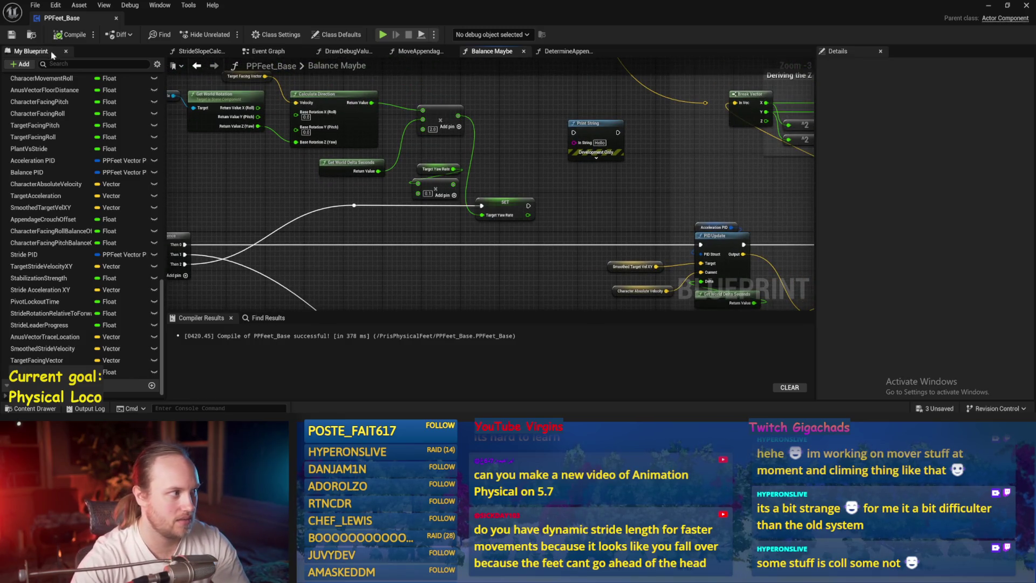
drag(513, 151, 527, 216)
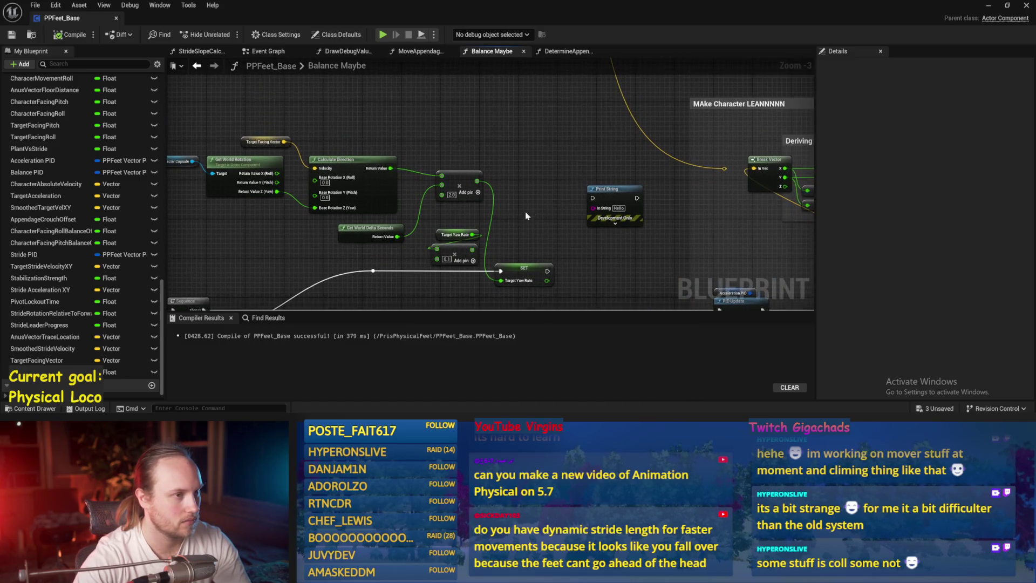
click(564, 52)
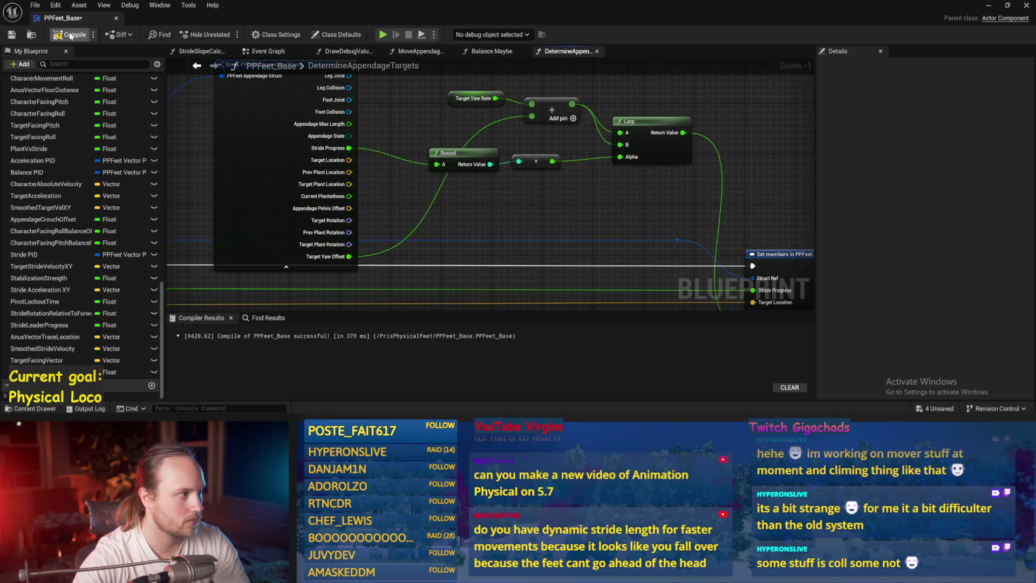
click(988, 7)
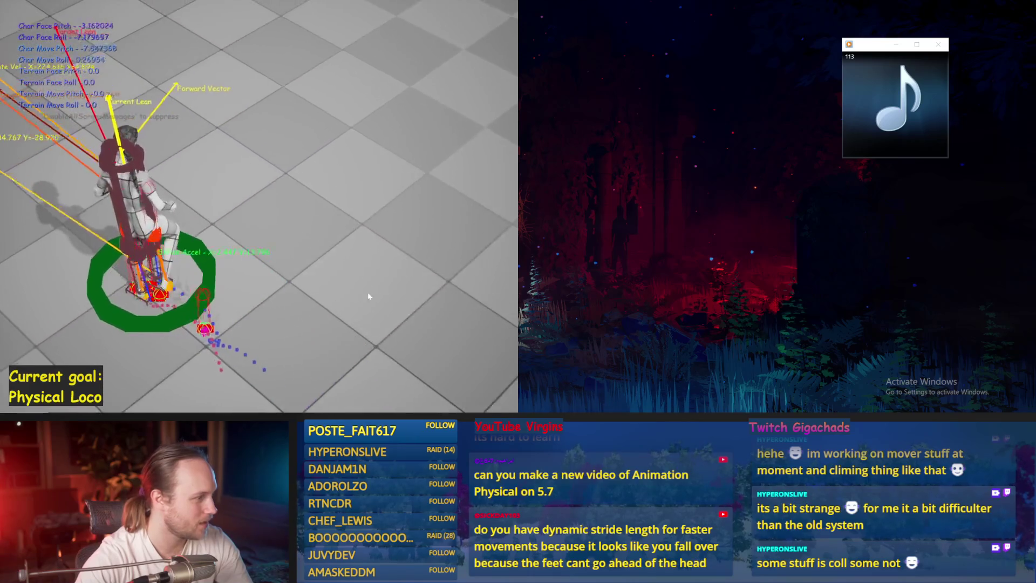
key(Escape)
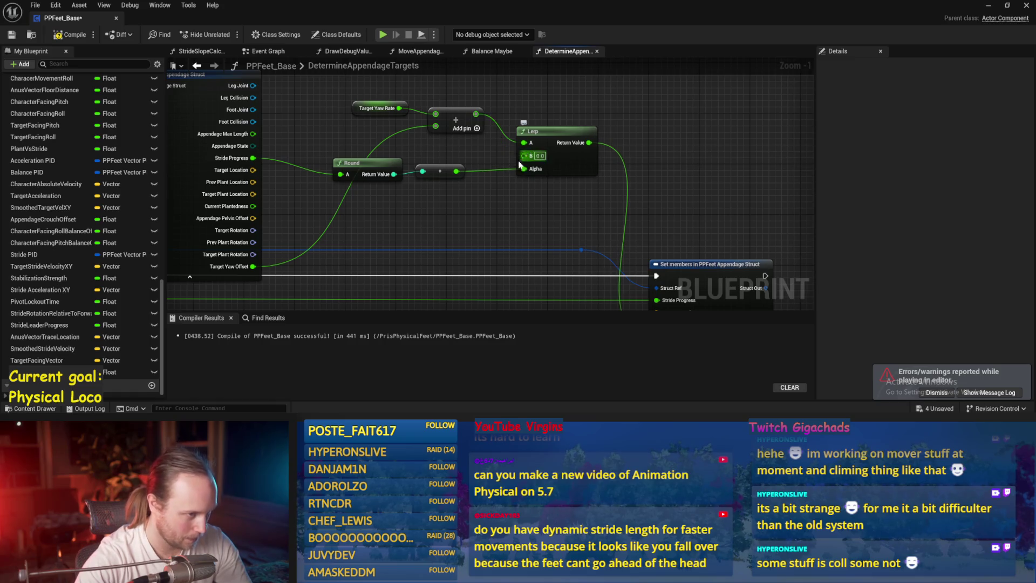
Step: Pan to the Break PPFeet Appendage Struct and Set members nodes and save the blueprint
mouse_move(479, 222)
mouse_down()
mouse_move(559, 158)
mouse_move(506, 208)
mouse_move(517, 149)
mouse_up()
drag(437, 141, 550, 255)
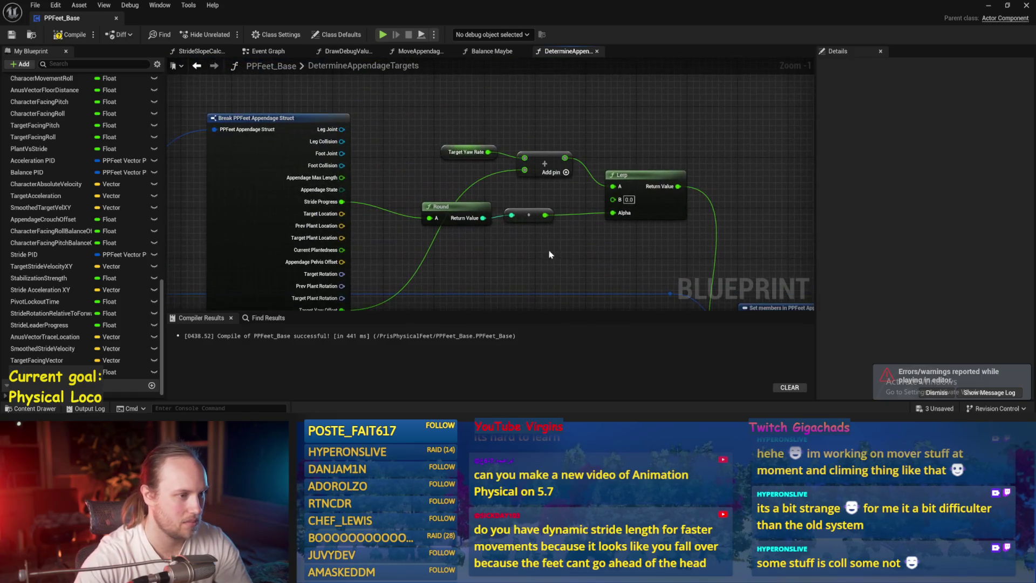
drag(393, 179, 348, 168)
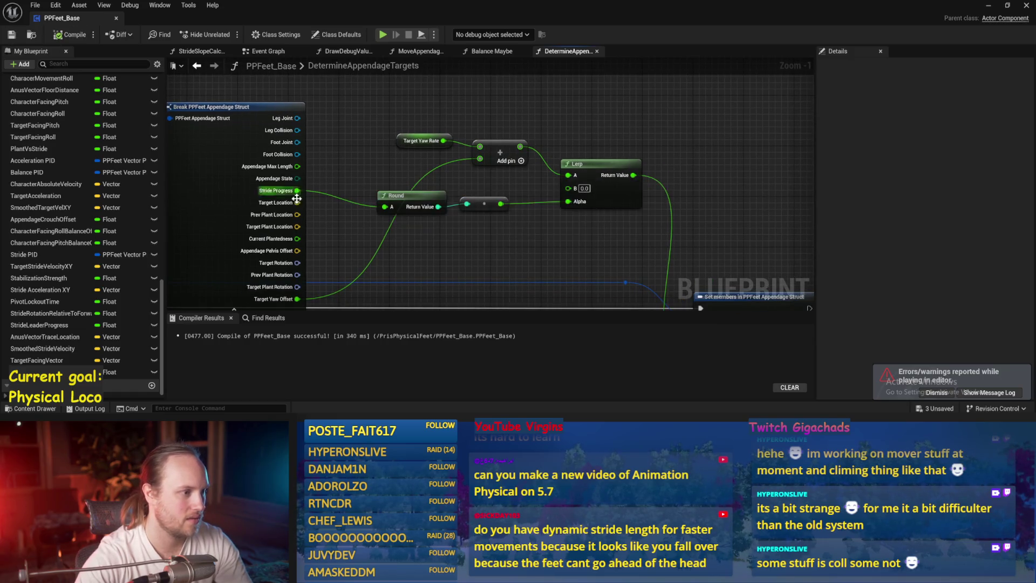
drag(405, 261, 440, 234)
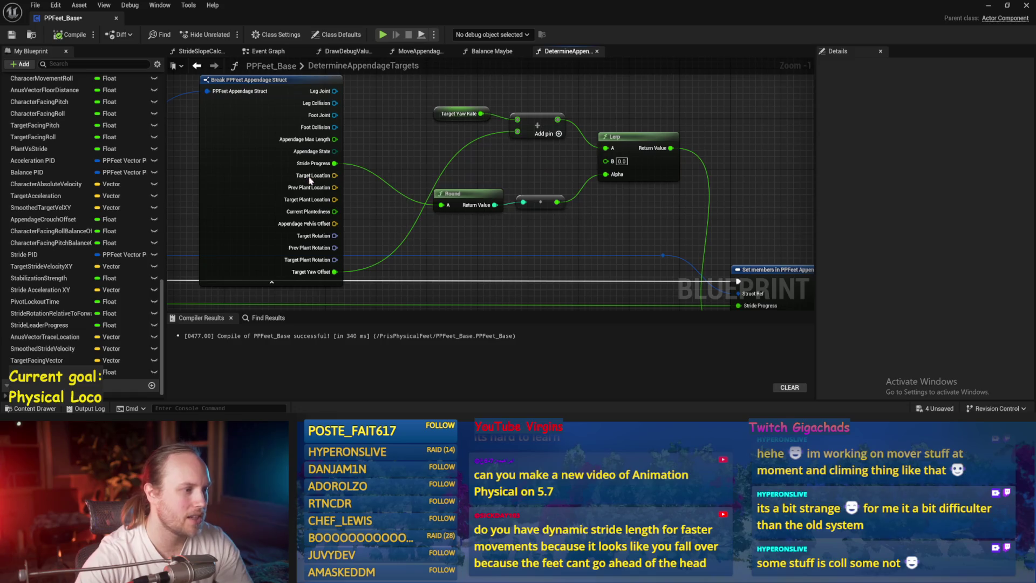
key(ctrl+s)
drag(407, 160, 446, 159)
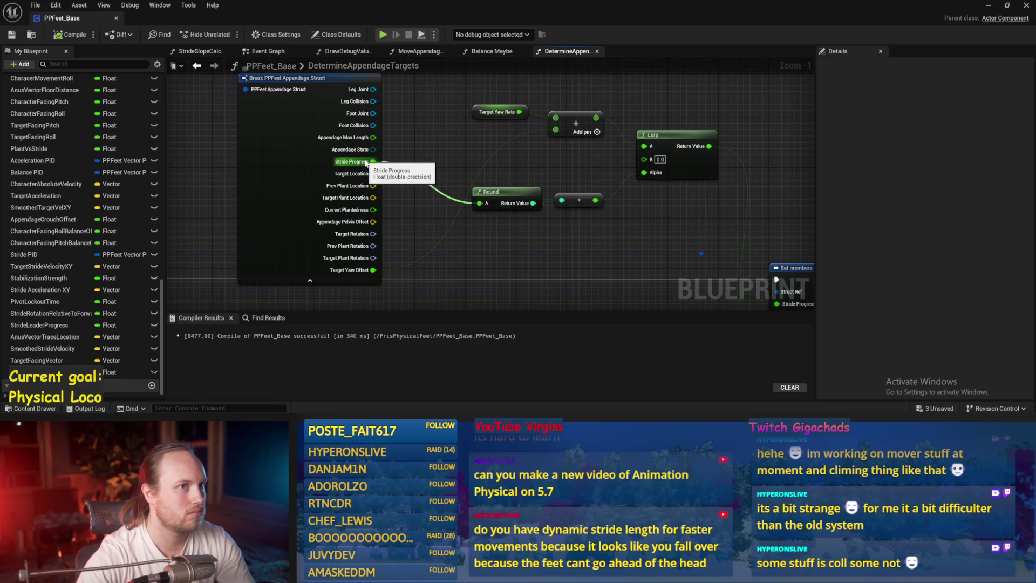
mouse_move(366, 163)
mouse_down()
mouse_move(455, 143)
mouse_move(372, 189)
mouse_move(334, 193)
mouse_up()
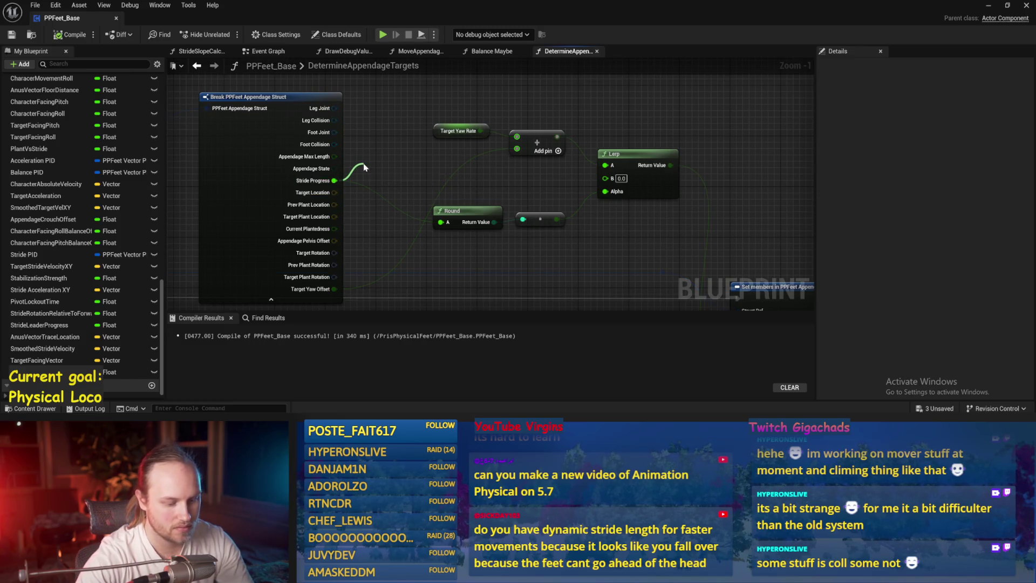
Step: Create an Add node wired from Stride Progress, then bring the running game view into sight
drag(365, 167, 365, 163)
text(add)
key(Return)
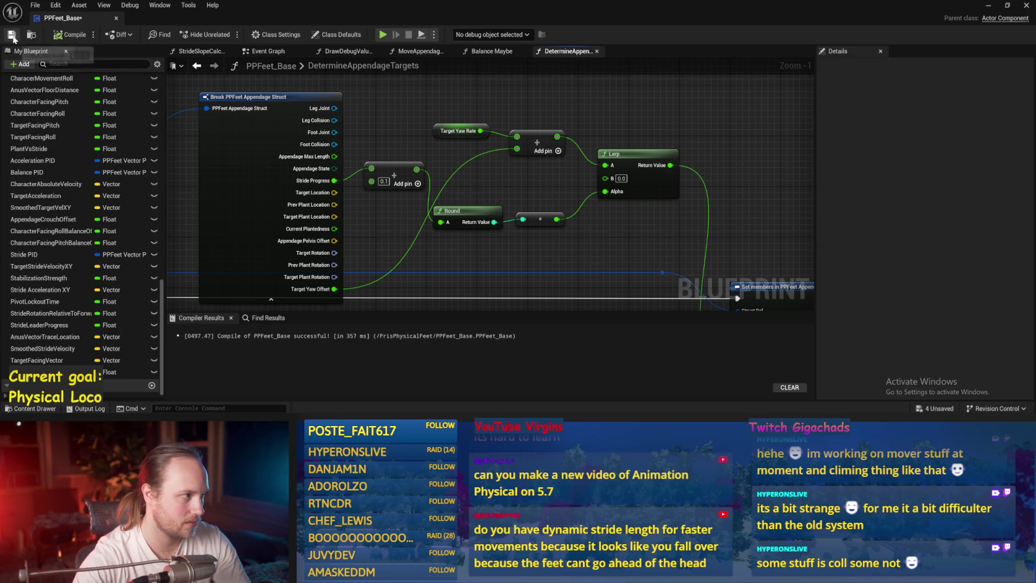
click(989, 5)
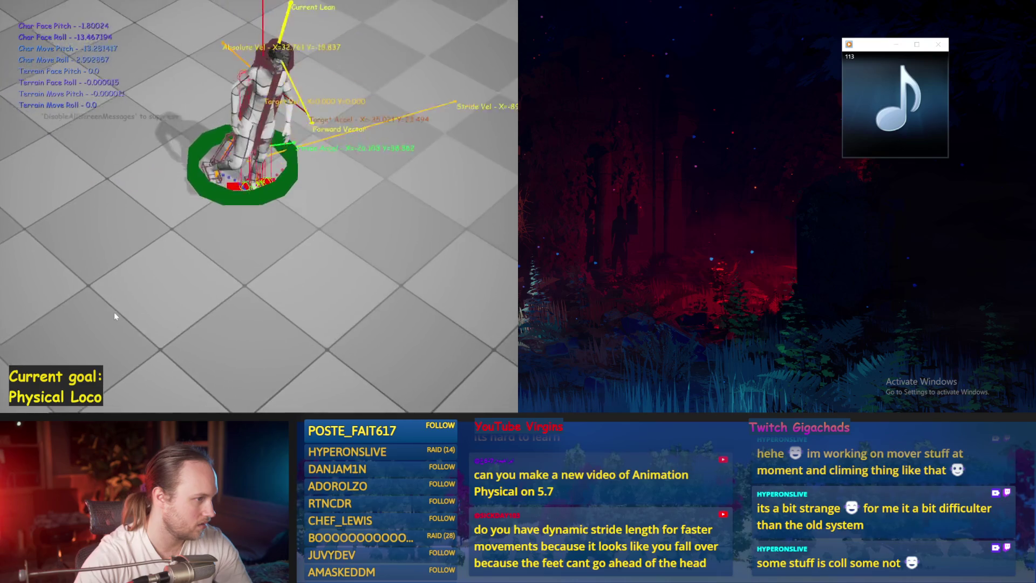
Step: Stop the play test, return to PPFeet_Base, then run and stop another test
key(Escape)
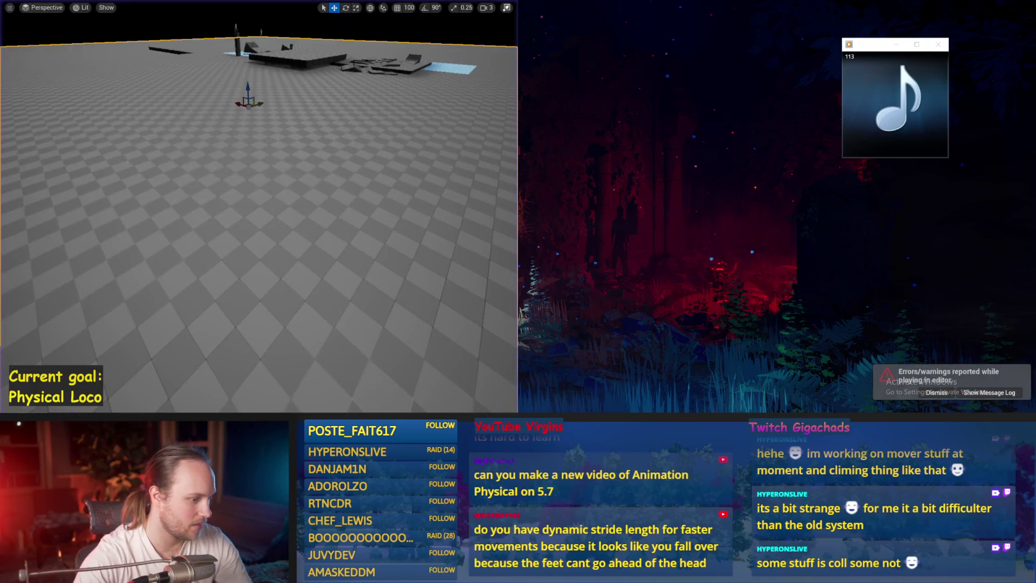
click(415, 389)
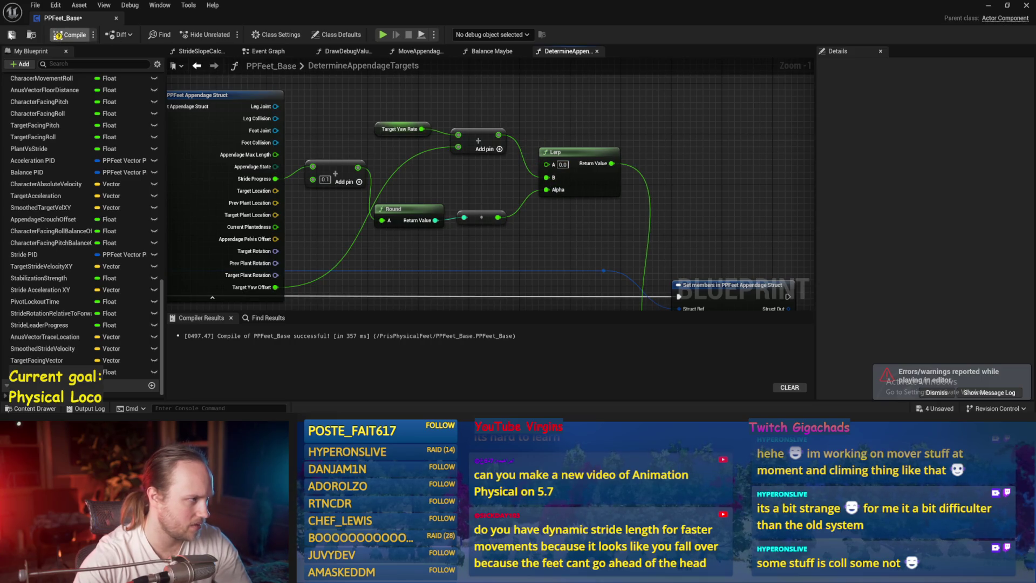
key(alt+p)
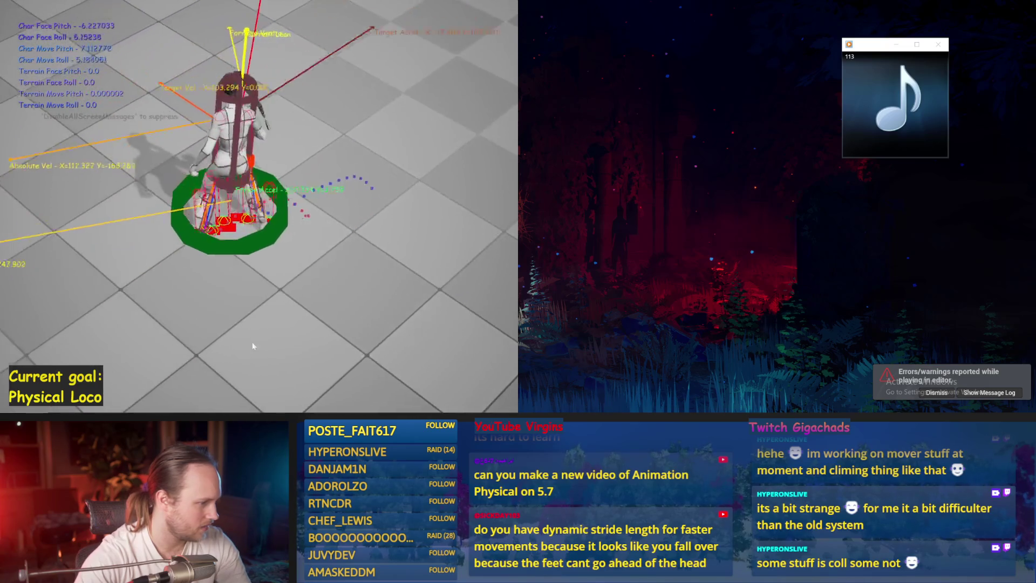
key(Escape)
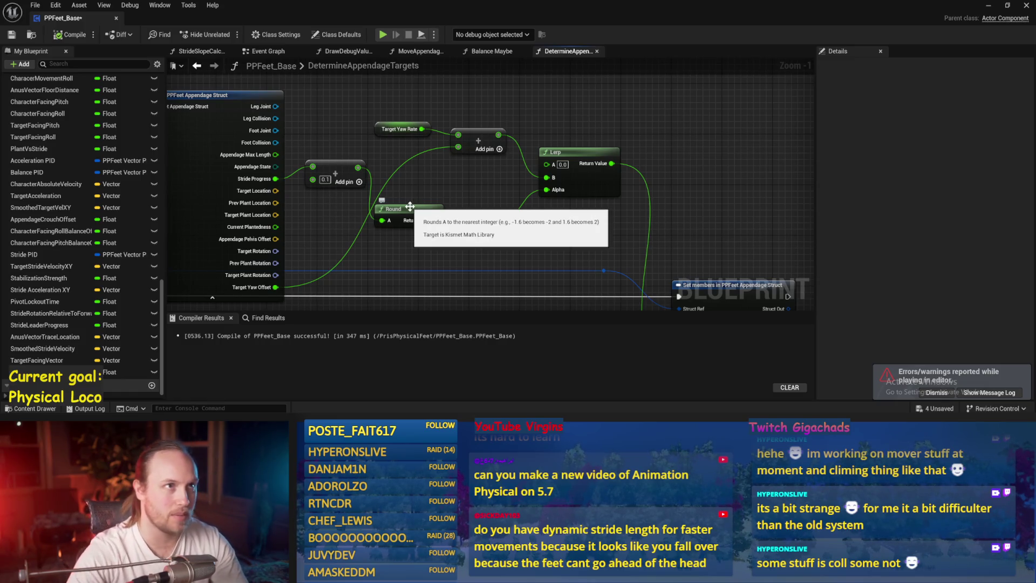
drag(452, 177, 436, 185)
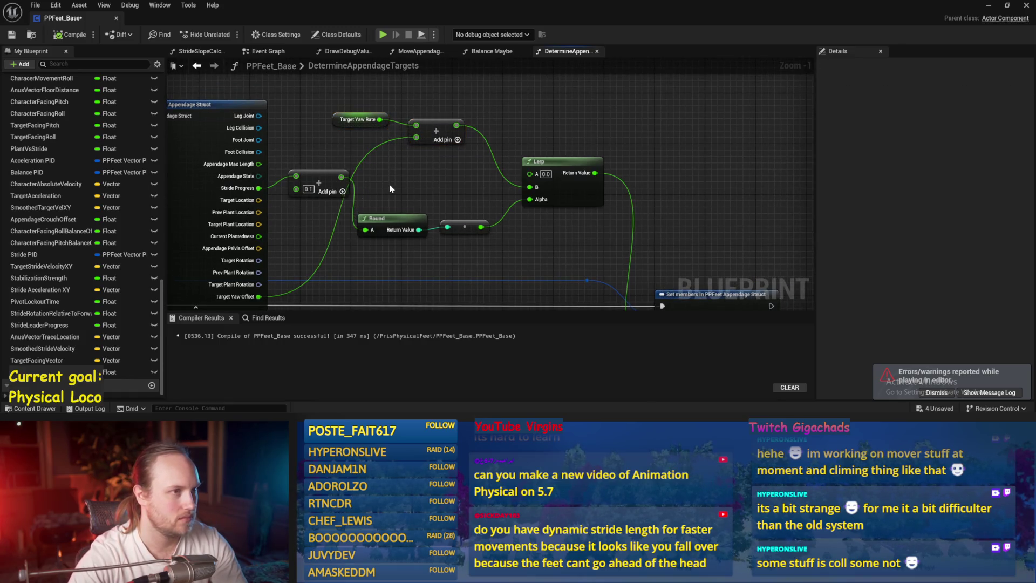
Step: Save PPFeet_Base with the 0.1 Add change and hide the editor to watch the new run
drag(424, 195, 502, 179)
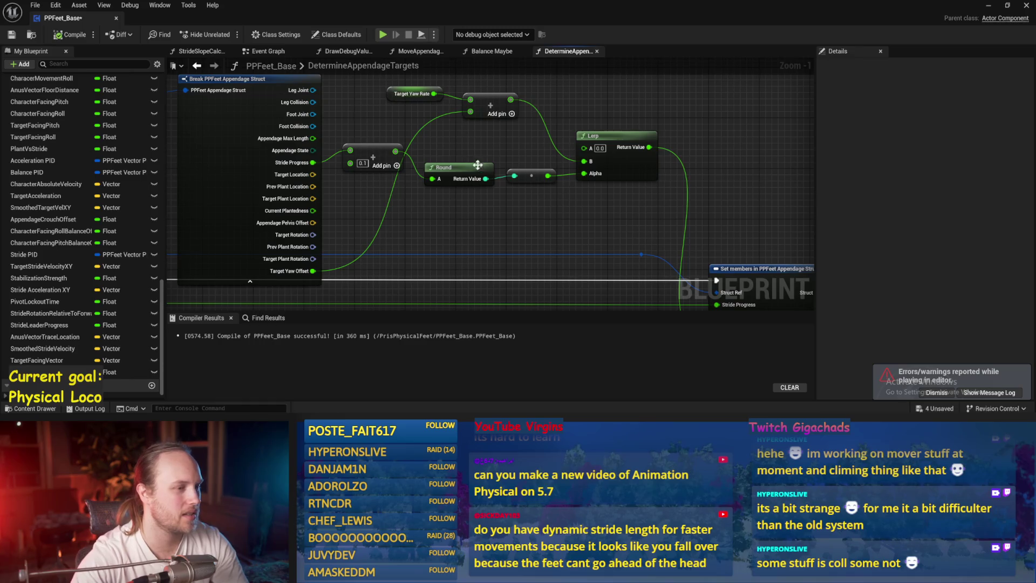
drag(474, 167, 474, 225)
key(ctrl+s)
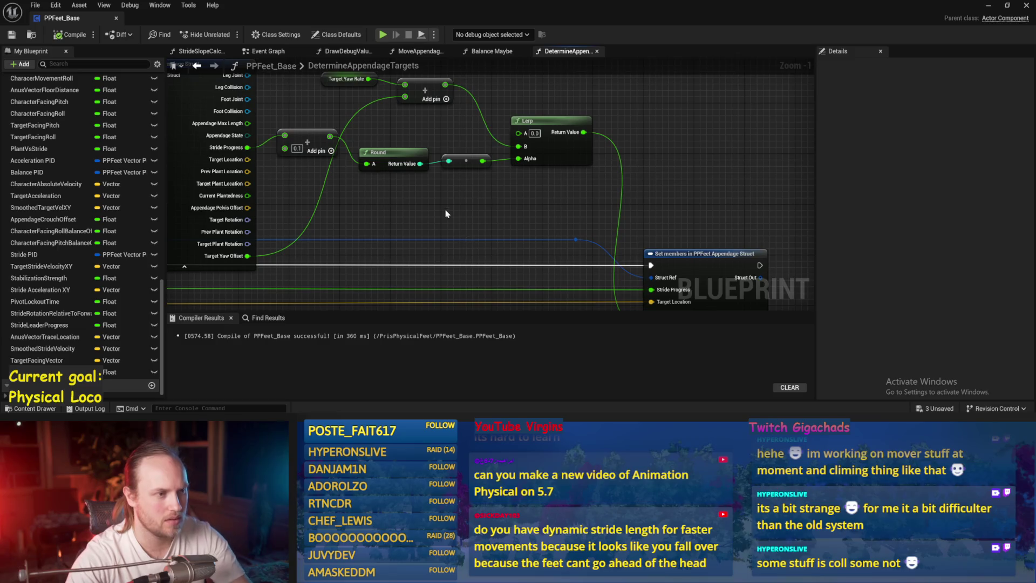
drag(447, 217, 448, 233)
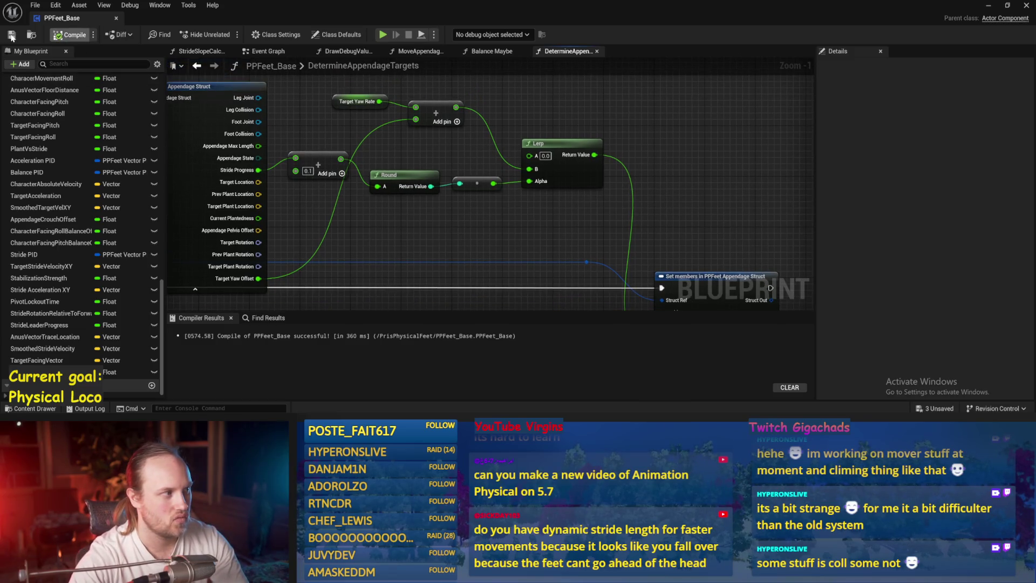
click(989, 5)
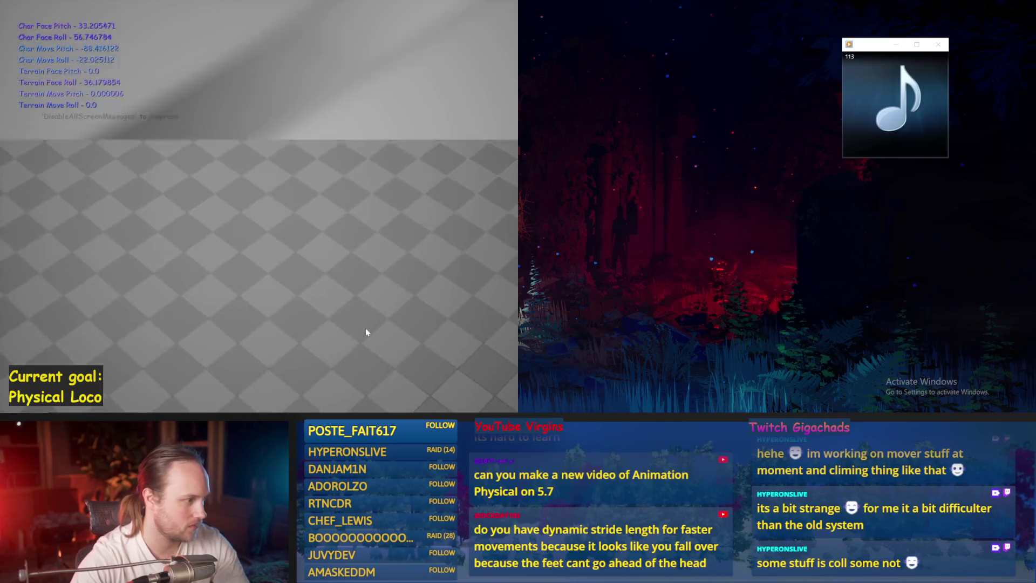
Step: Run two more play tests, stopping each with Esc, and bring PPFeet_Base back
key(Escape)
key(alt+p)
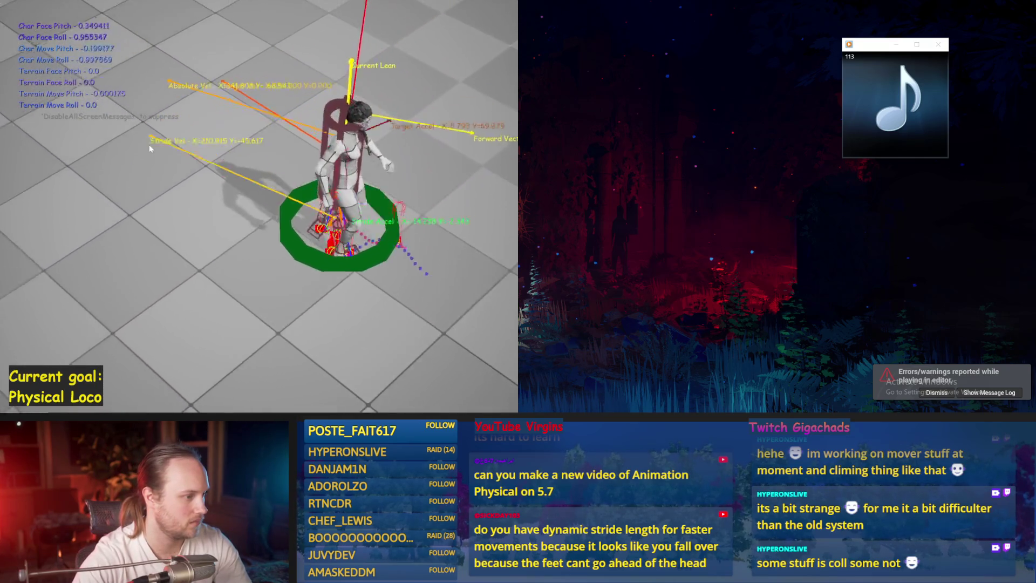
key(Escape)
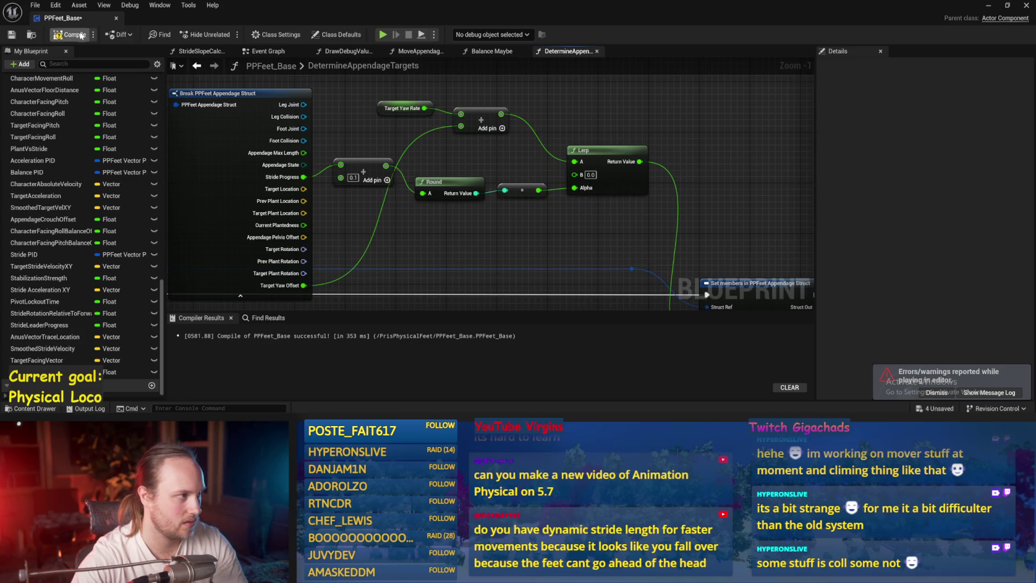
click(989, 5)
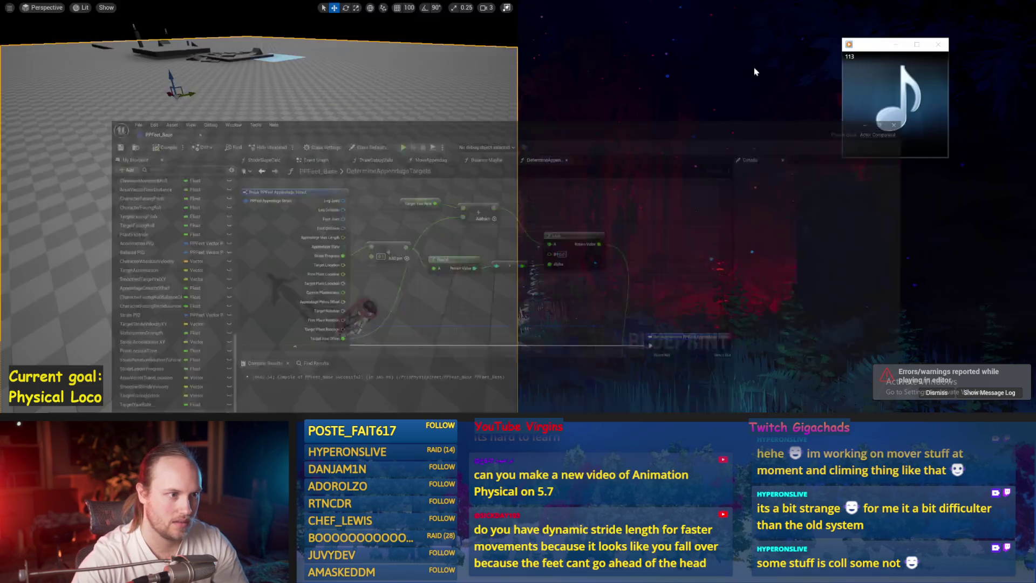
key(alt+p)
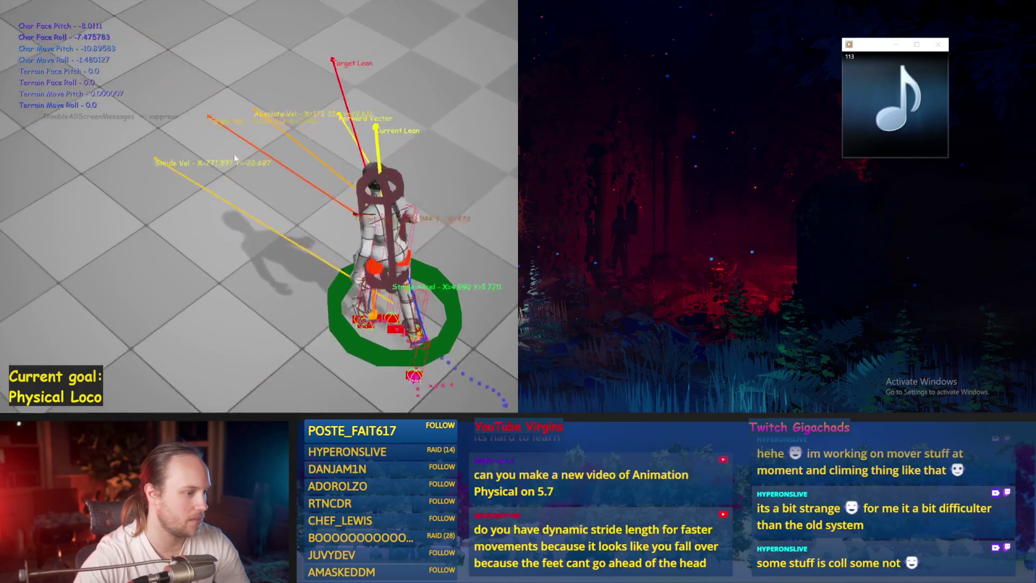
key(Escape)
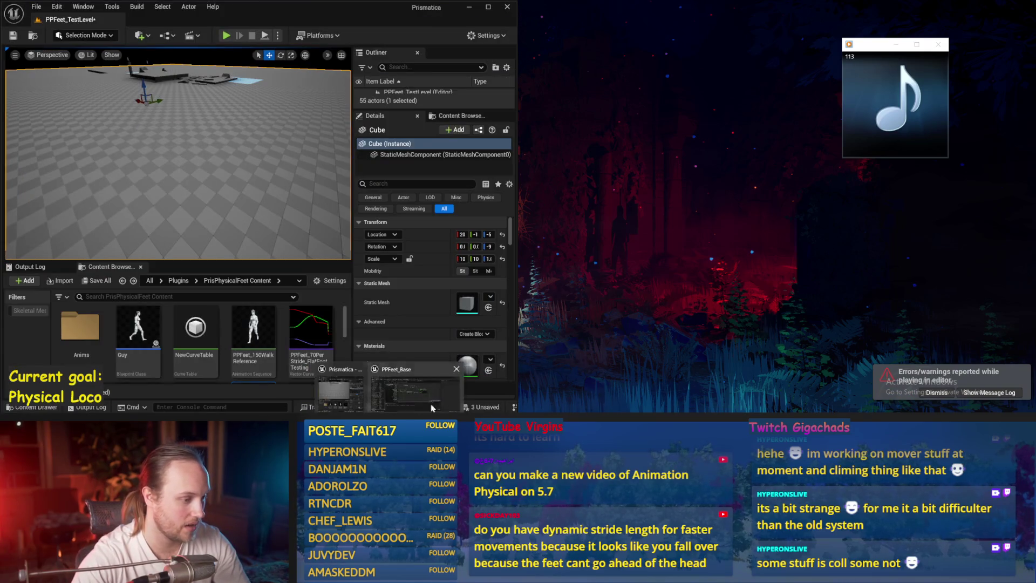
click(425, 409)
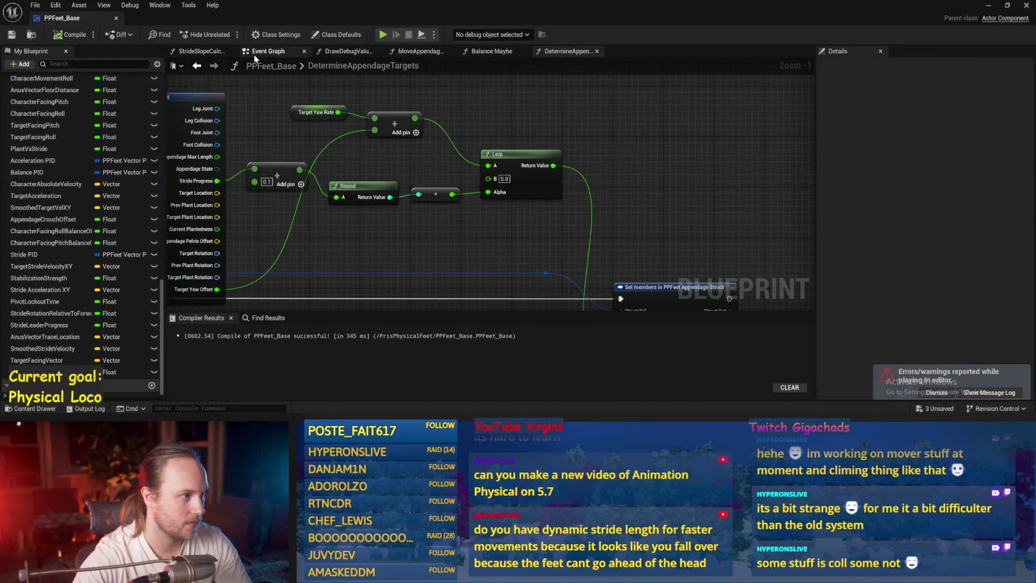
Step: Open the InitializeComponent, InitializeAllAppendages and InitializeAppendage graphs from the Event Graph
click(256, 56)
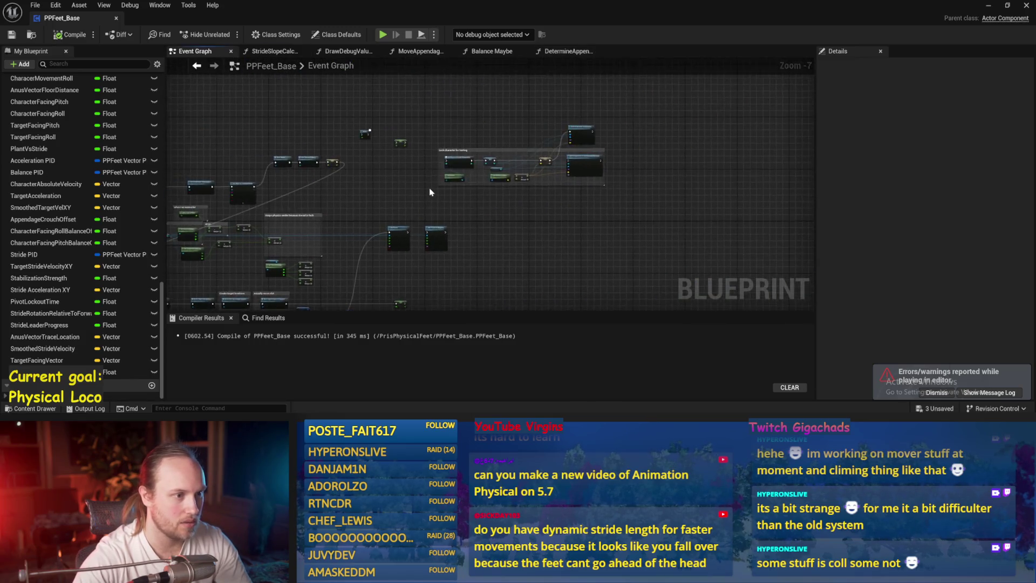
scroll(723, 207, up, 3)
scroll(532, 134, up, 1)
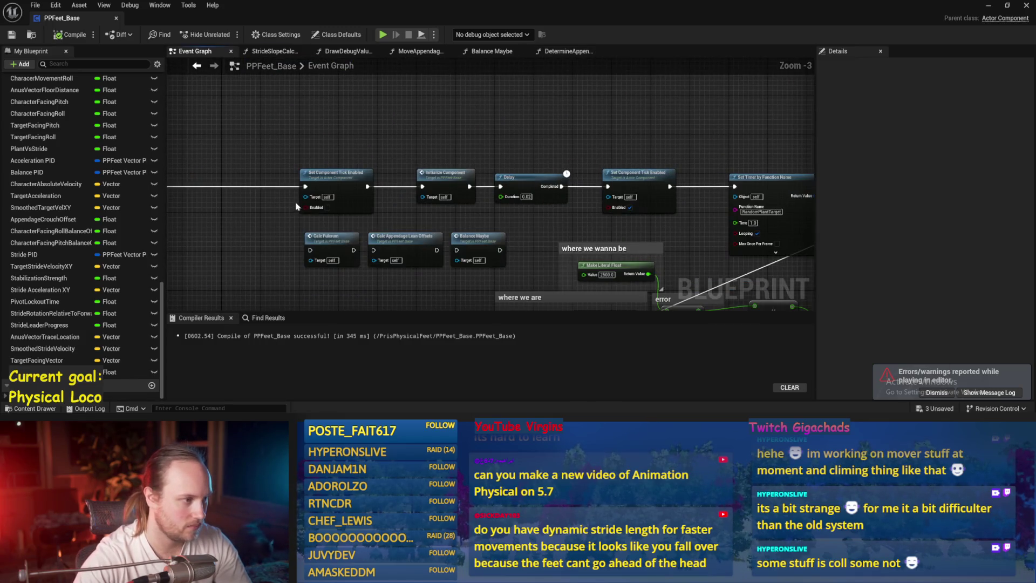
double_click(453, 177)
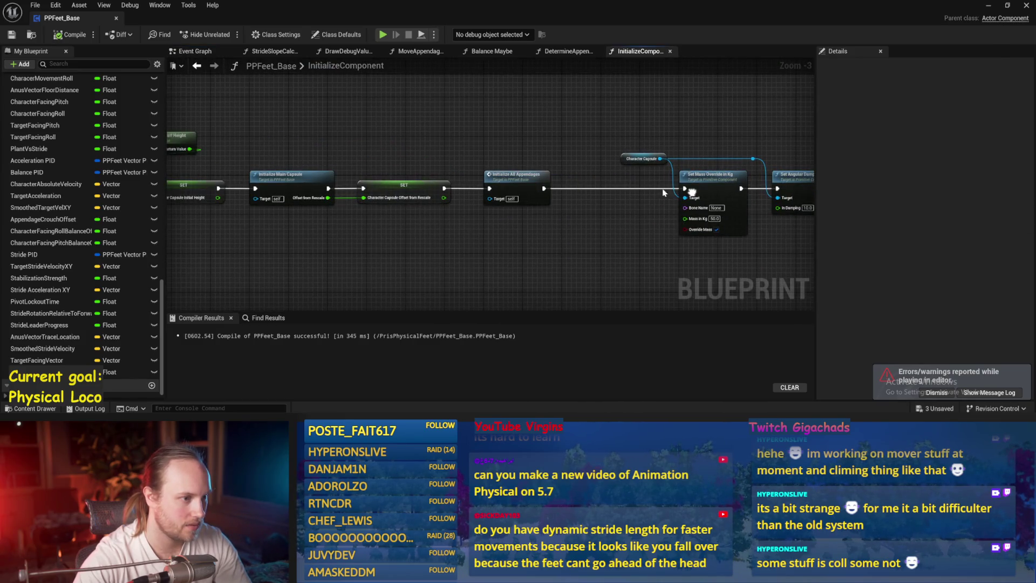
double_click(518, 177)
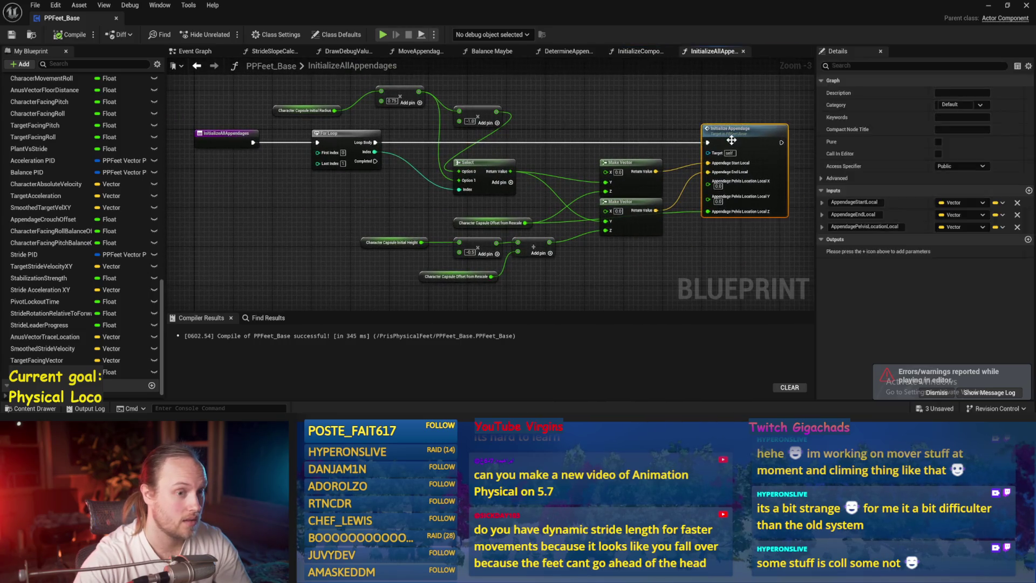
double_click(732, 140)
scroll(554, 239, up, 5)
scroll(551, 203, up, 3)
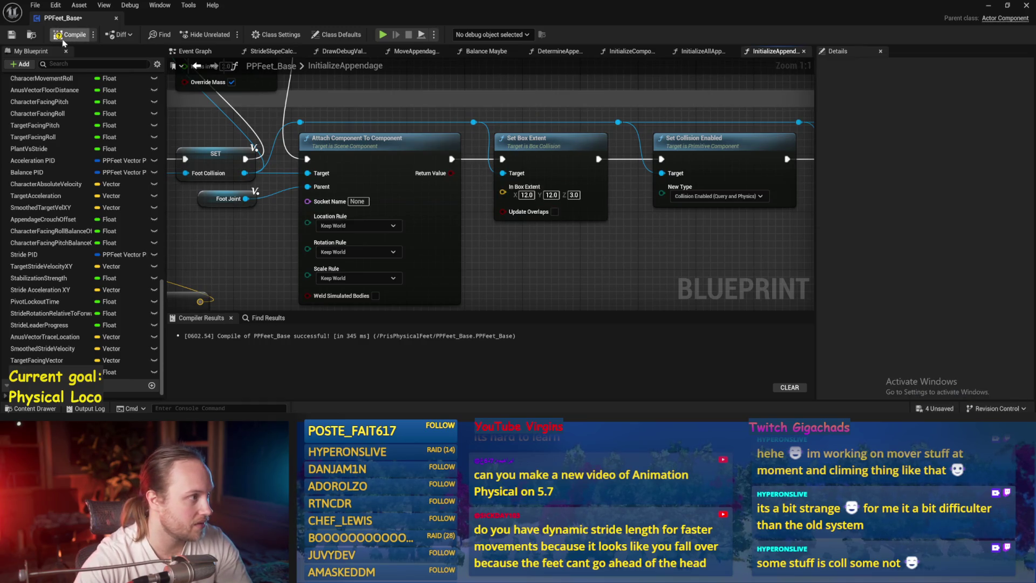
Step: Minimize the blueprint, maximize the level editor and start a play test
click(989, 5)
click(488, 7)
click(225, 34)
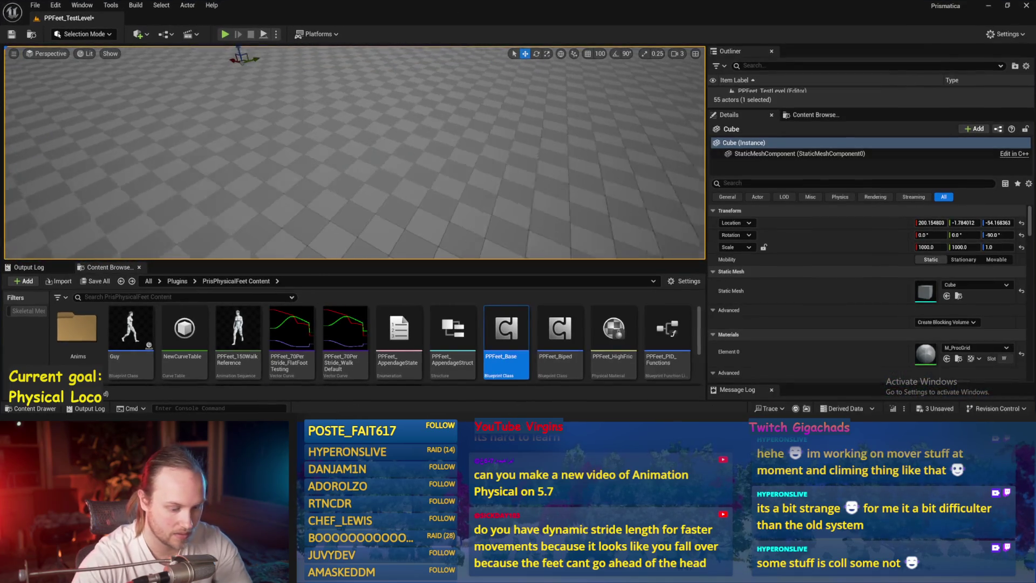
Step: Watch the wider-foot test full-screen with F11, then stop it and return to PPFeet_Base
key(F11)
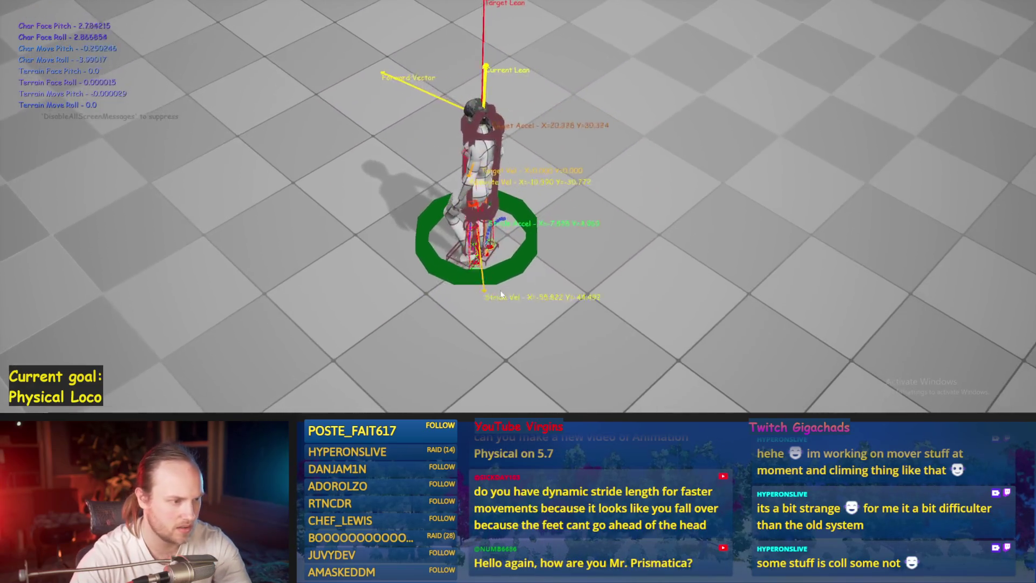
key(Escape)
click(411, 407)
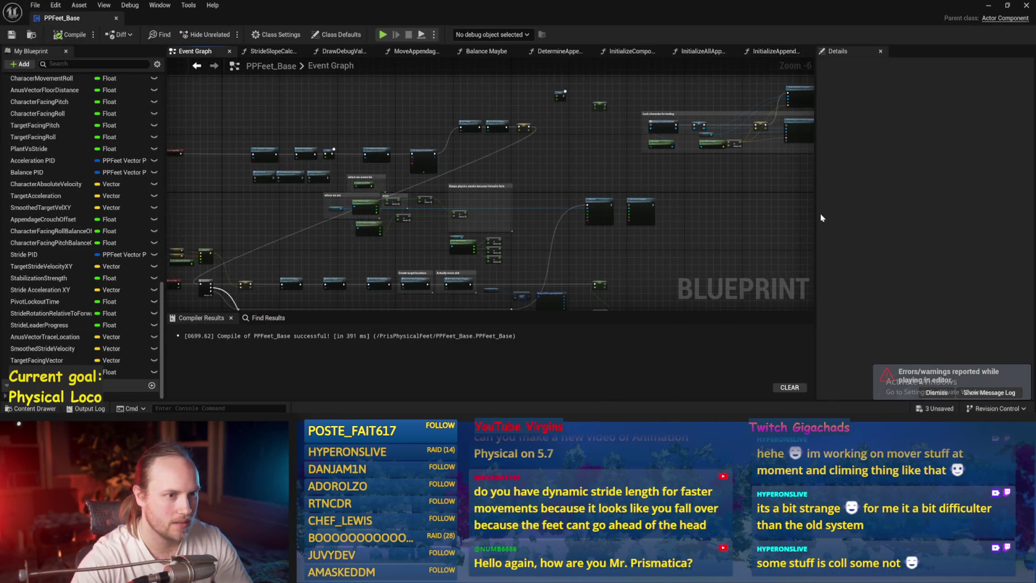
Step: Save PPFeet_Base, inspect the Balance Maybe graph, then return to the game and run forward
key(ctrl+s)
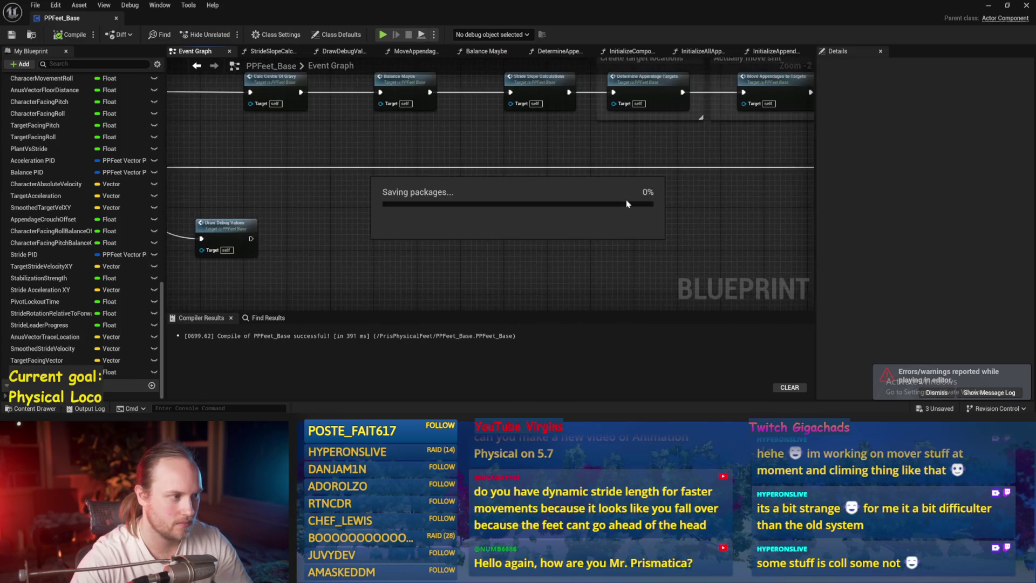
drag(505, 134, 482, 227)
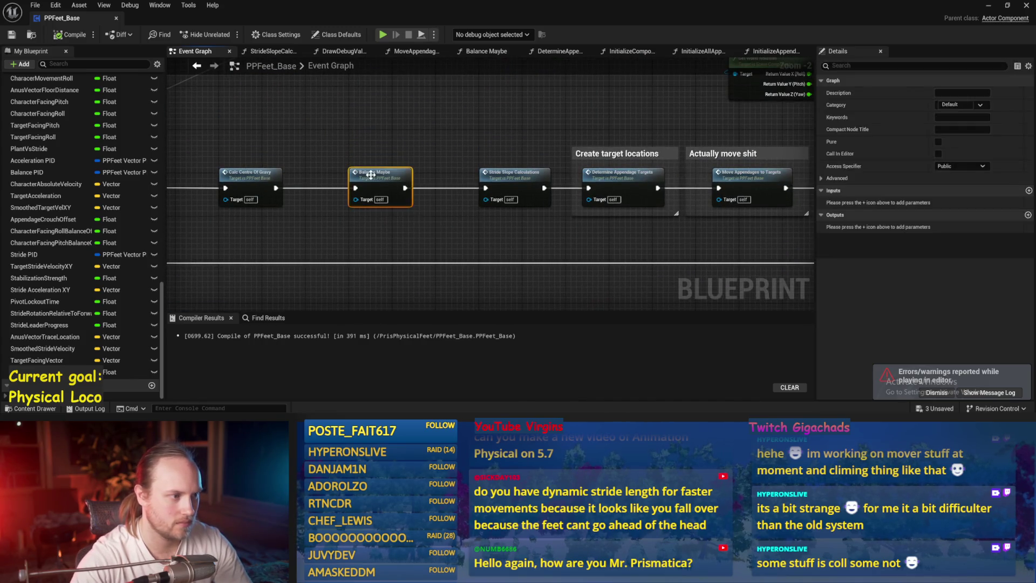
double_click(370, 175)
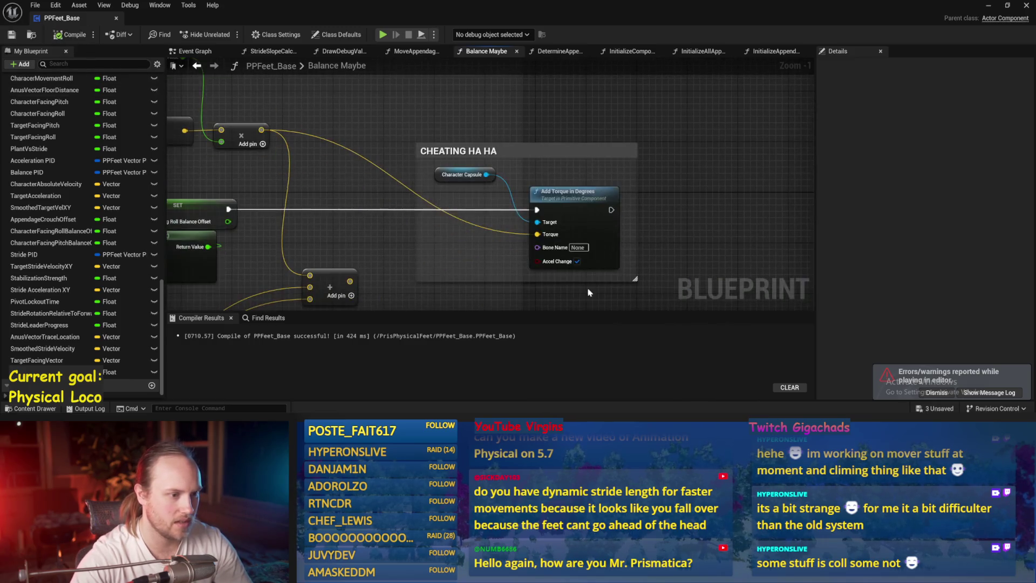
scroll(362, 191, down, 1)
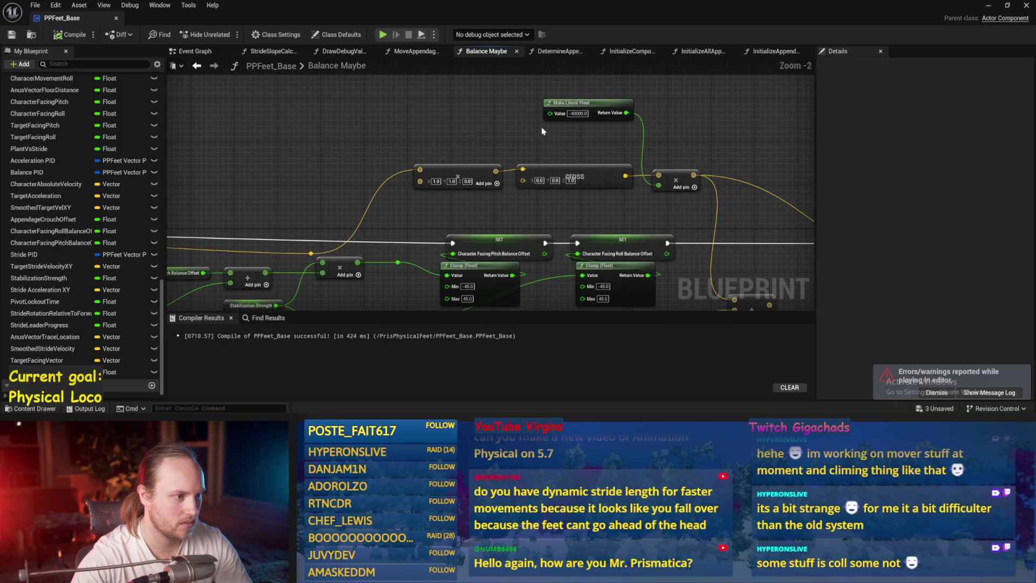
drag(814, 74, 707, 69)
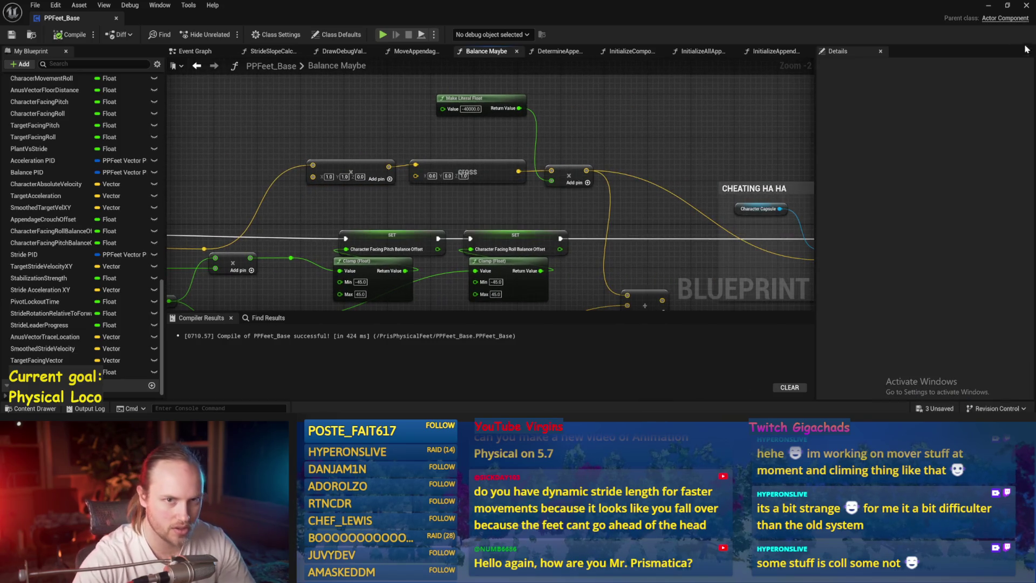
click(987, 8)
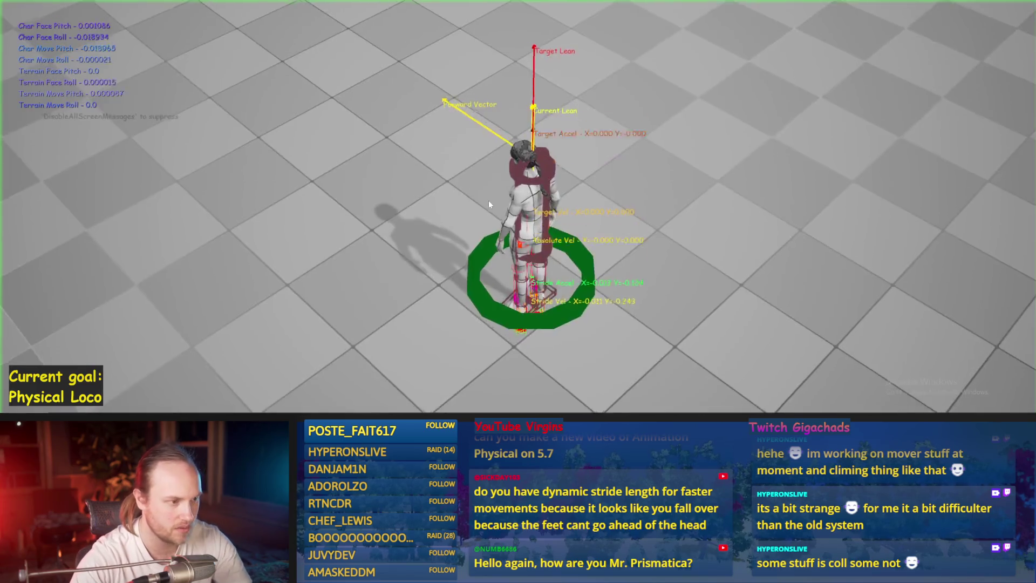
key(w)
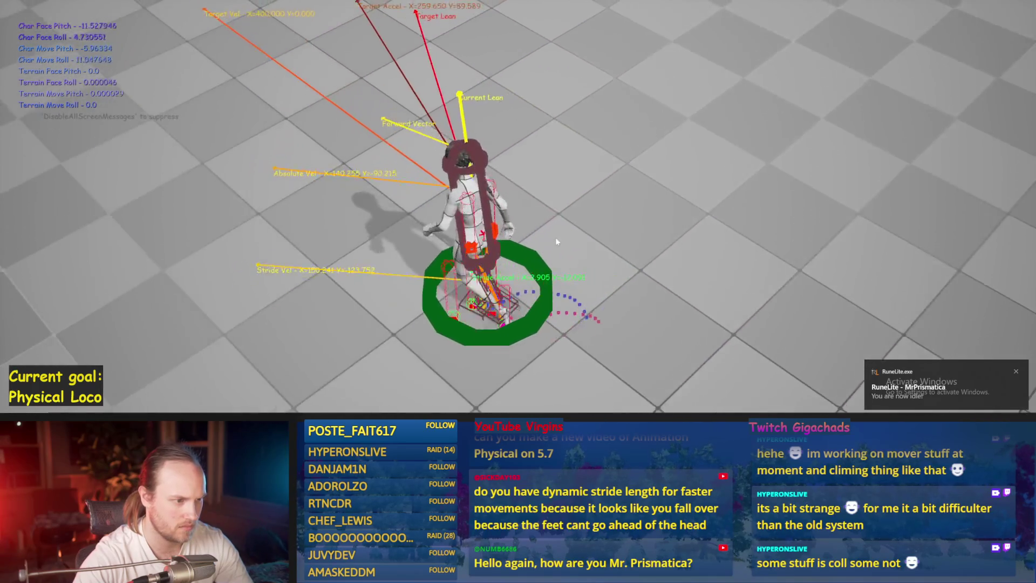
Step: Stop the test, and in DrawDebugValues pull a Sequence Then 6 wire into a reroute, then save
key(Escape)
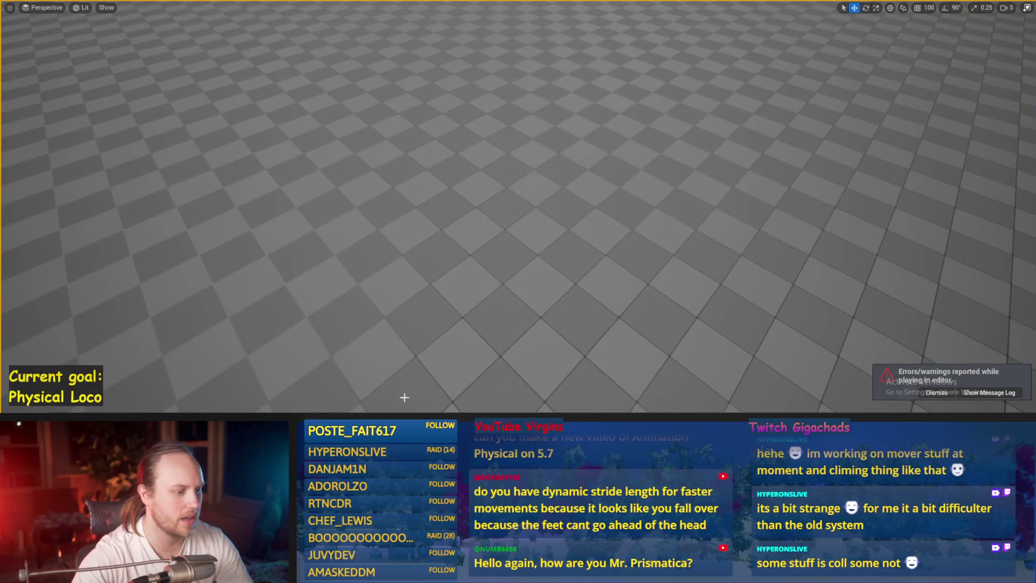
click(324, 378)
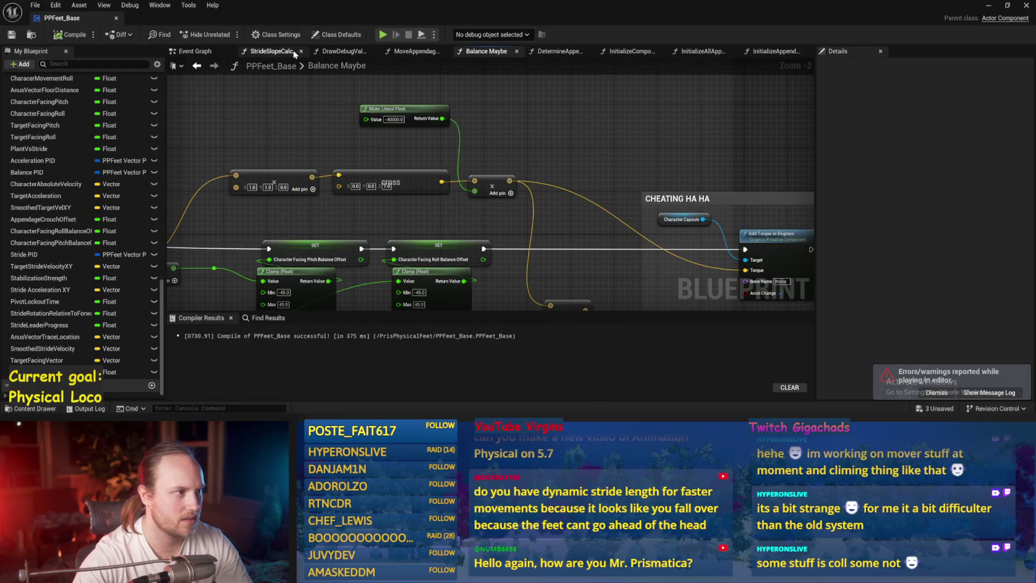
click(343, 51)
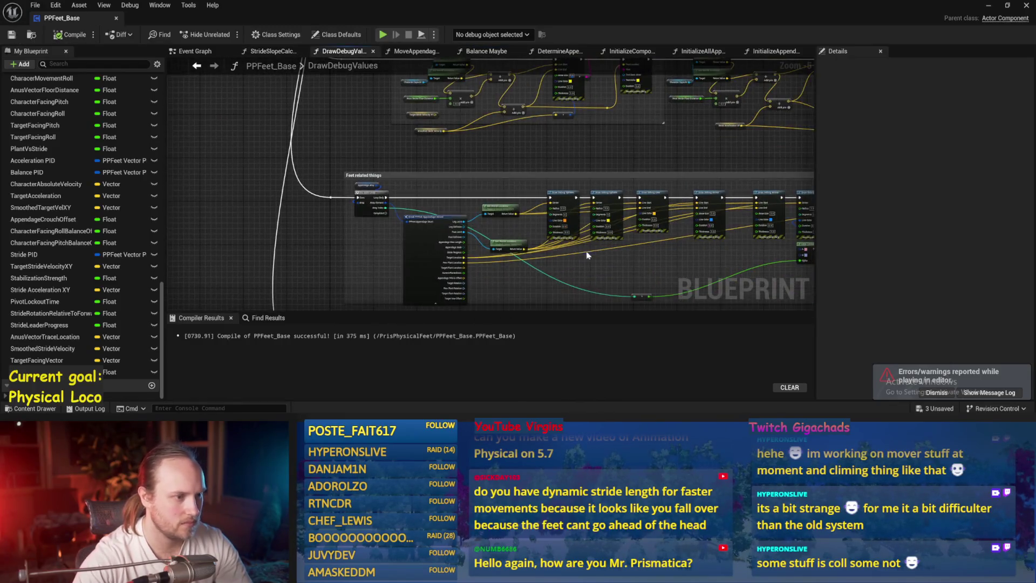
scroll(635, 173, down, 3)
scroll(488, 281, up, 3)
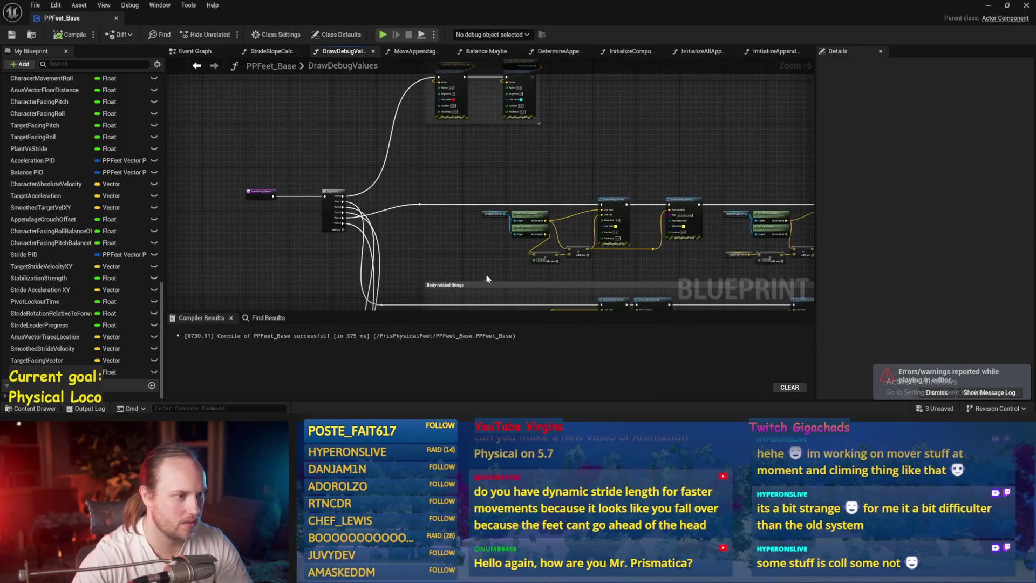
scroll(366, 204, up, 2)
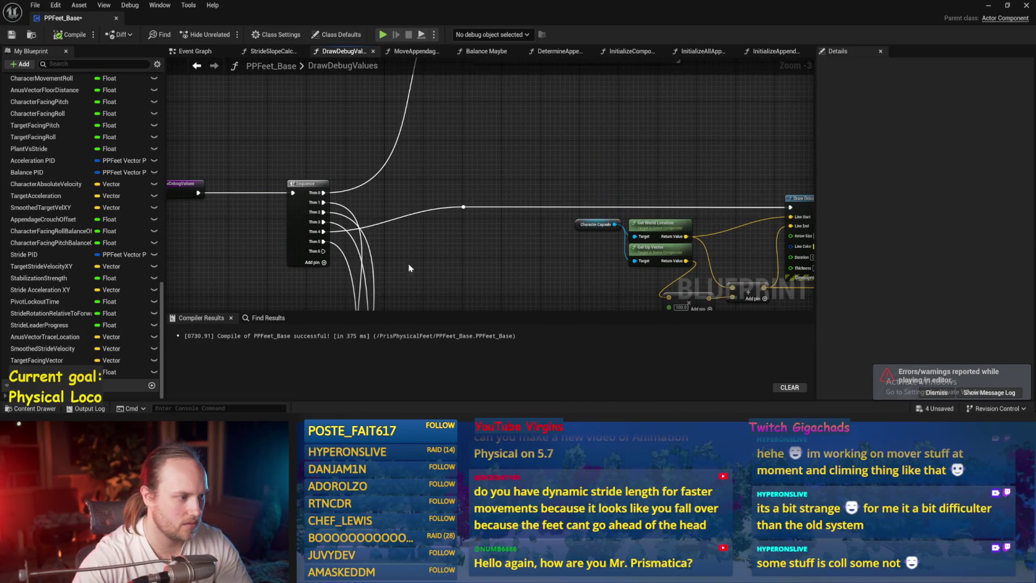
drag(325, 252, 506, 98)
click(526, 135)
key(ctrl+s)
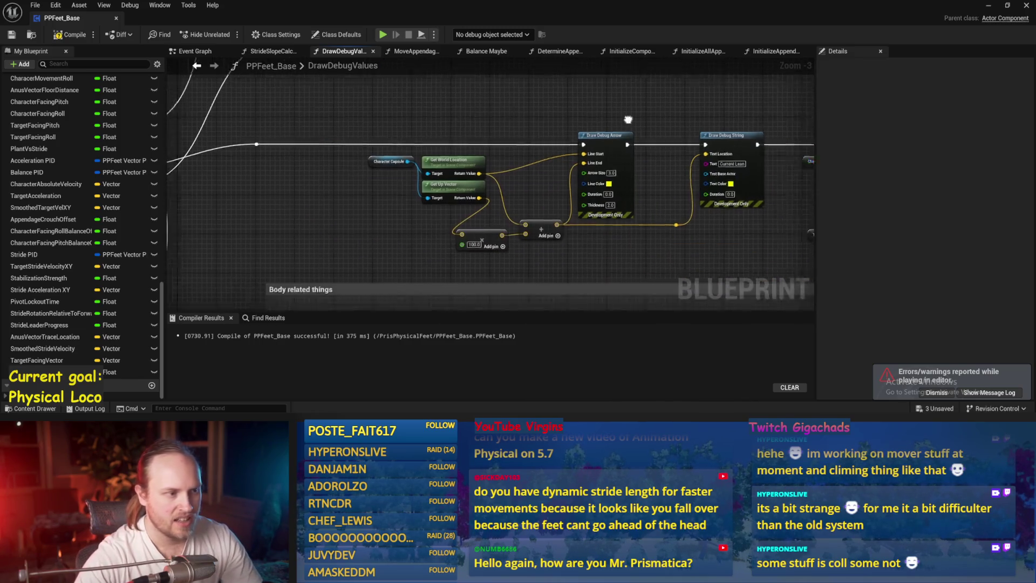
Step: Select the Body related things debug arrow nodes
scroll(338, 234, down, 1)
mouse_move(240, 106)
mouse_down()
mouse_move(529, 218)
mouse_move(534, 208)
mouse_up()
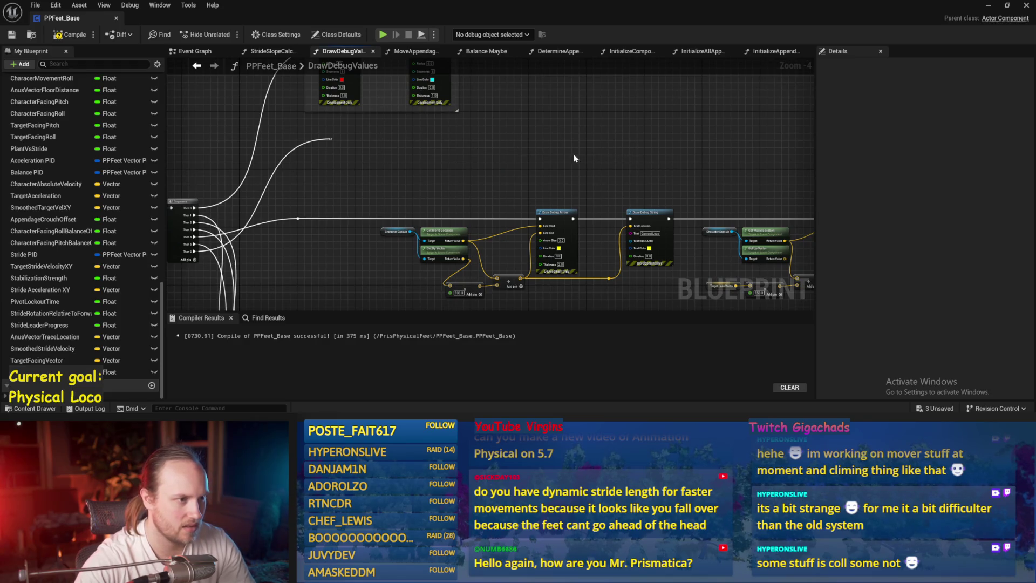
scroll(496, 157, up, 2)
scroll(485, 189, down, 2)
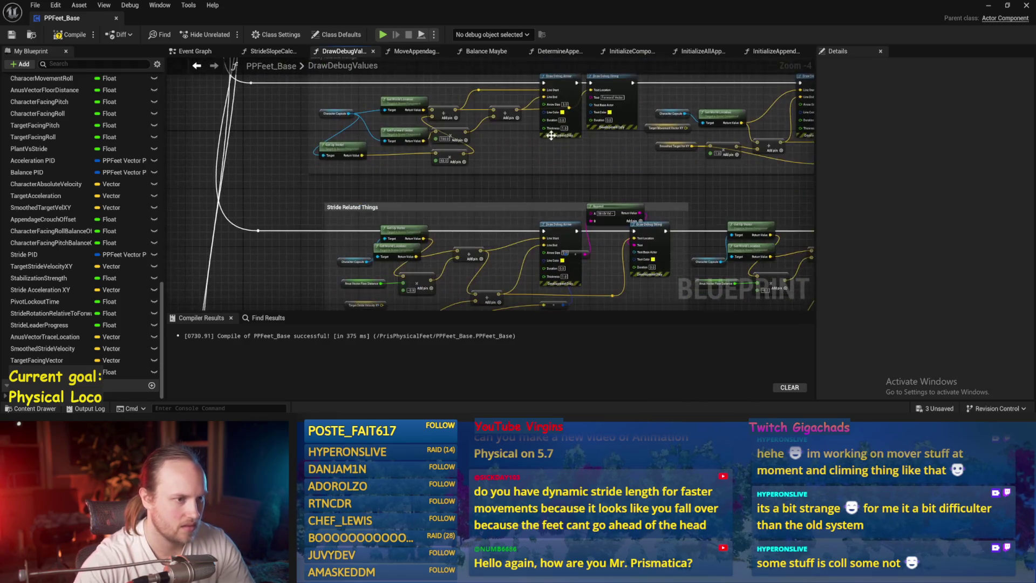
drag(607, 160, 328, 225)
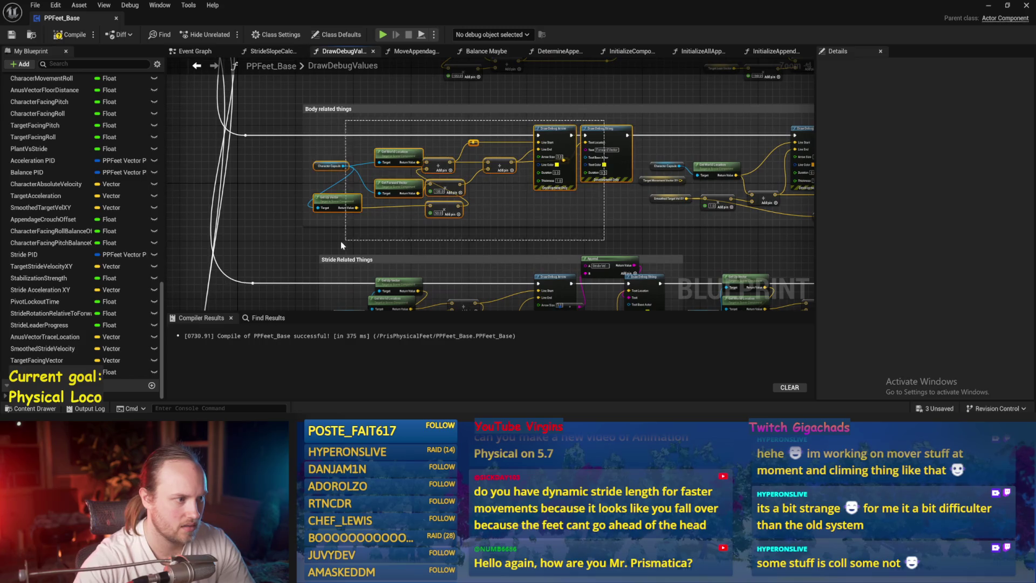
click(281, 217)
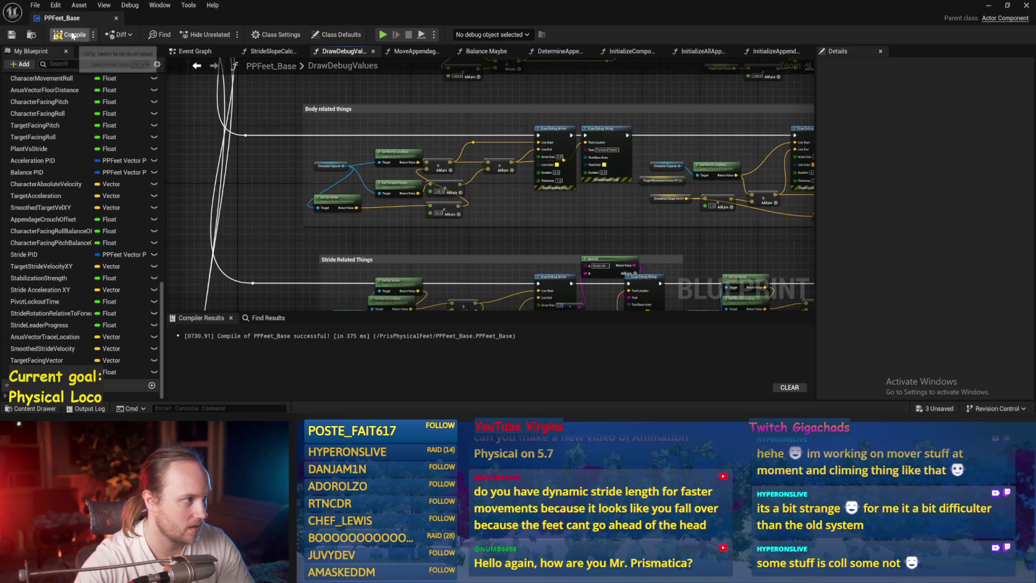
drag(601, 120, 328, 213)
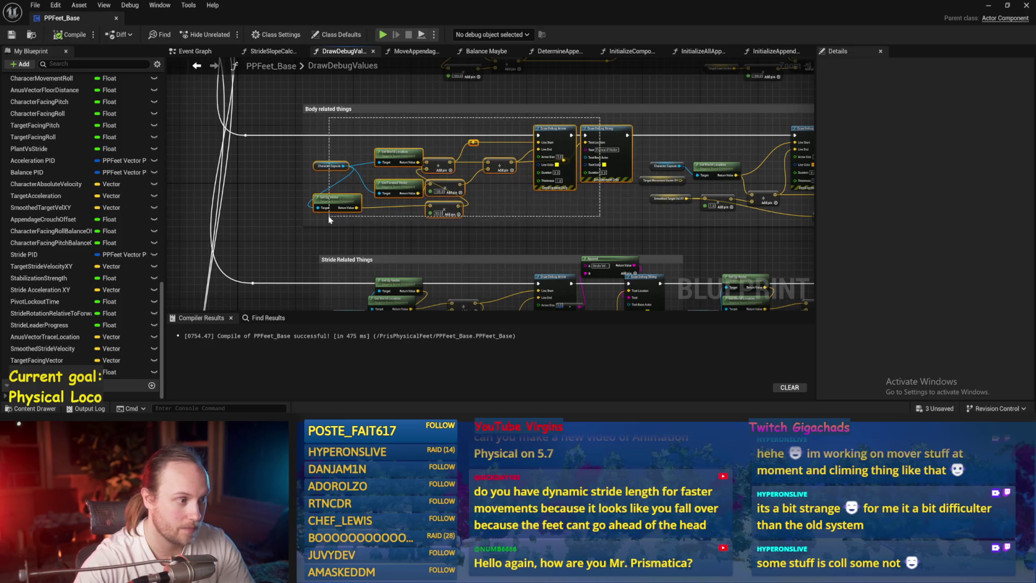
click(291, 199)
scroll(271, 199, up, 5)
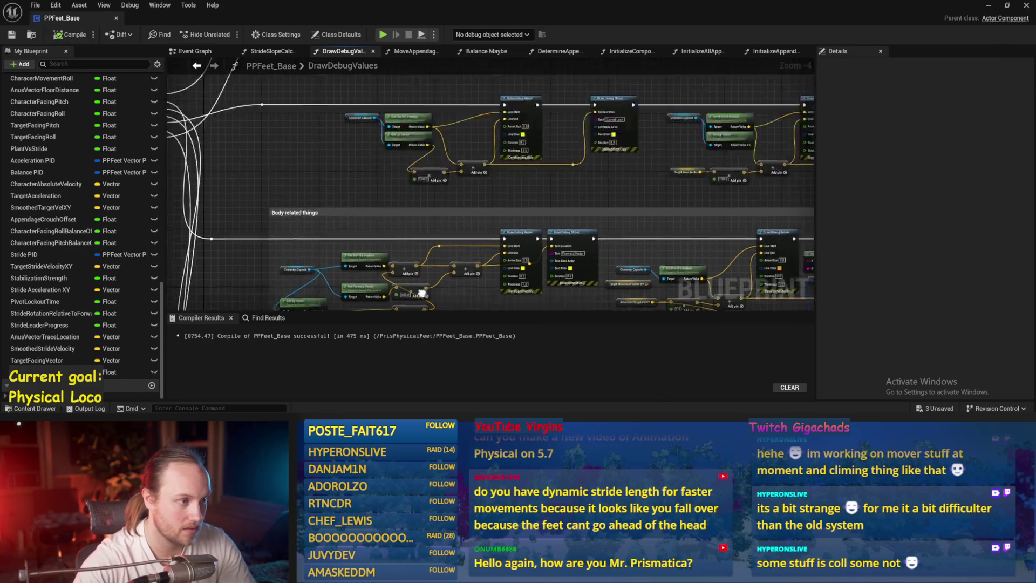
Step: Close the Blueprint editor, leave full-screen, and reopen PPFeet_Base from the Content Browser
click(1027, 6)
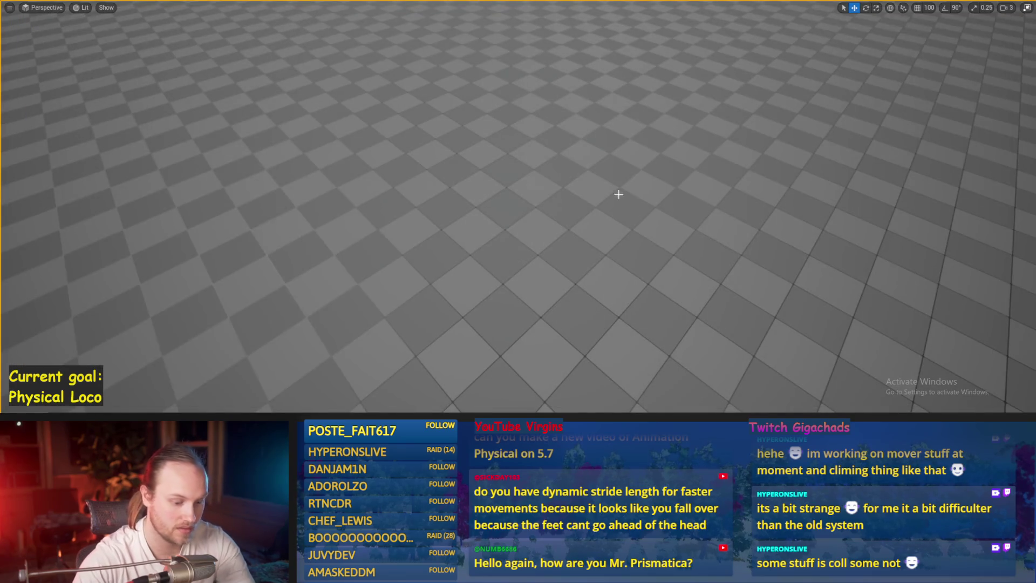
key(F11)
double_click(516, 339)
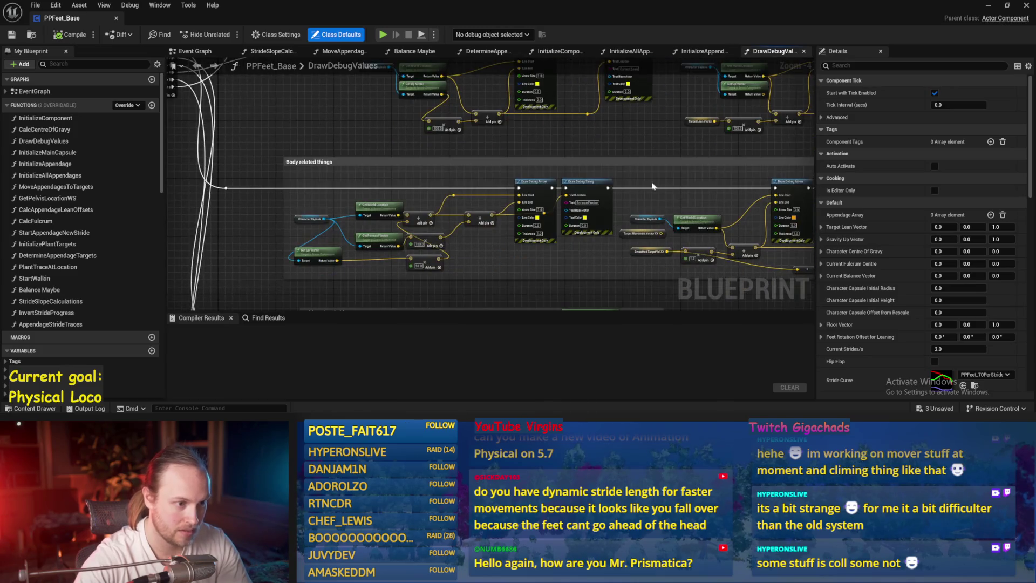
click(594, 174)
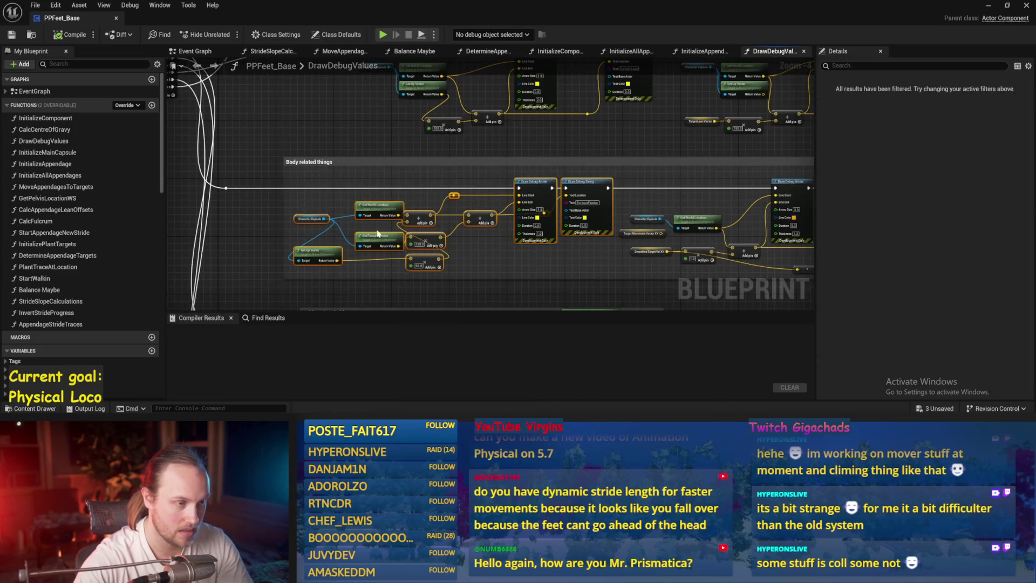
Step: Paste the copied debug arrow nodes, wire the dangling exec to them, and arrange them
key(ctrl+v)
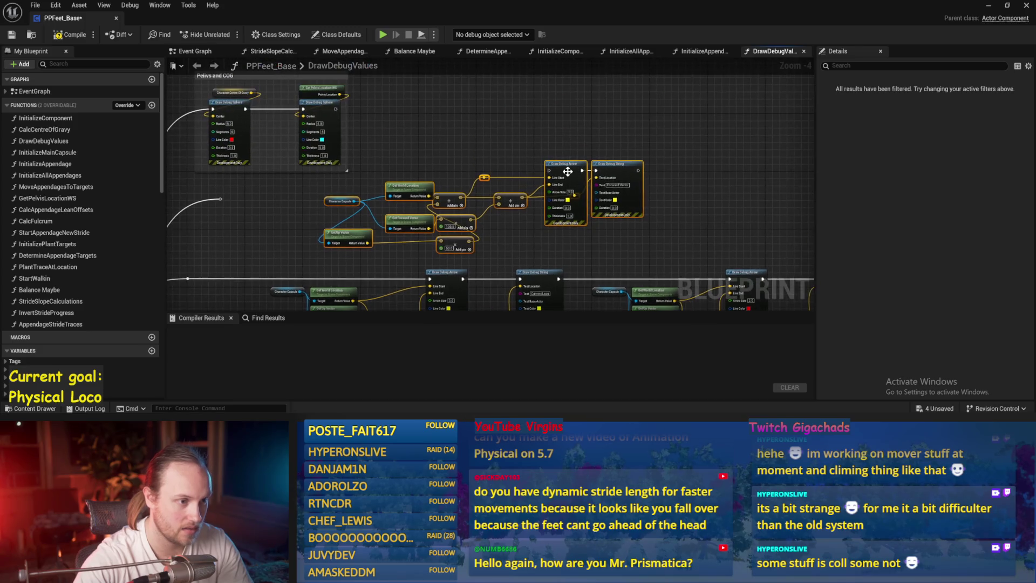
mouse_move(339, 197)
mouse_down()
mouse_move(667, 154)
mouse_move(680, 129)
mouse_up()
scroll(367, 189, up, 3)
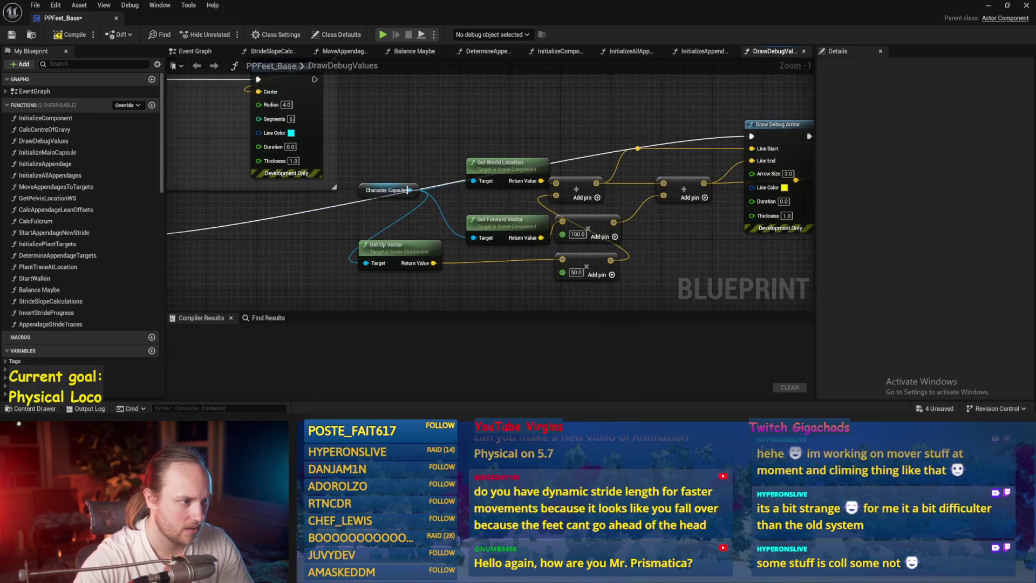
drag(488, 187, 470, 98)
drag(415, 254, 382, 181)
mouse_move(517, 249)
mouse_down()
mouse_move(433, 231)
mouse_move(554, 146)
mouse_move(588, 201)
mouse_move(632, 209)
mouse_move(475, 223)
mouse_up()
Step: Delete the multiply and vector add nodes, feeding the capsule's world location straight into Line Start
key(Delete)
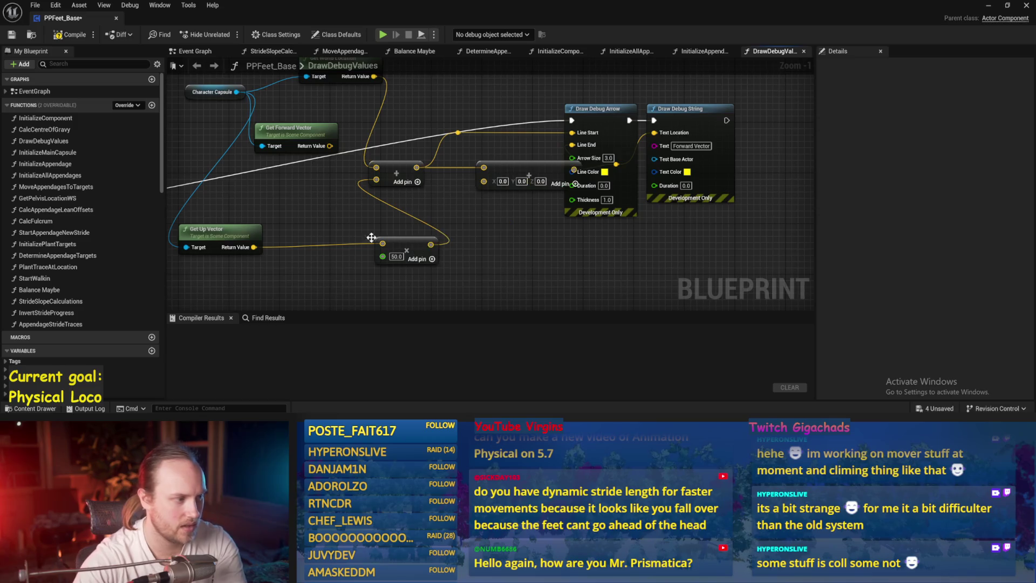
drag(280, 229, 349, 171)
mouse_move(456, 247)
mouse_down()
mouse_move(445, 181)
mouse_move(321, 127)
mouse_up()
mouse_move(379, 143)
mouse_down()
mouse_move(335, 198)
mouse_move(339, 181)
mouse_move(389, 176)
mouse_move(347, 201)
mouse_up()
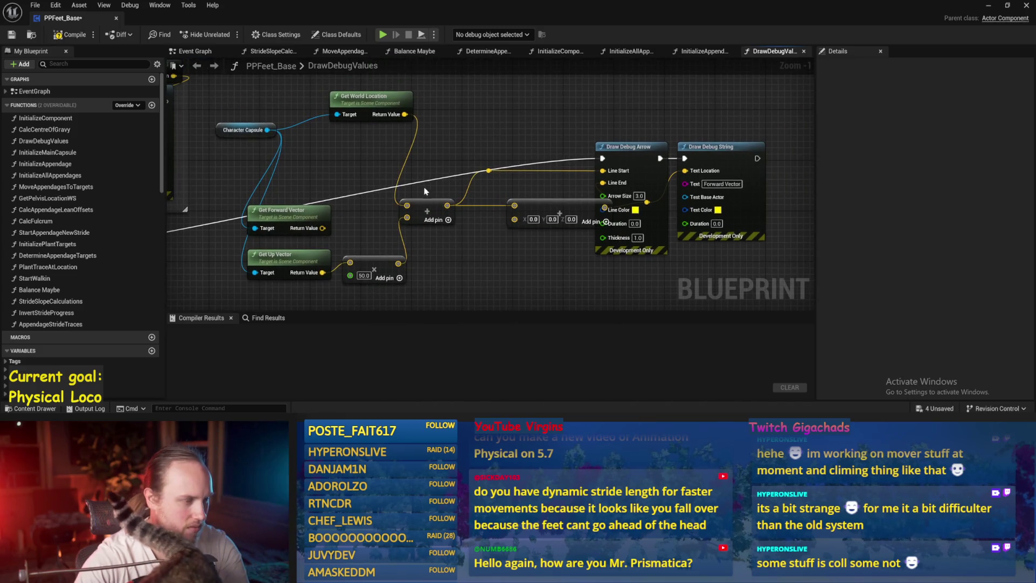
key(Delete)
drag(405, 114, 603, 170)
click(568, 211)
key(Delete)
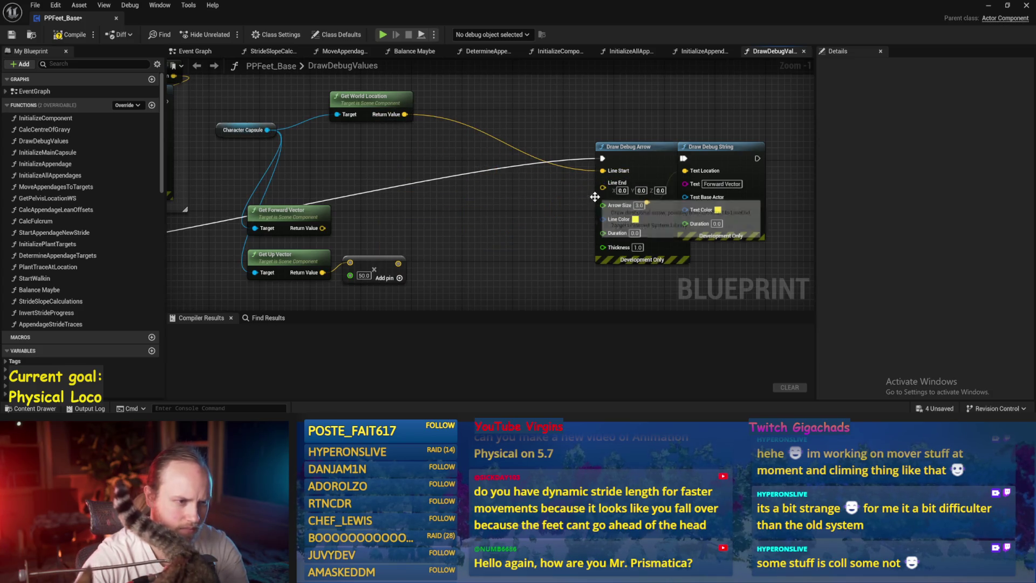
drag(444, 210, 308, 292)
key(Delete)
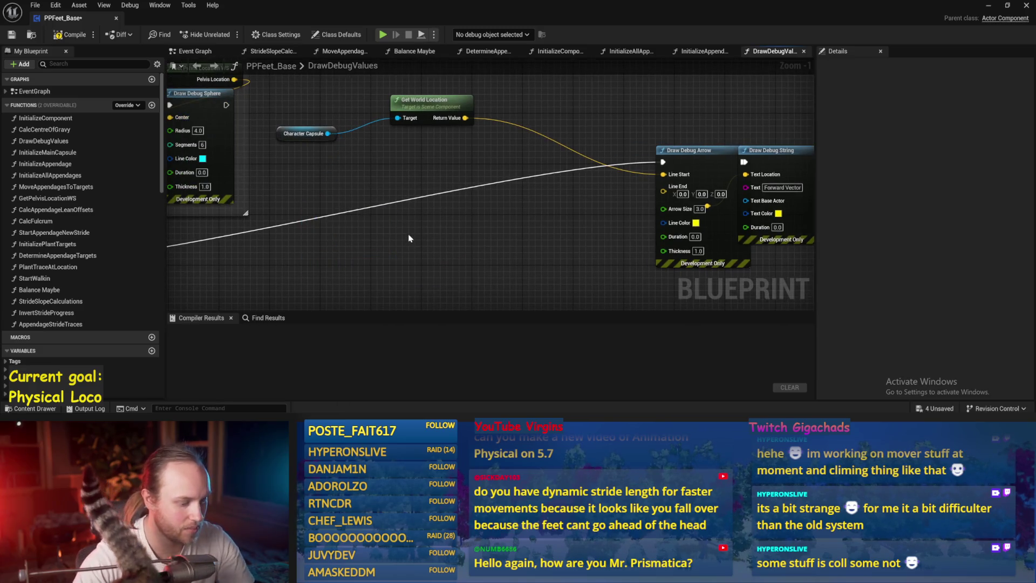
Step: Add a Target Facing Vector getter feeding a vector Add with 200, 200, 0
right_click(408, 238)
text(facing)
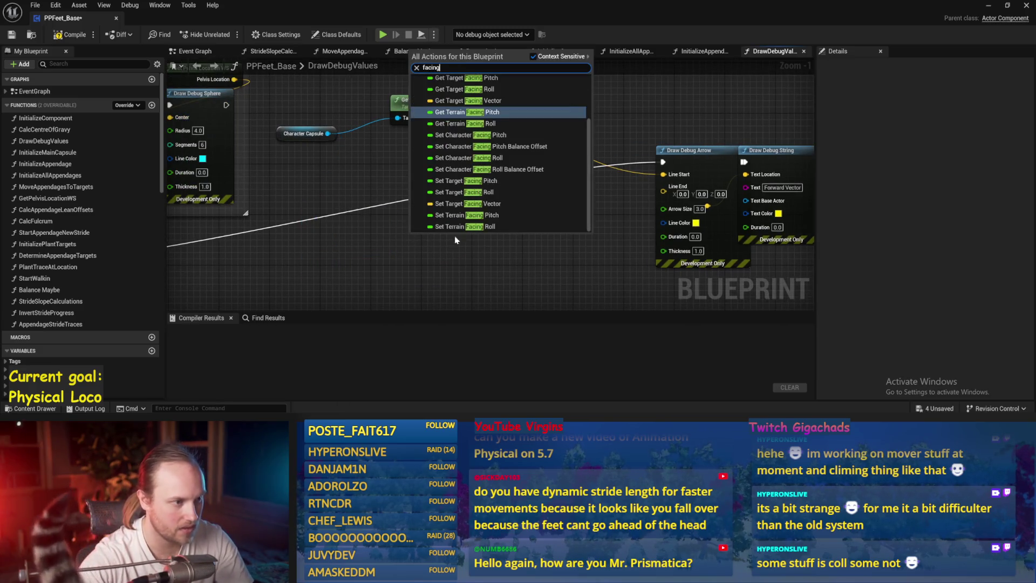
scroll(461, 208, up, 2)
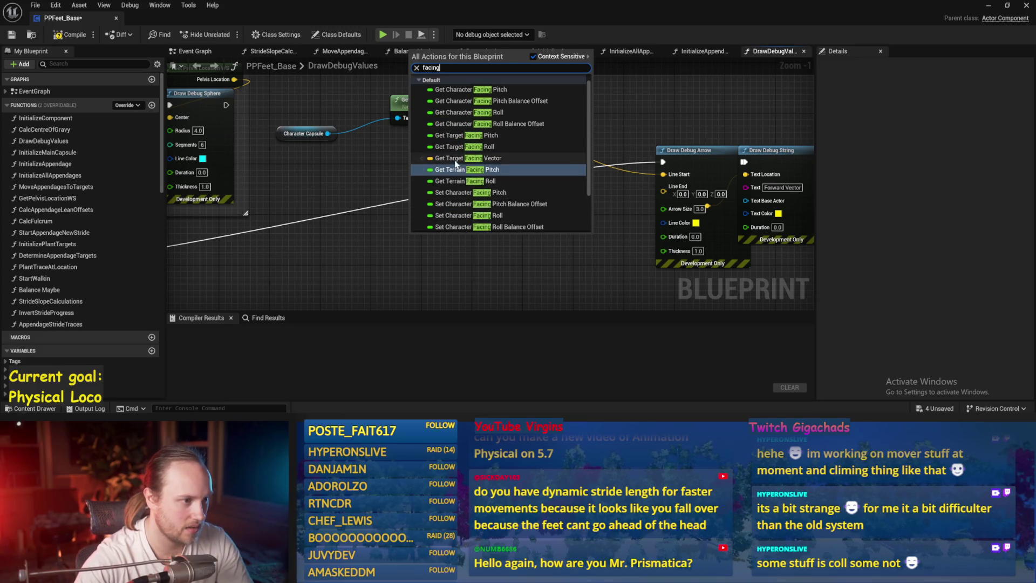
click(460, 162)
mouse_move(422, 242)
mouse_down()
mouse_move(351, 258)
mouse_move(455, 259)
mouse_up()
click(518, 281)
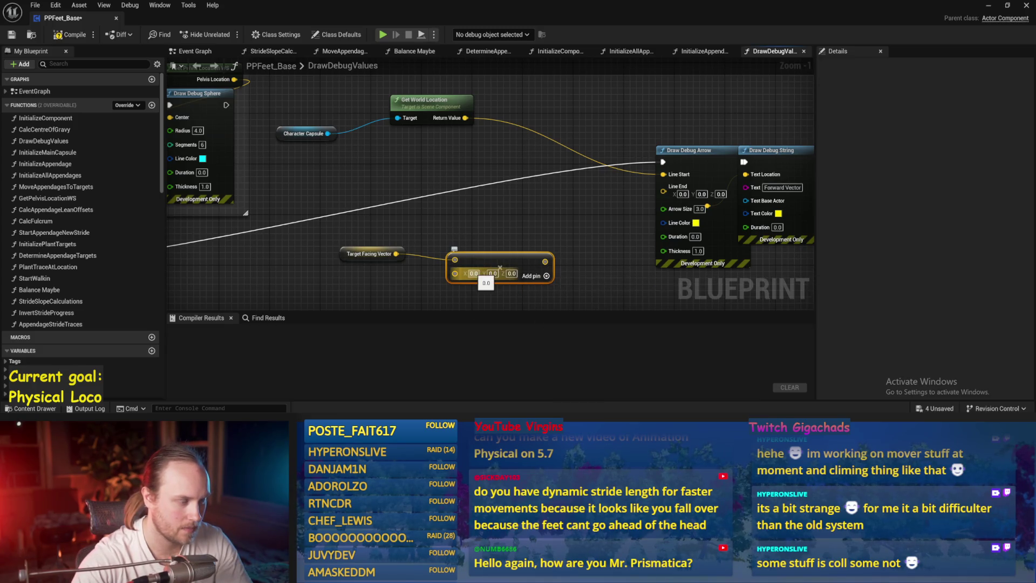
text(00)
key(Tab)
text(10)
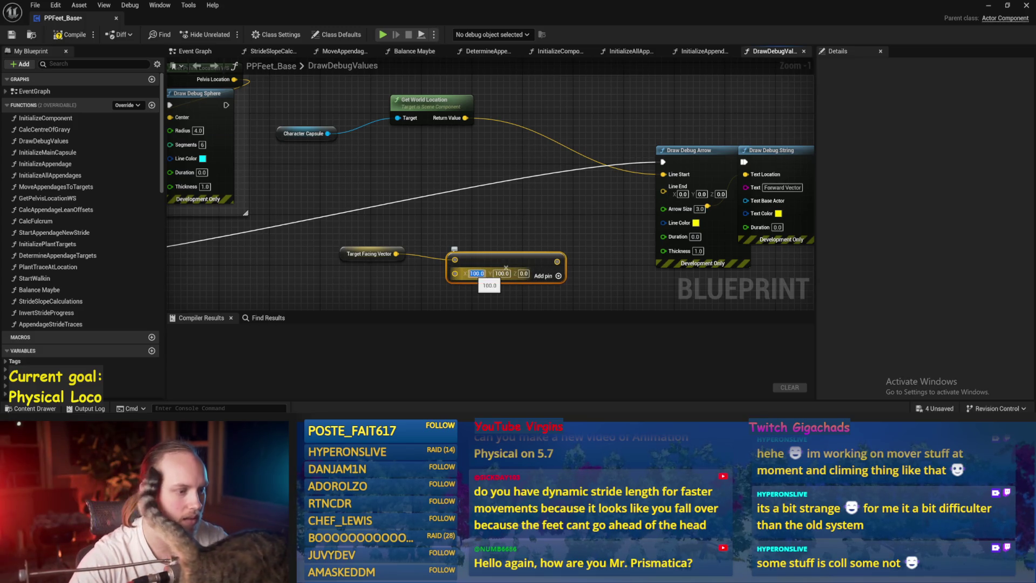
text(200)
key(Tab)
text(200)
click(549, 216)
Step: Add the capsule world location, wire the sum to Line End, and label it 'Target Facing'
mouse_move(465, 118)
mouse_down()
mouse_move(520, 150)
mouse_move(496, 145)
mouse_up()
text(add)
key(Return)
drag(557, 261, 552, 246)
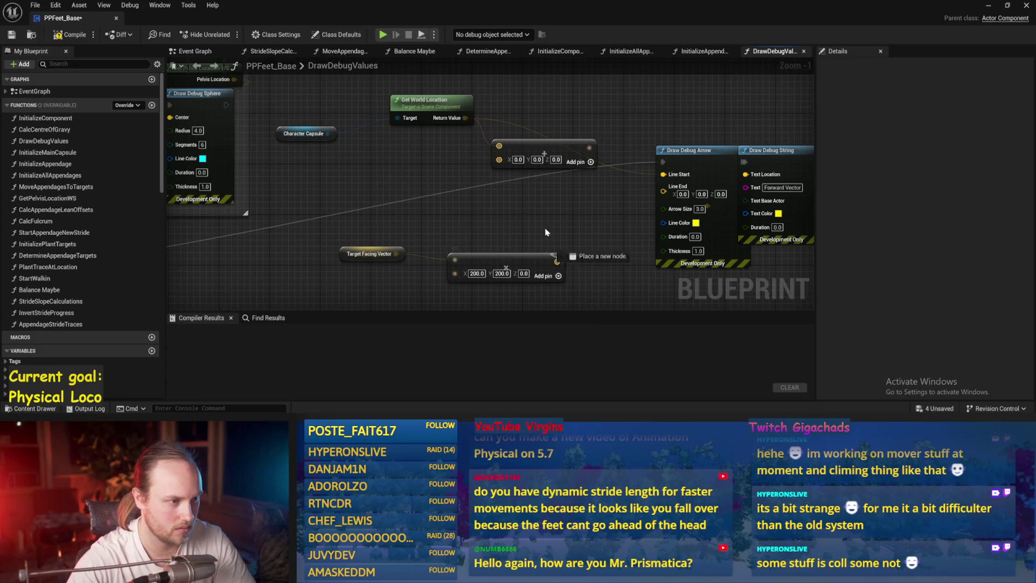
drag(499, 164, 500, 160)
drag(589, 148, 664, 194)
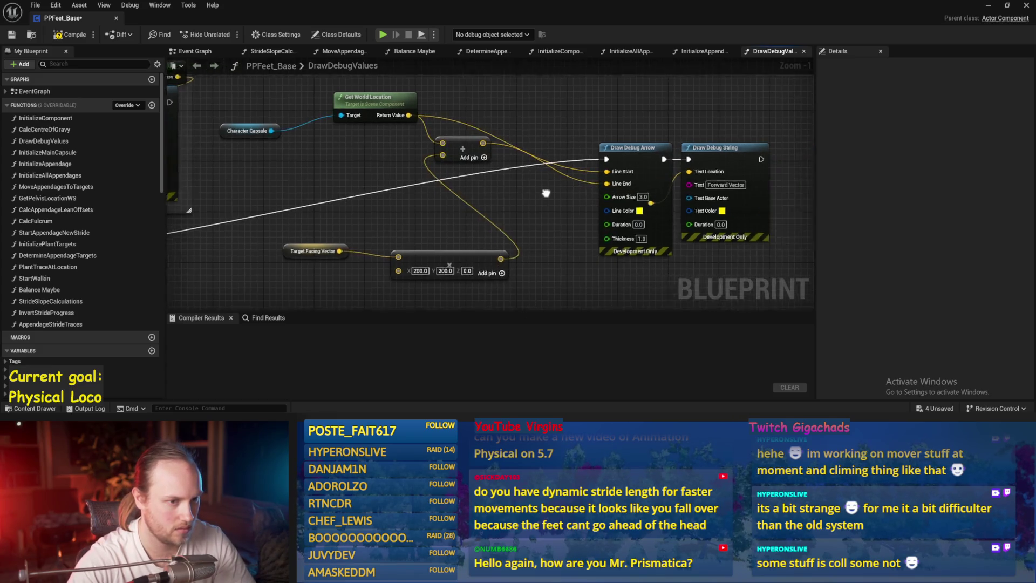
text(Target Facing)
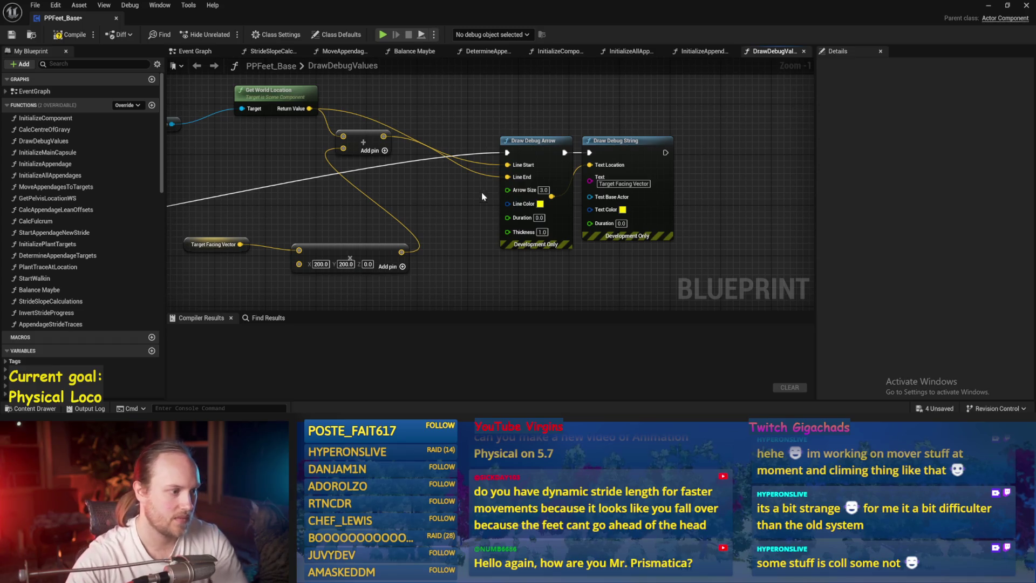
drag(425, 222, 537, 191)
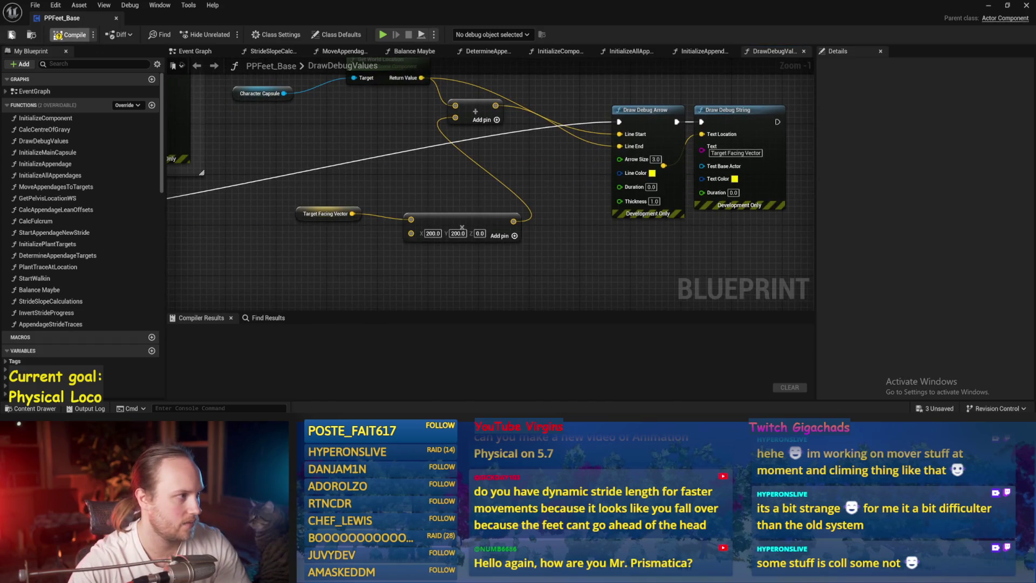
scroll(504, 202, down, 3)
click(989, 5)
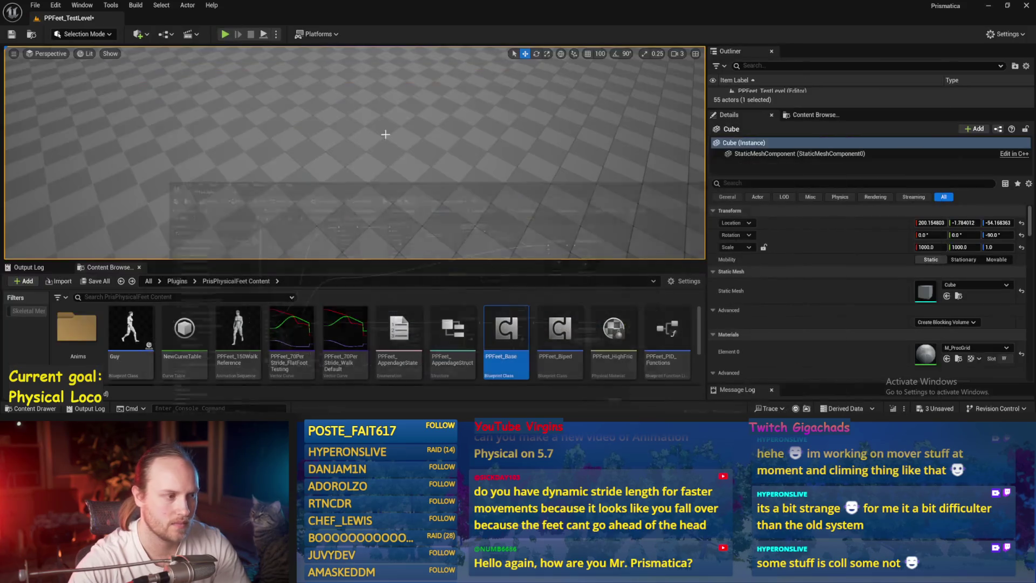
key(alt+p)
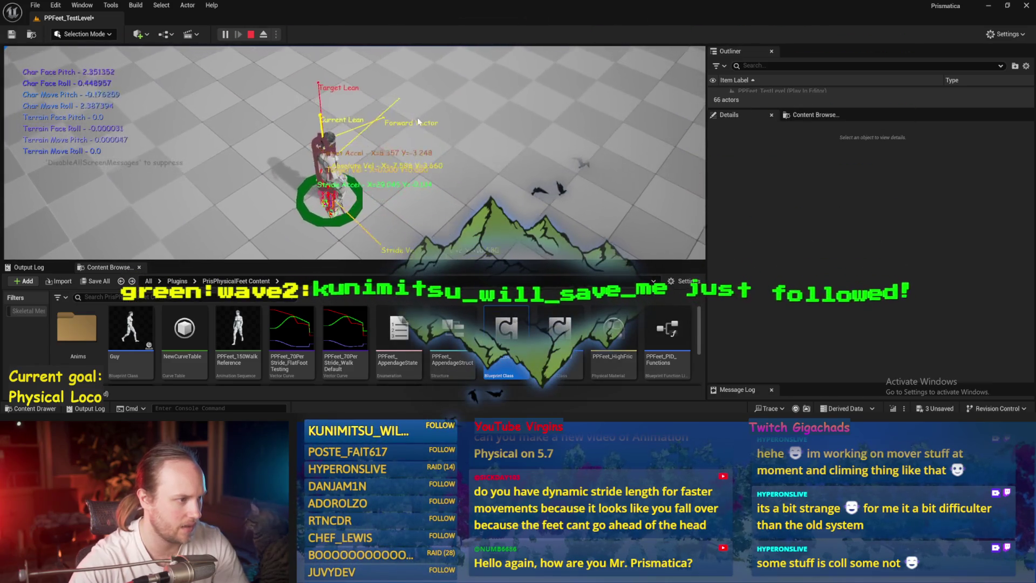
key(Escape)
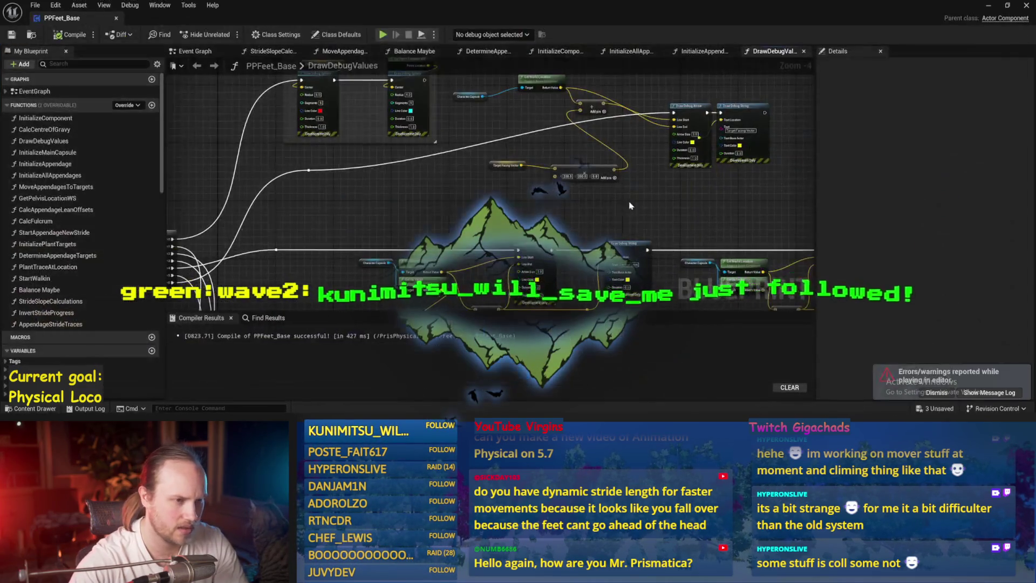
Step: Tidy the arrow nodes, delete the reroute, save PPFeet_Base and return to the level editor
scroll(629, 205, up, 2)
drag(571, 169, 550, 169)
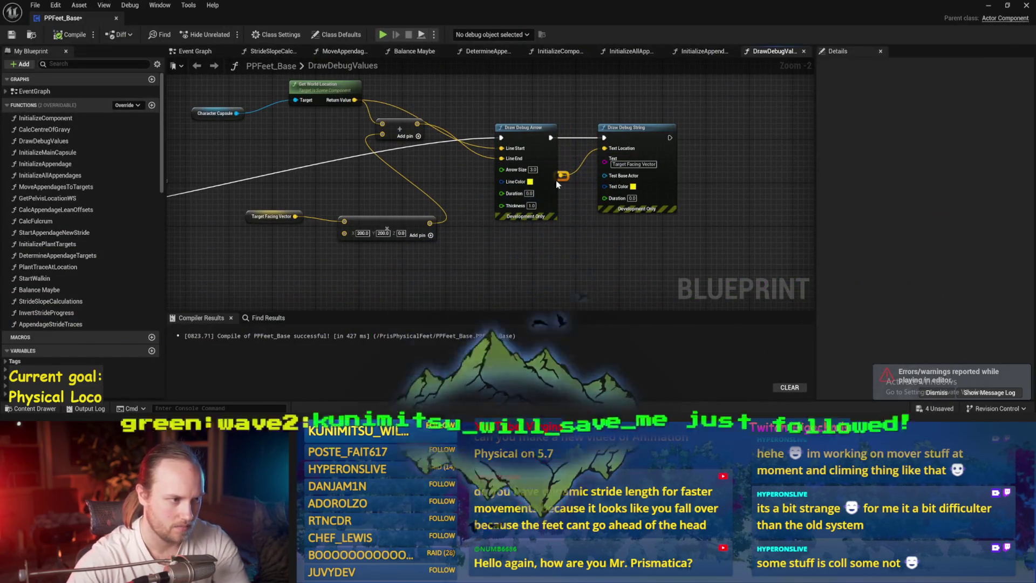
key(Delete)
mouse_move(417, 125)
mouse_down()
mouse_move(422, 157)
mouse_move(604, 148)
mouse_up()
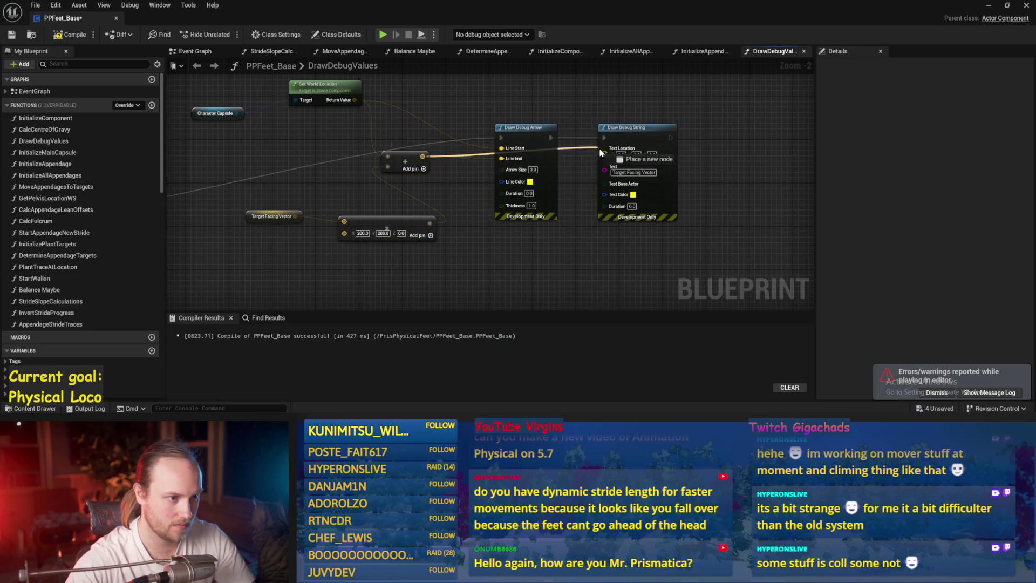
click(16, 33)
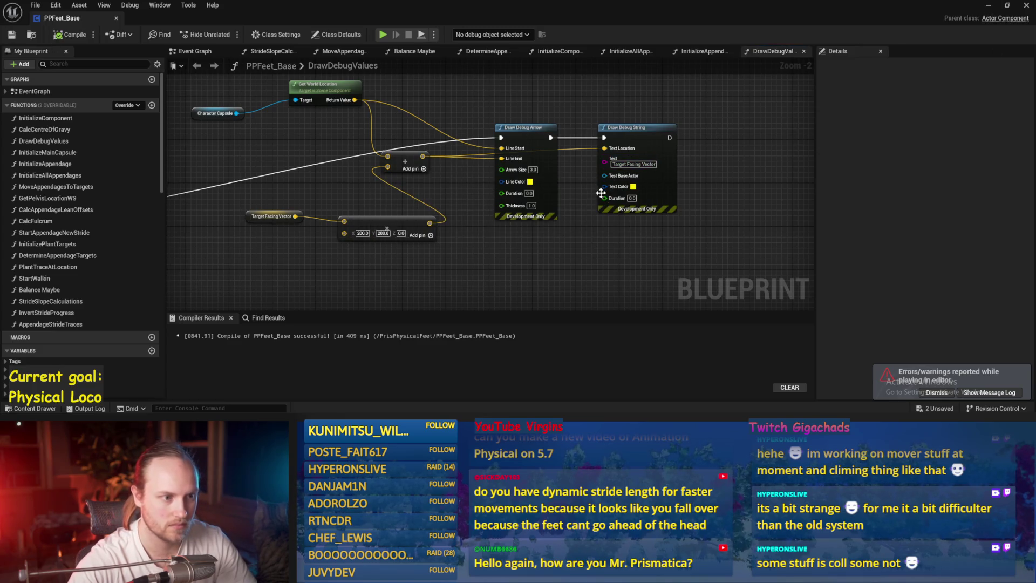
scroll(600, 194, up, 2)
click(989, 8)
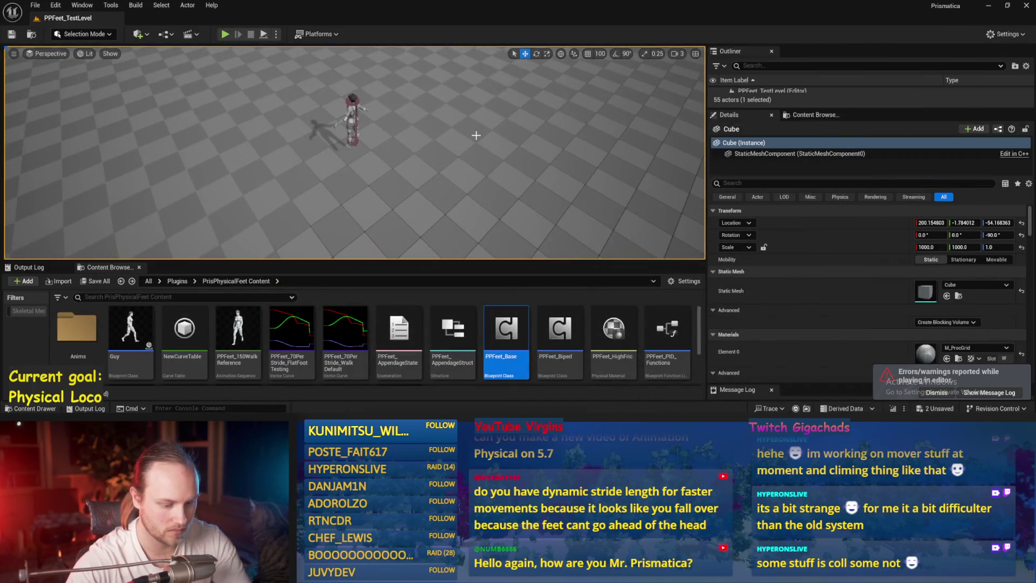
Step: Play-test in a full-screen viewport, walking the character forward to see the Target Facing Vector arrow
key(alt+p)
key(F11)
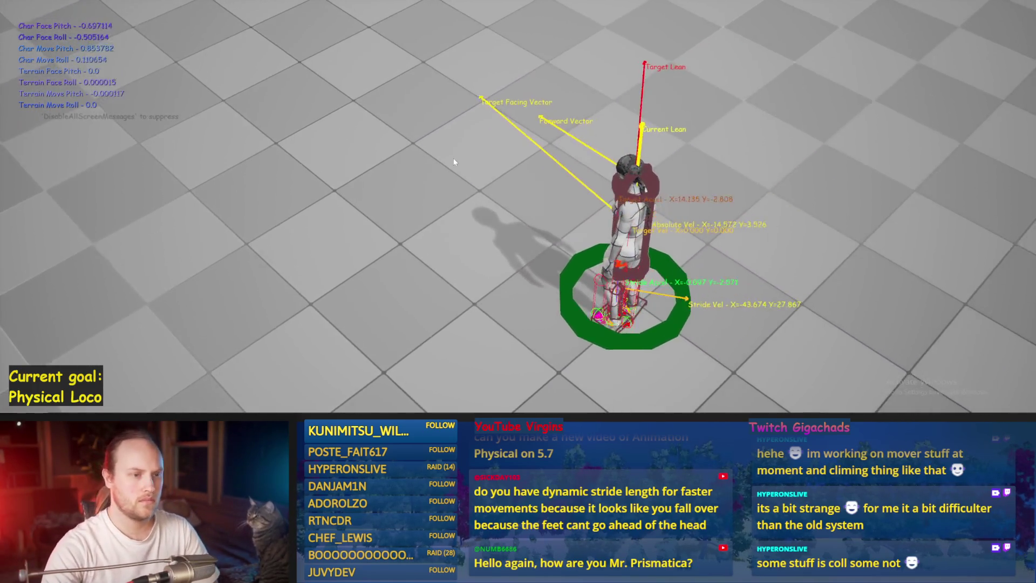
key(w)
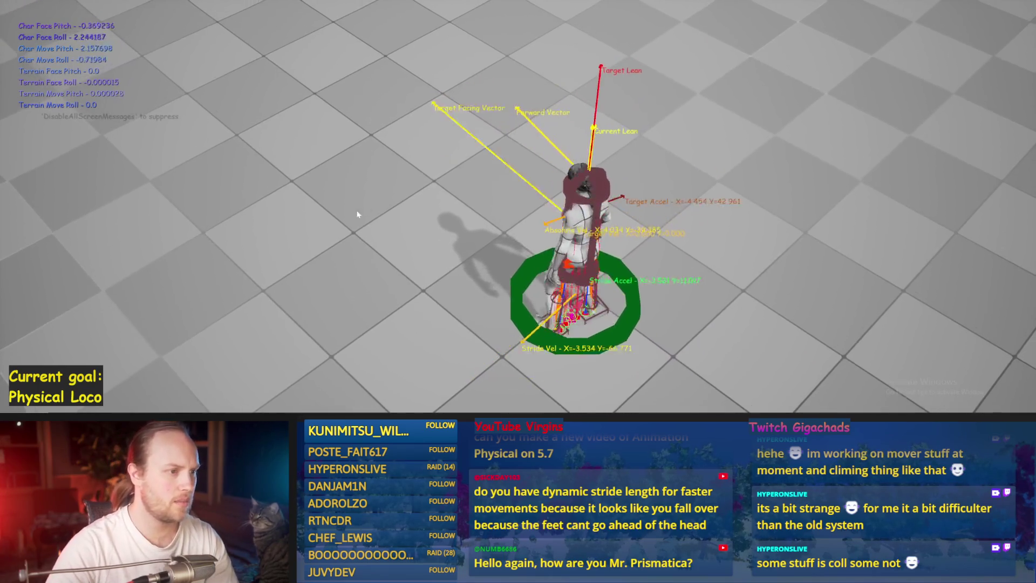
key(Escape)
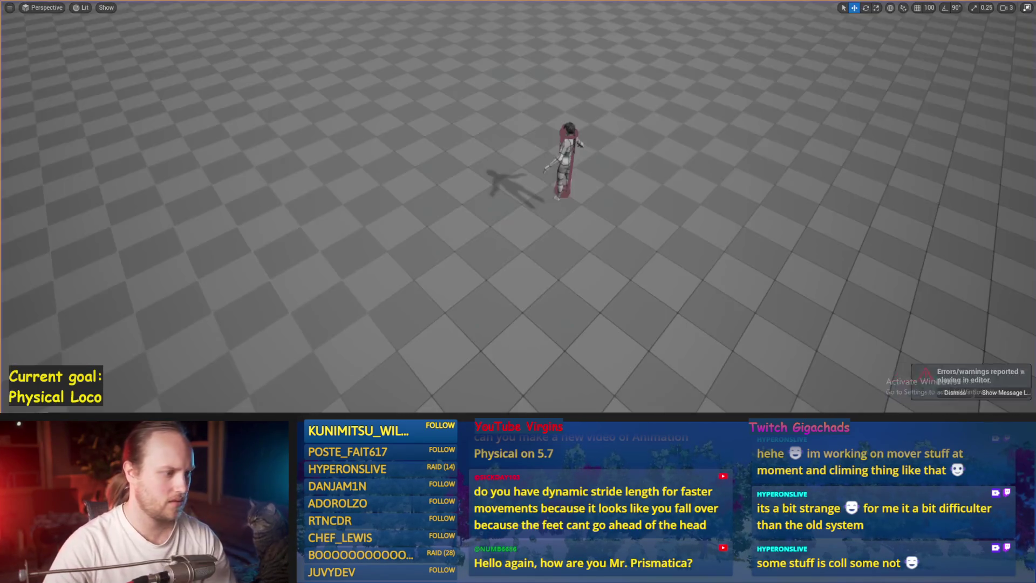
scroll(388, 192, down, 5)
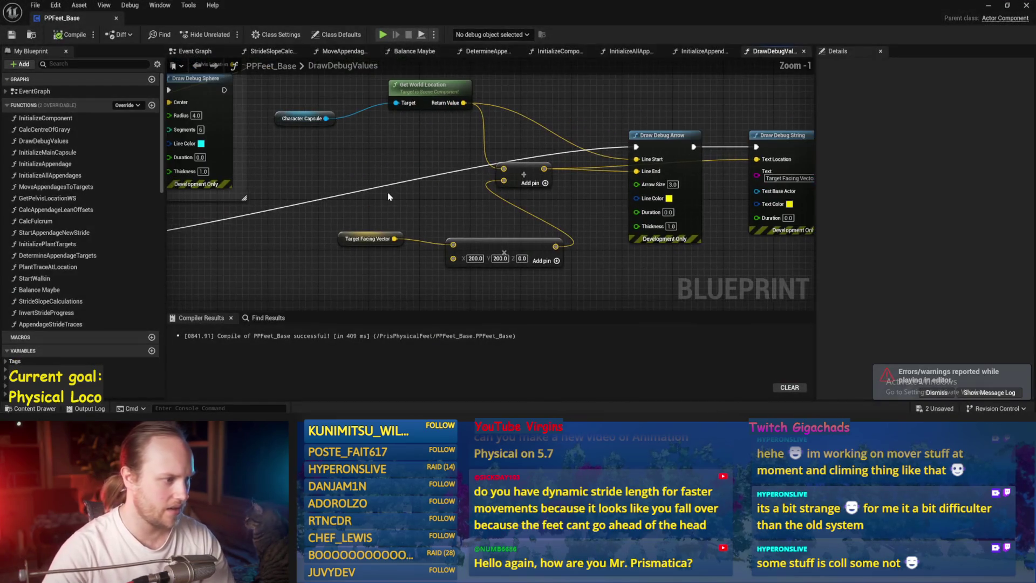
scroll(501, 224, up, 2)
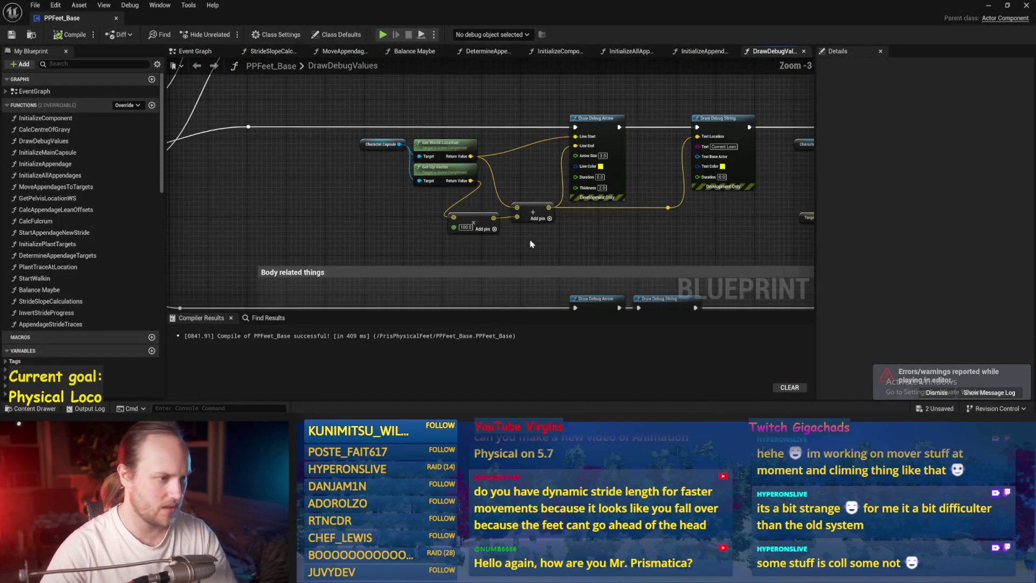
Step: Add a Get Up Vector node targeting Character Capsule, multiplied by 100
drag(444, 178, 414, 298)
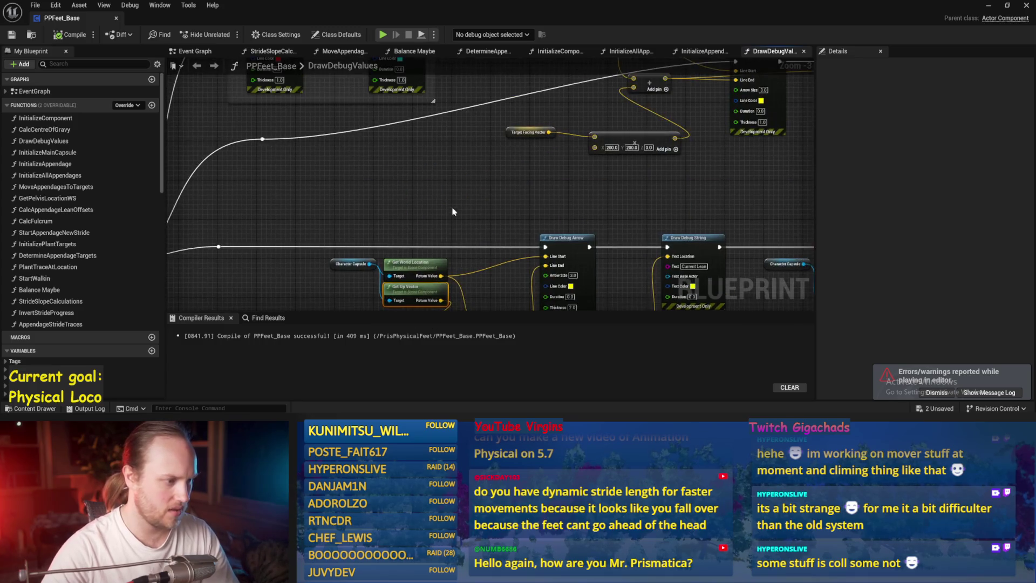
key(ctrl+v)
mouse_move(500, 143)
mouse_down()
mouse_move(429, 219)
mouse_move(423, 154)
mouse_up()
drag(426, 115, 403, 231)
drag(462, 265, 492, 228)
scroll(497, 189, up, 2)
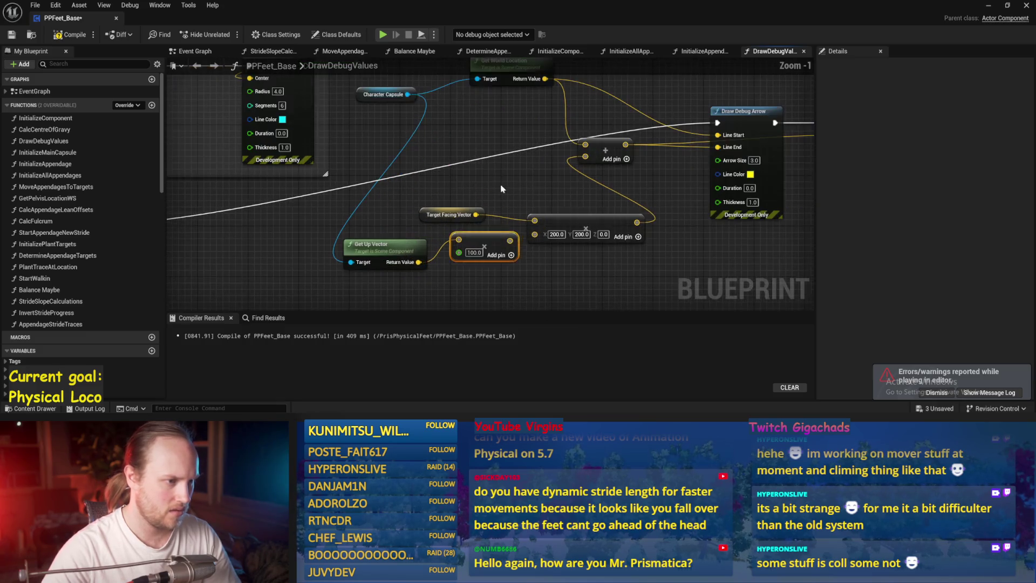
Step: Wire the scaled up vector into a new third Add input and save PPFeet_Base
click(626, 159)
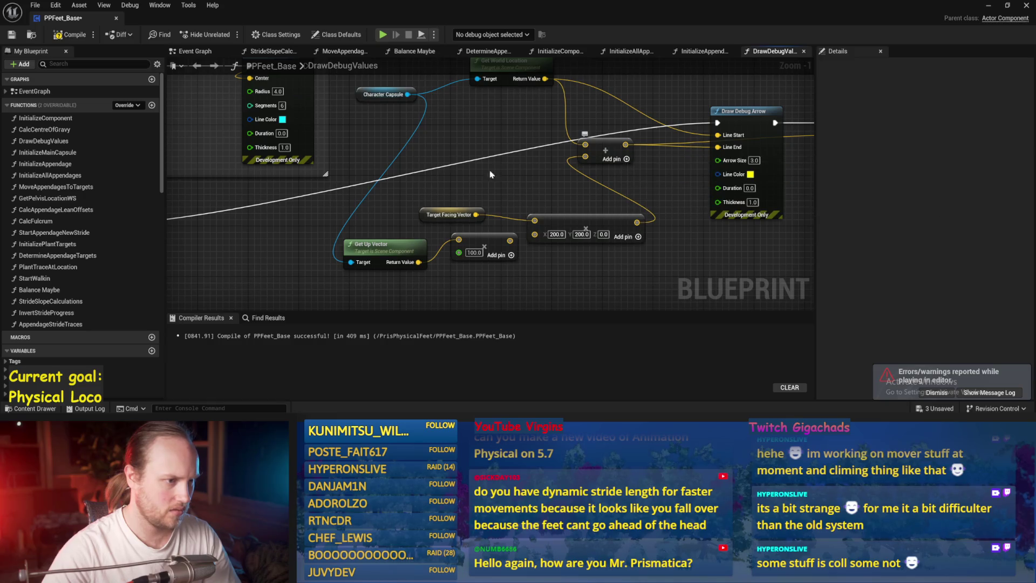
drag(508, 240, 586, 169)
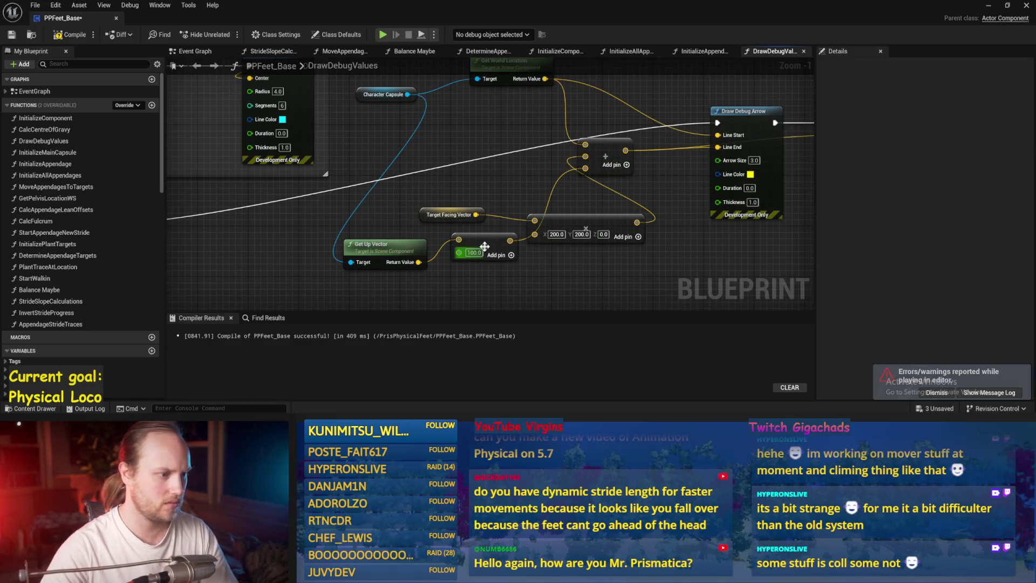
drag(377, 244, 428, 156)
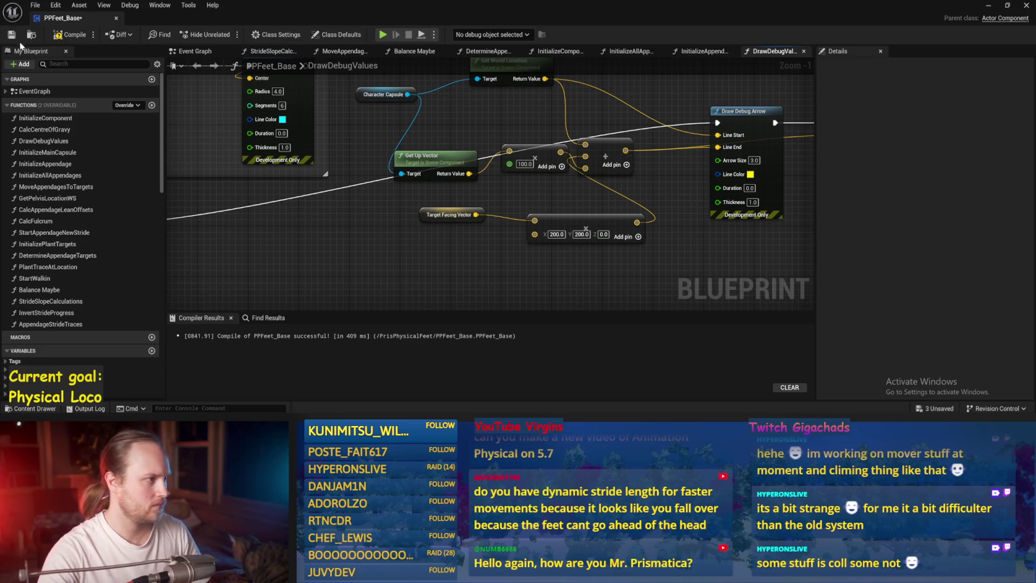
click(17, 35)
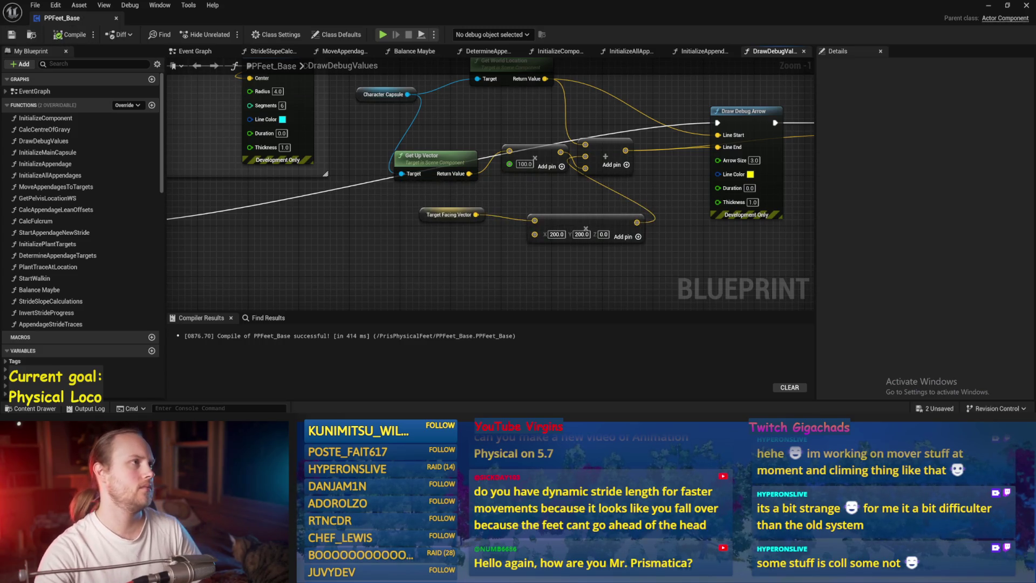
scroll(634, 182, down, 2)
click(988, 5)
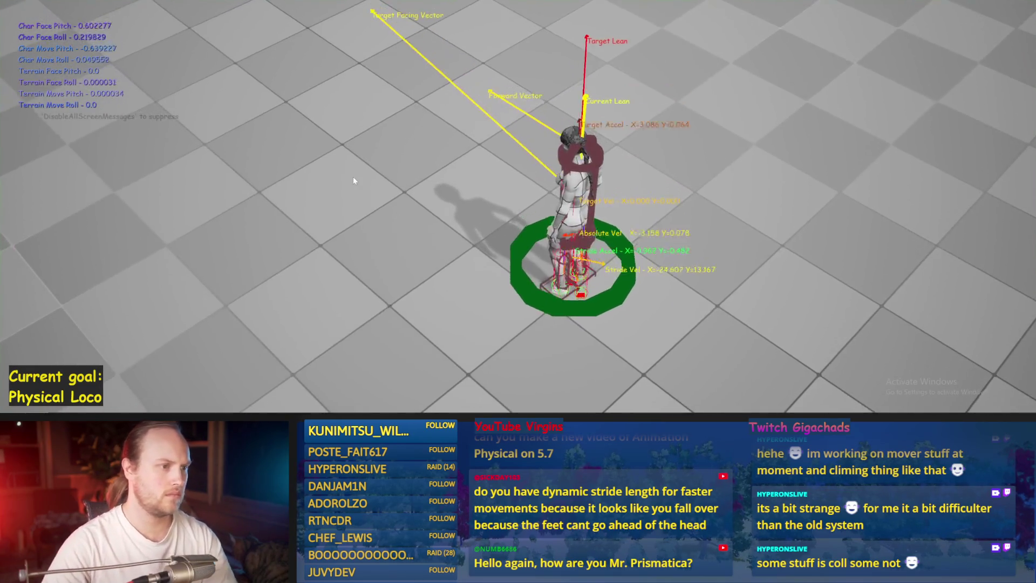
Step: Add a vector + node on Get World Location's Return Value, feeding the arrow's Line Start
key(Escape)
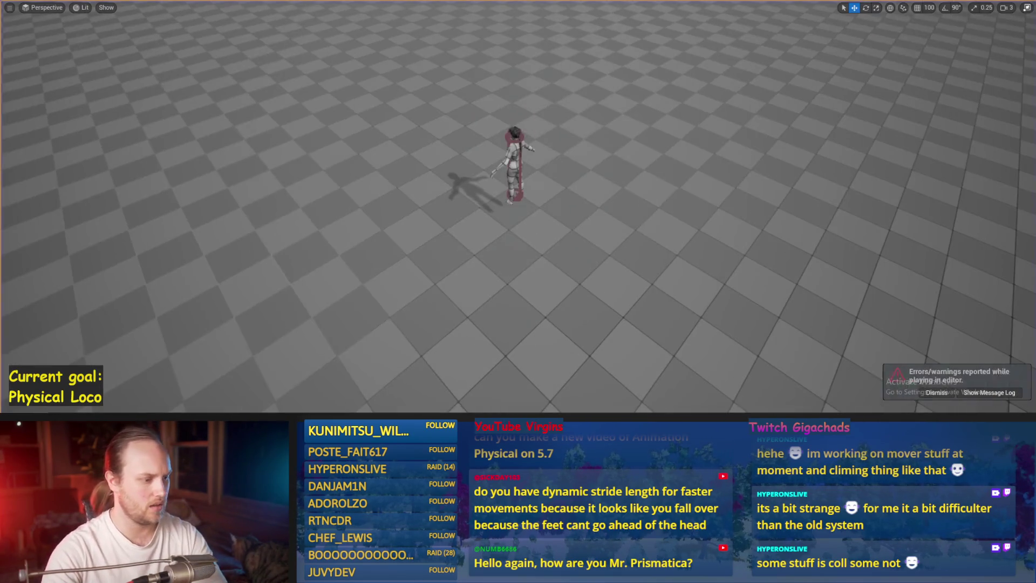
click(435, 400)
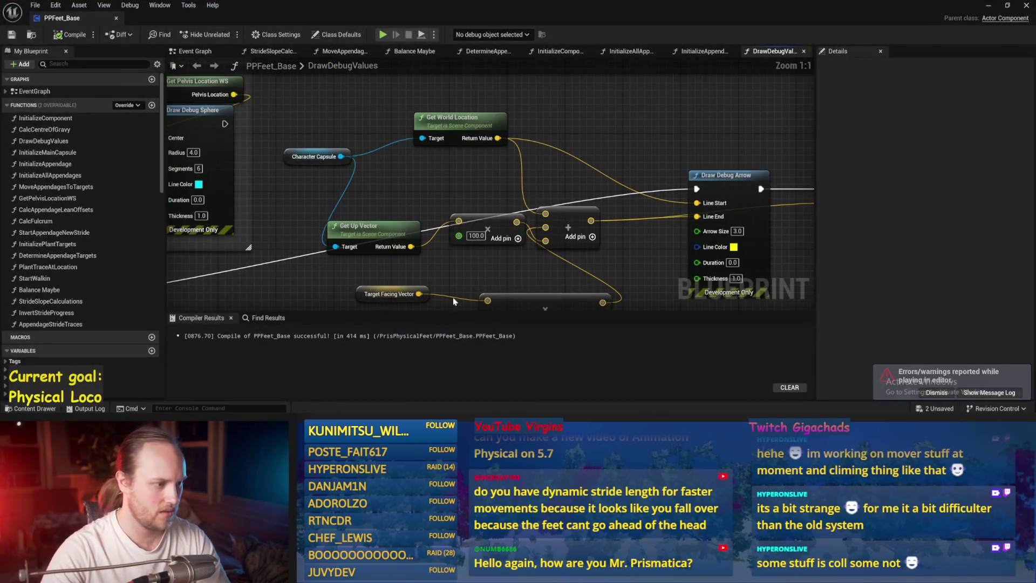
drag(475, 240, 439, 211)
drag(498, 138, 538, 117)
text(+)
click(576, 139)
mouse_move(479, 193)
mouse_down()
mouse_move(546, 135)
mouse_move(697, 203)
mouse_up()
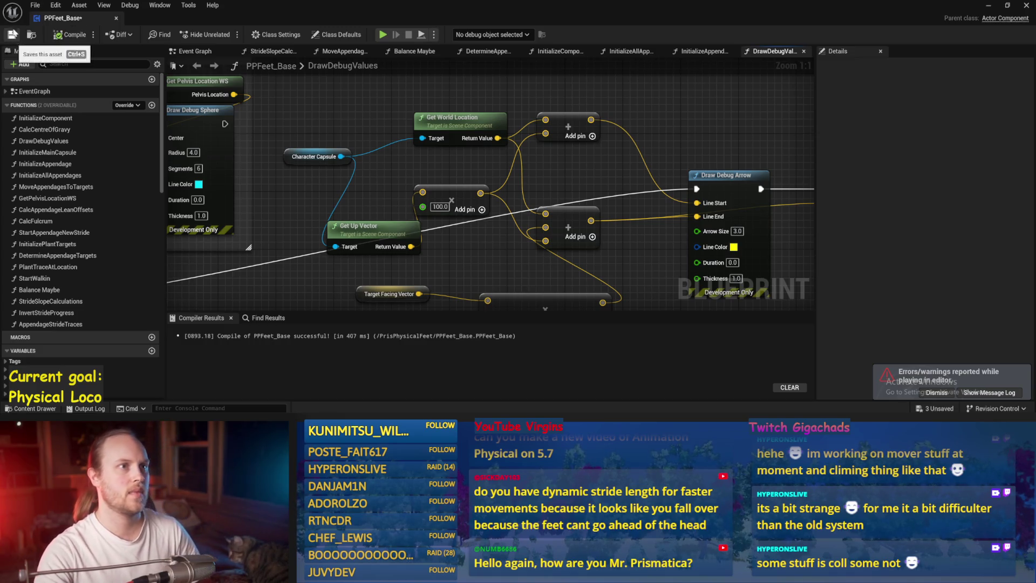
Step: Save PPFeet_Base and play-test the raised Target Facing Vector arrow
click(10, 33)
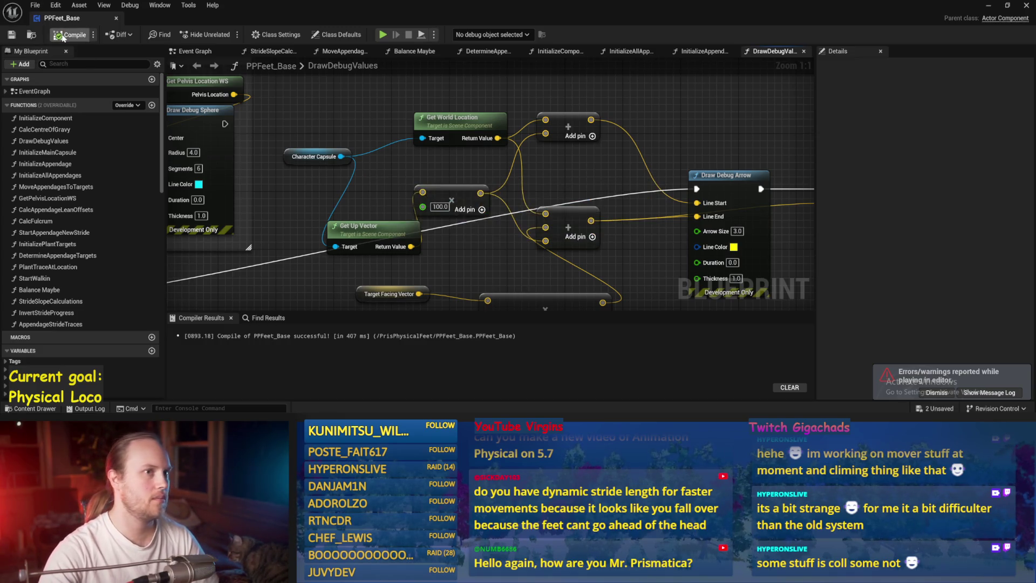
drag(691, 163, 647, 93)
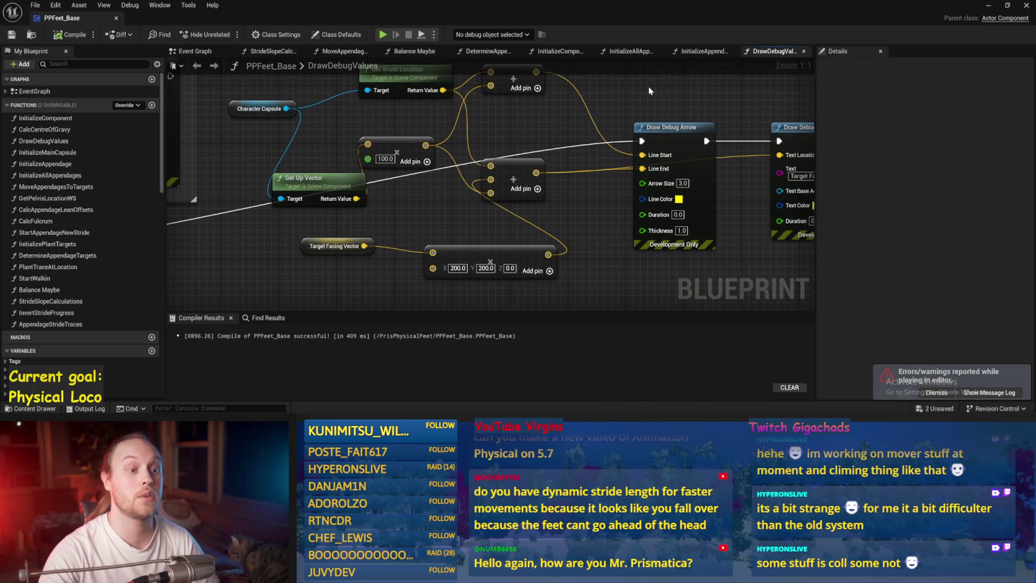
click(988, 7)
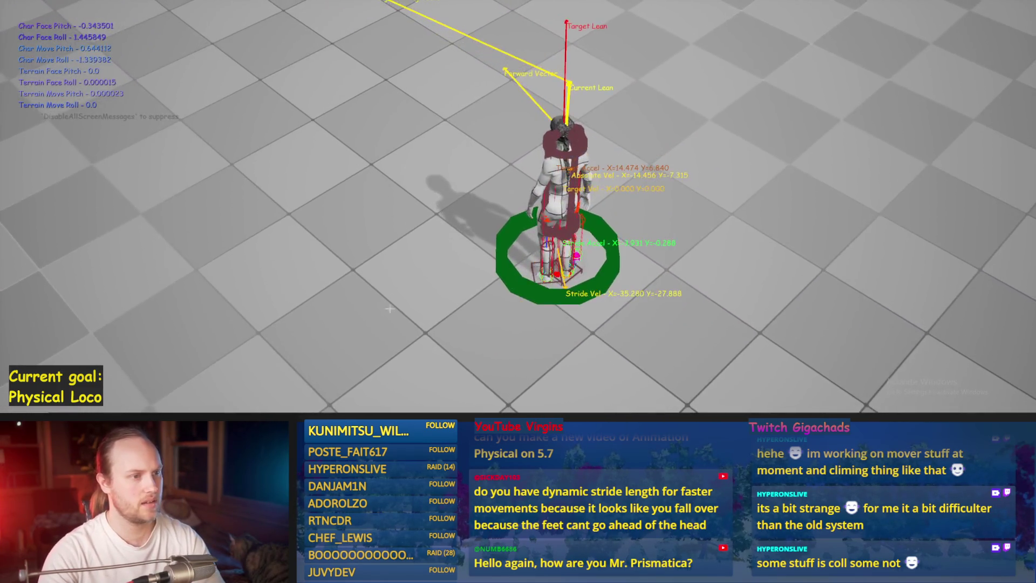
key(Escape)
key(alt+Tab)
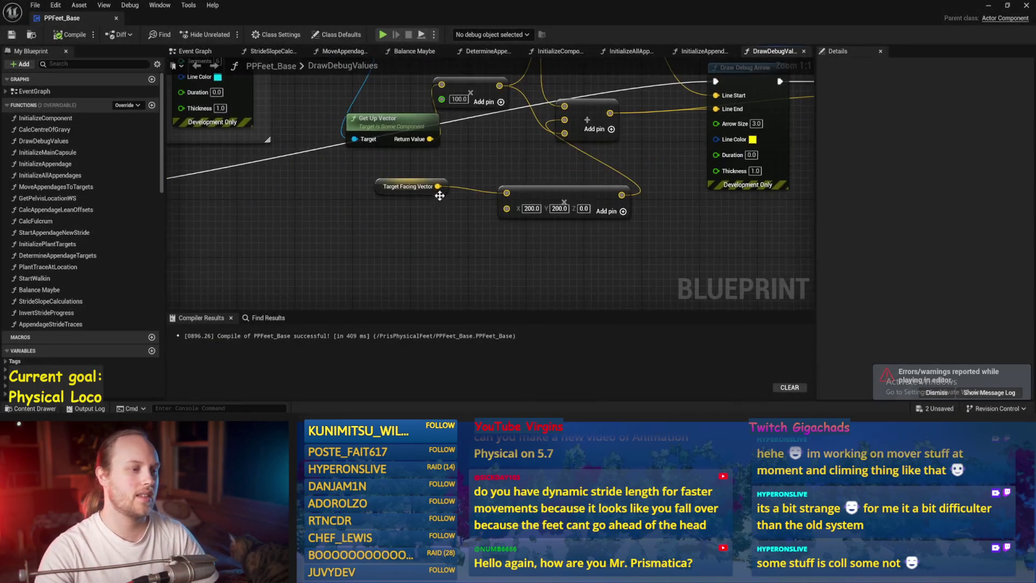
Step: Change the Get Up Vector multiplier from 100.0 to 50, then run a play test
scroll(428, 148, up, 2)
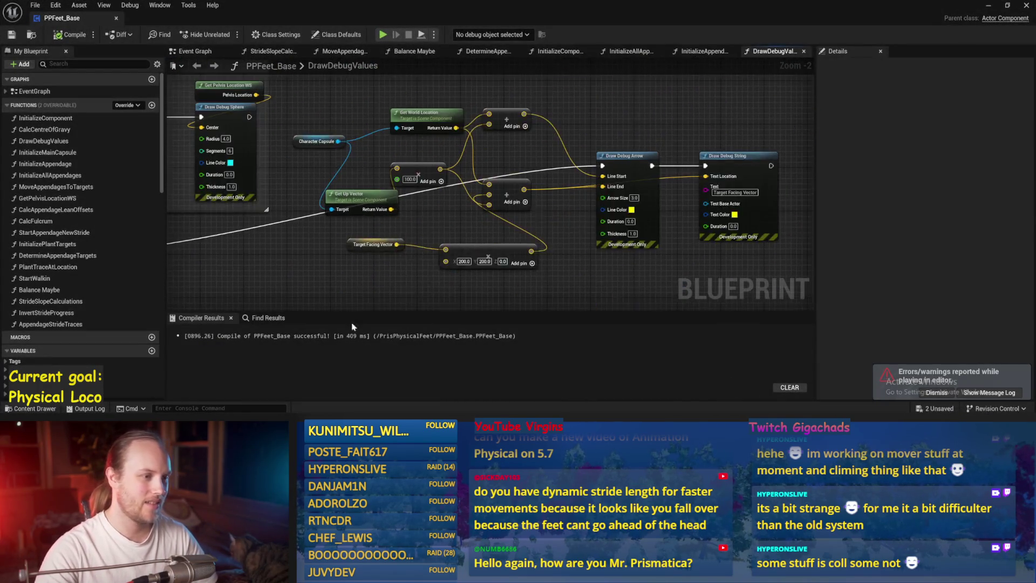
drag(534, 193, 555, 179)
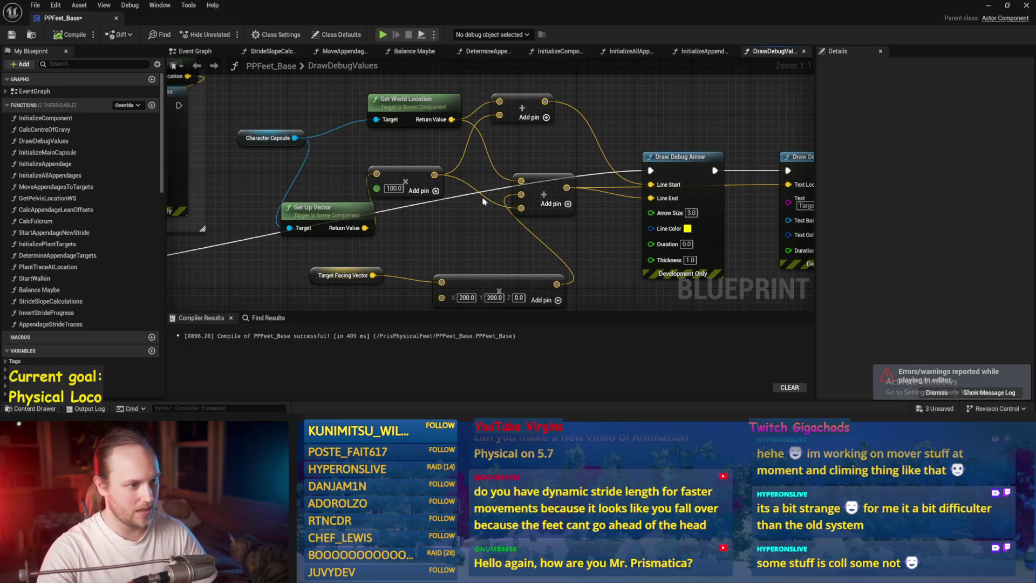
drag(392, 161, 422, 205)
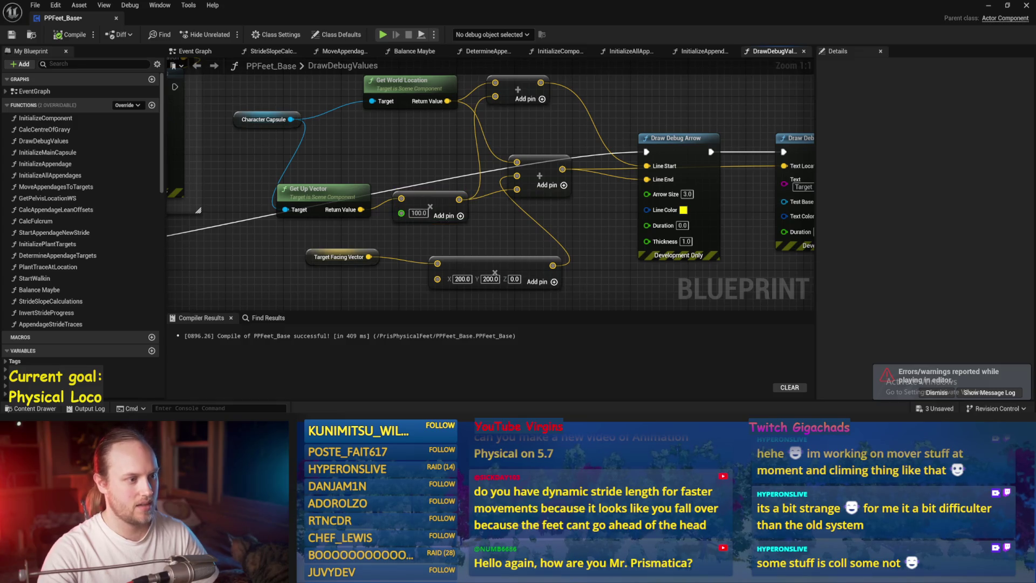
text(50)
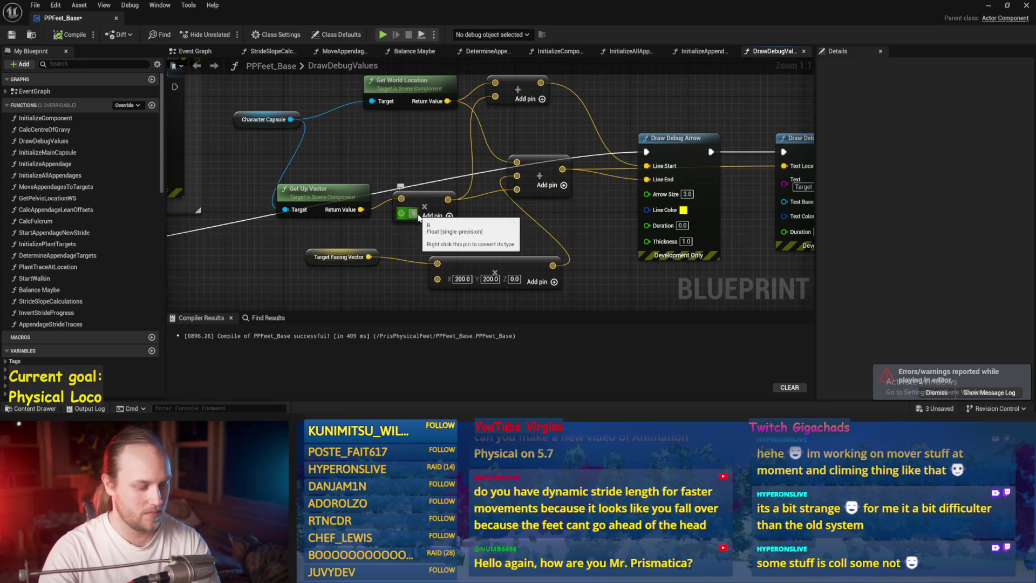
click(423, 137)
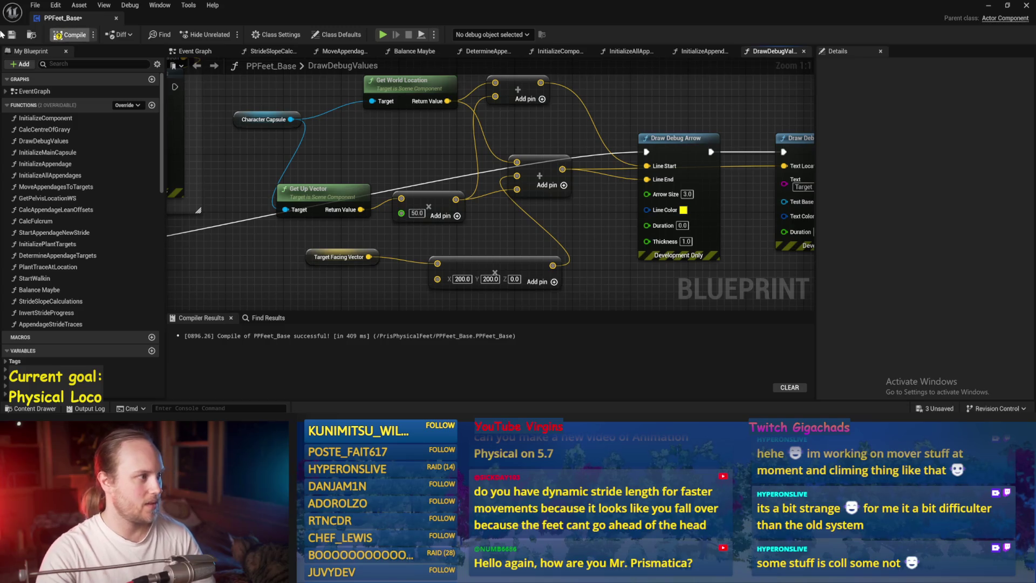
click(987, 8)
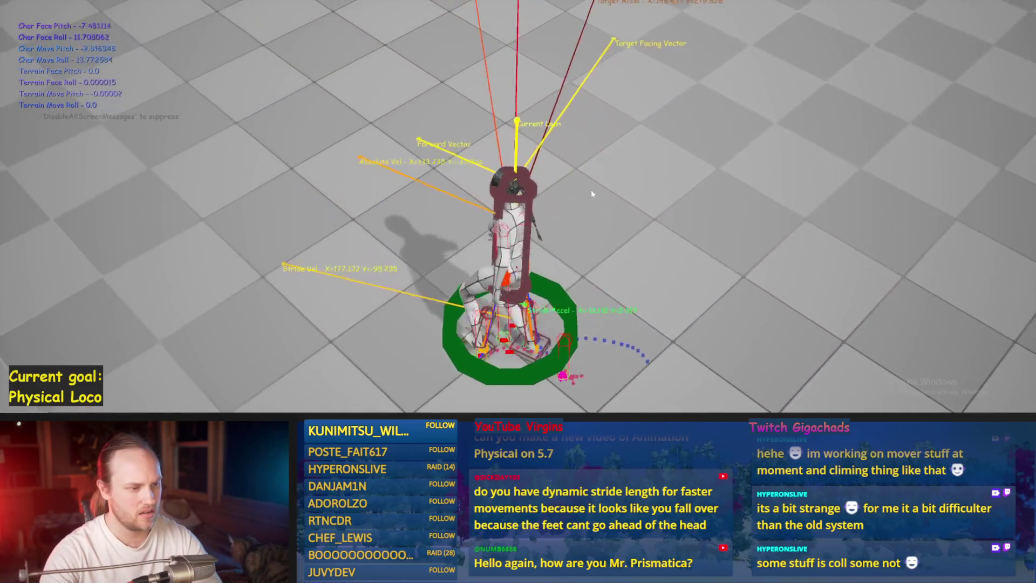
Step: Stop the play session after checking the Target Facing Vector arrow
key(Escape)
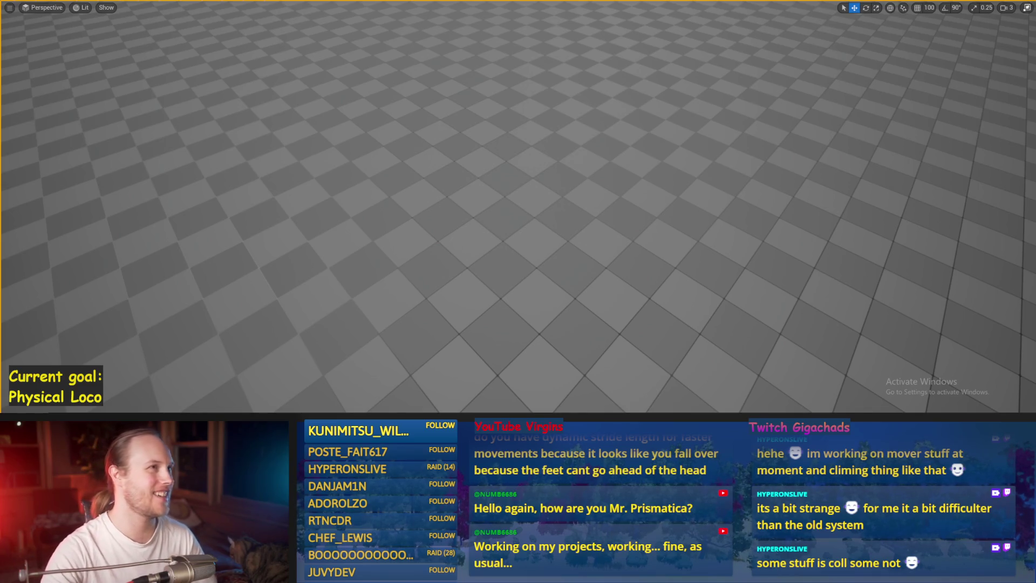
Step: Move the editor camera around the empty checkered floor
drag(447, 256, 421, 229)
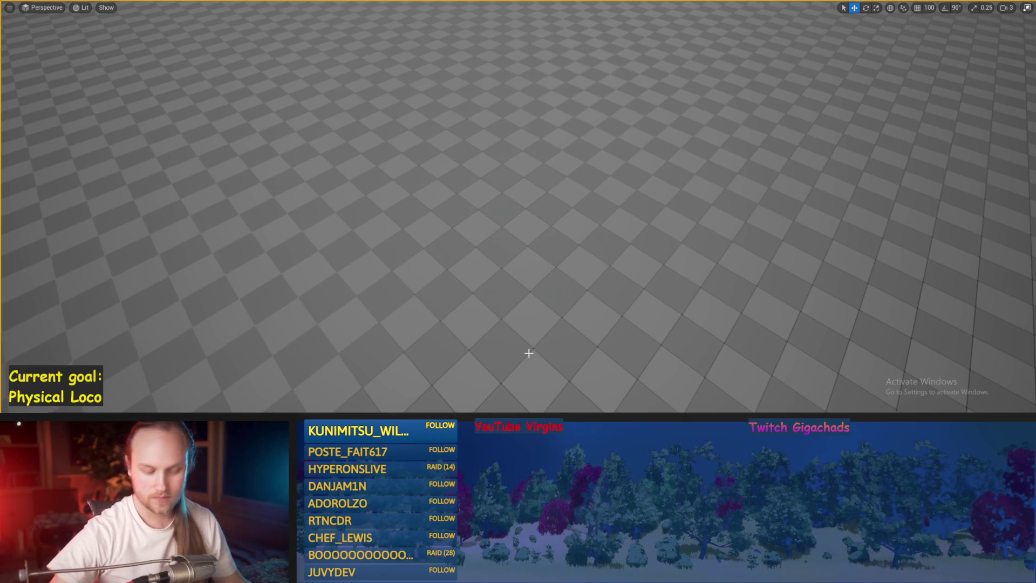
Step: Walk the character forward in a play test, then stop and restore the full editor layout
key(alt+p)
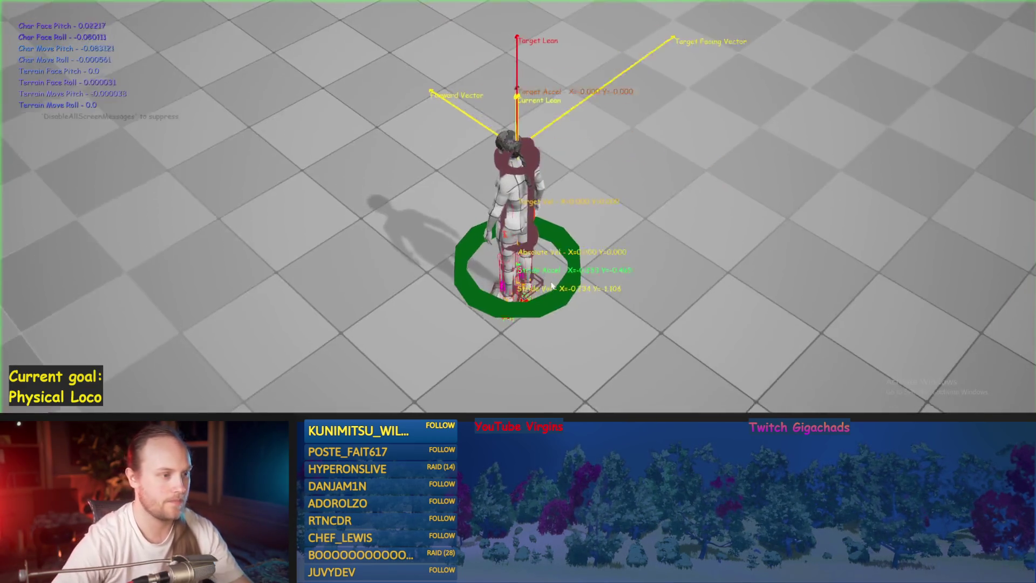
key(w)
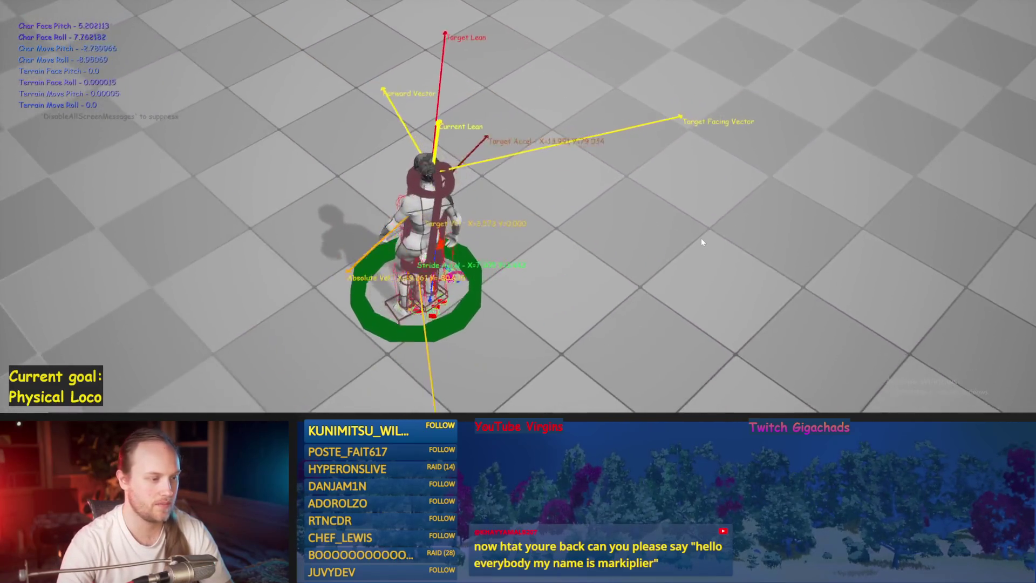
key(Escape)
mouse_move(525, 250)
mouse_down()
mouse_move(517, 292)
mouse_move(514, 225)
mouse_up()
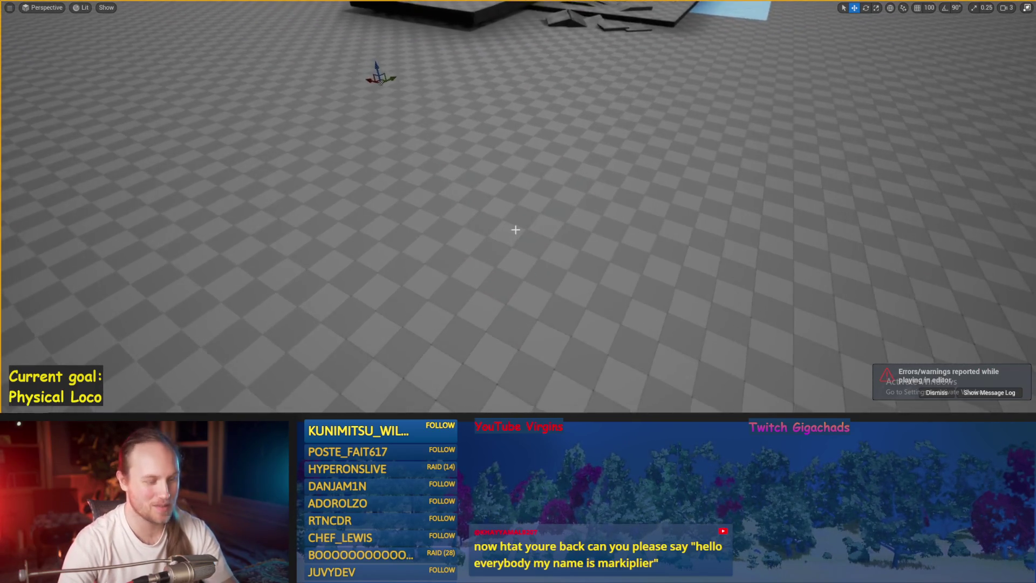
key(F11)
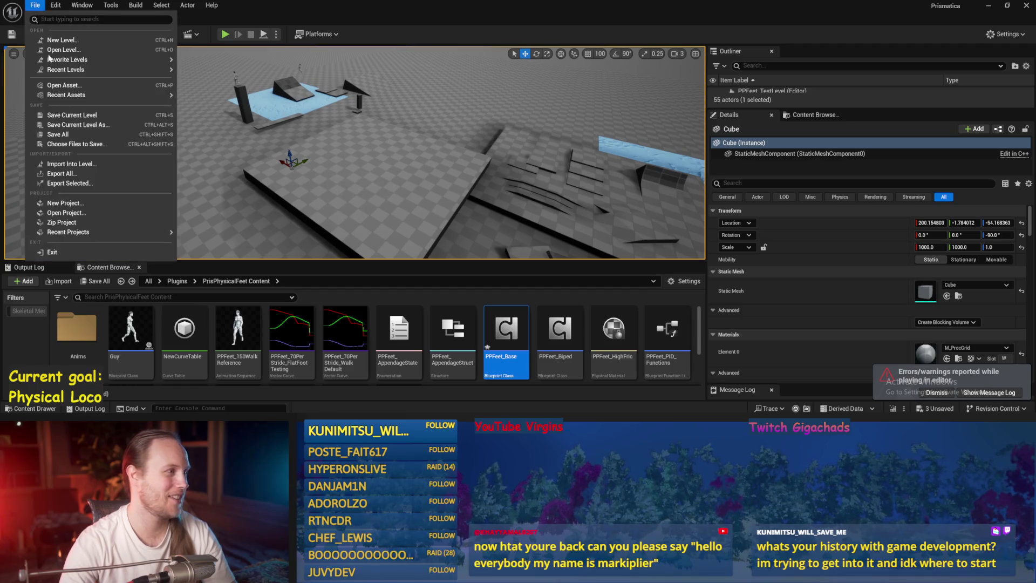
Step: Save all, reopen PPFeet_Base and locate the DetermineAppendageTargets graph
click(70, 134)
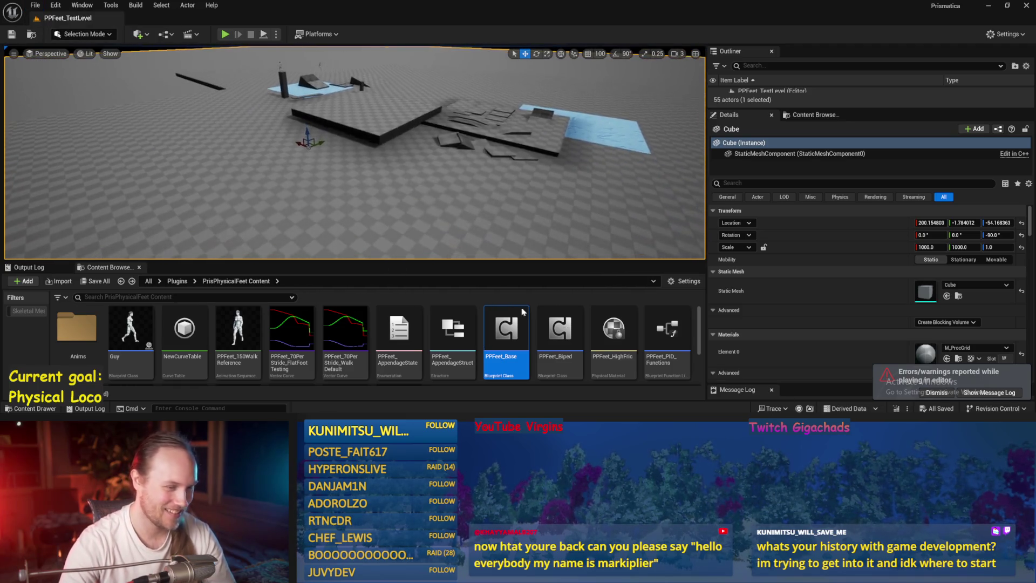
double_click(502, 326)
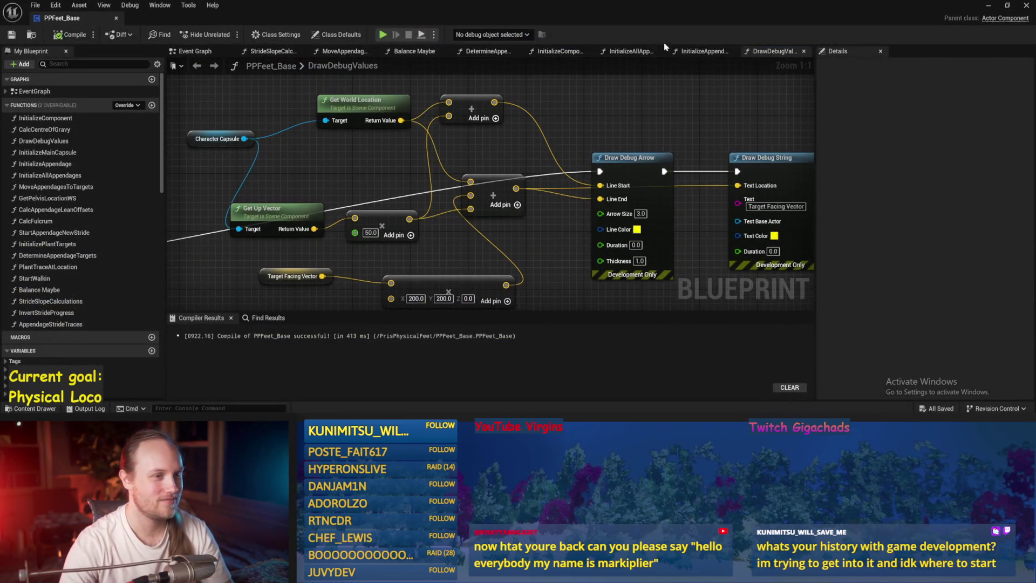
click(340, 52)
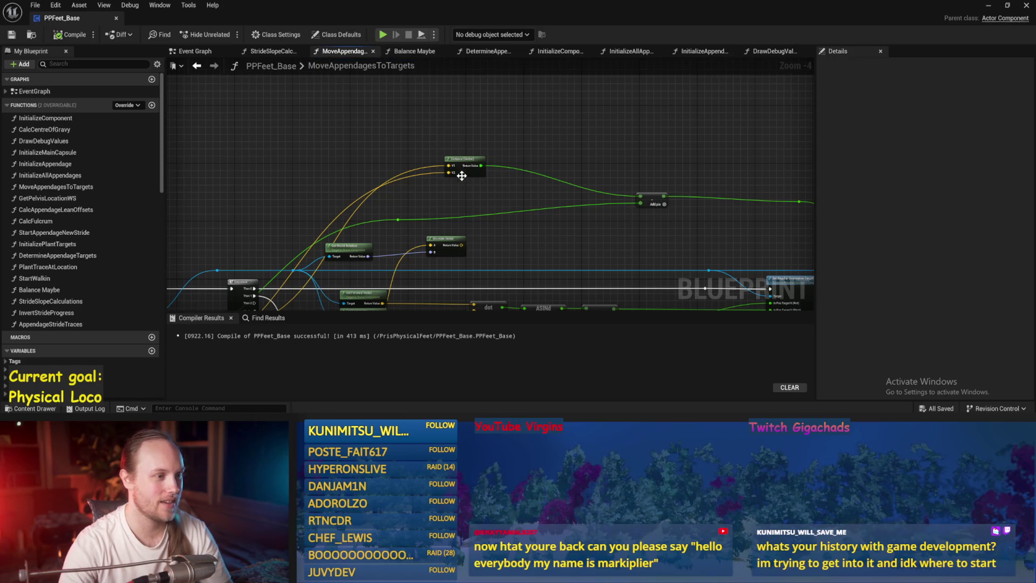
click(257, 51)
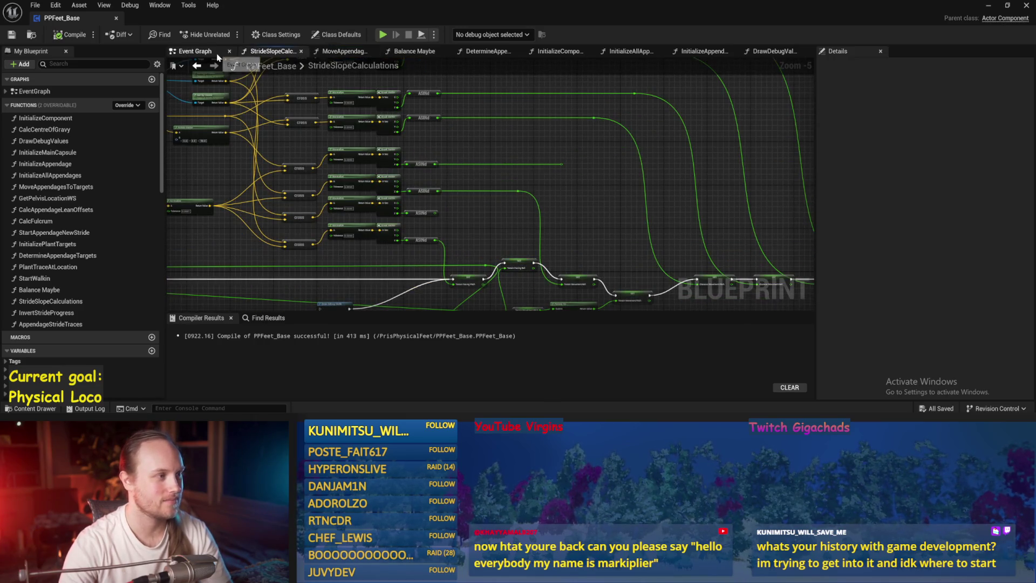
click(216, 52)
click(403, 52)
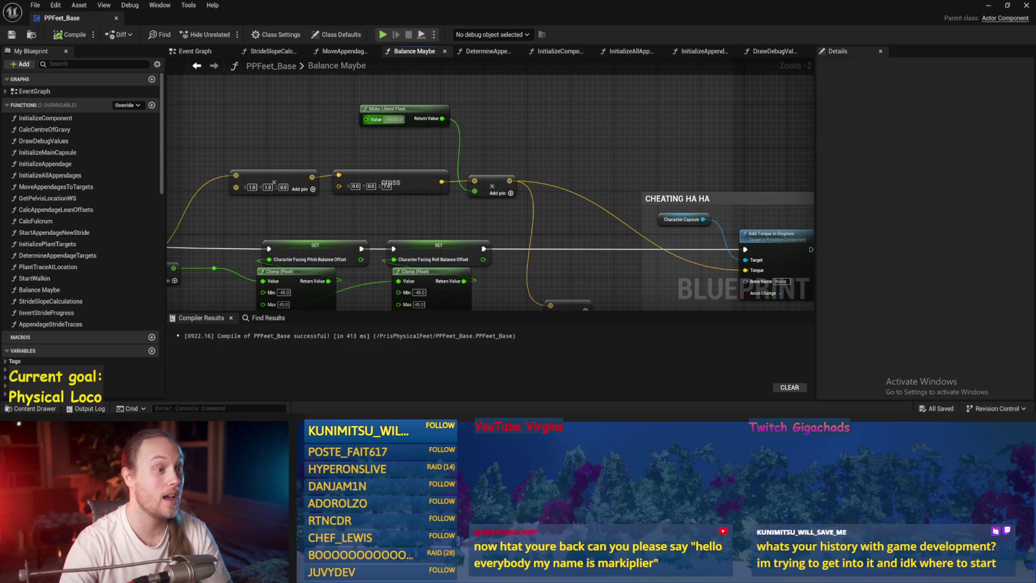
scroll(537, 128, down, 2)
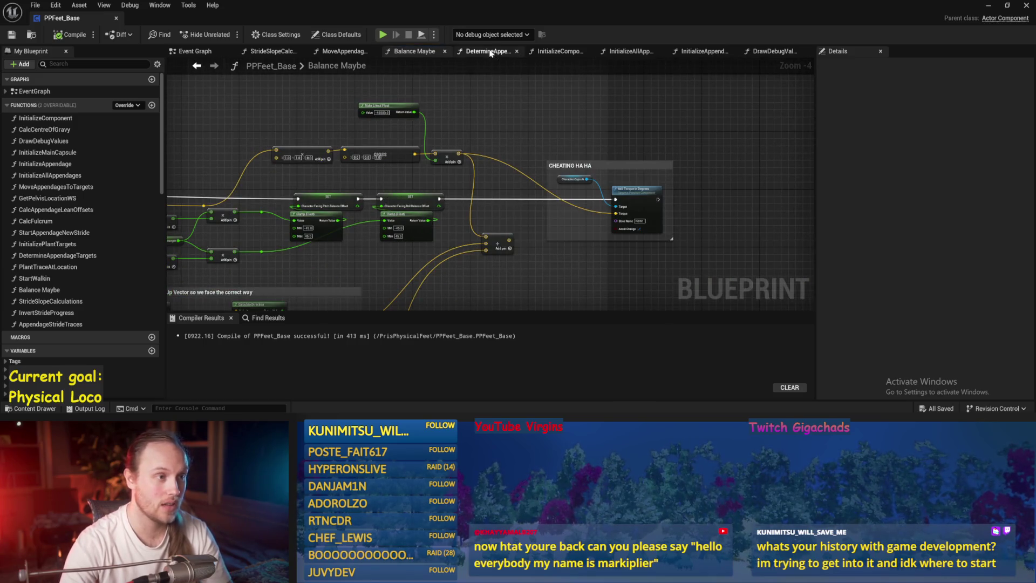
click(491, 52)
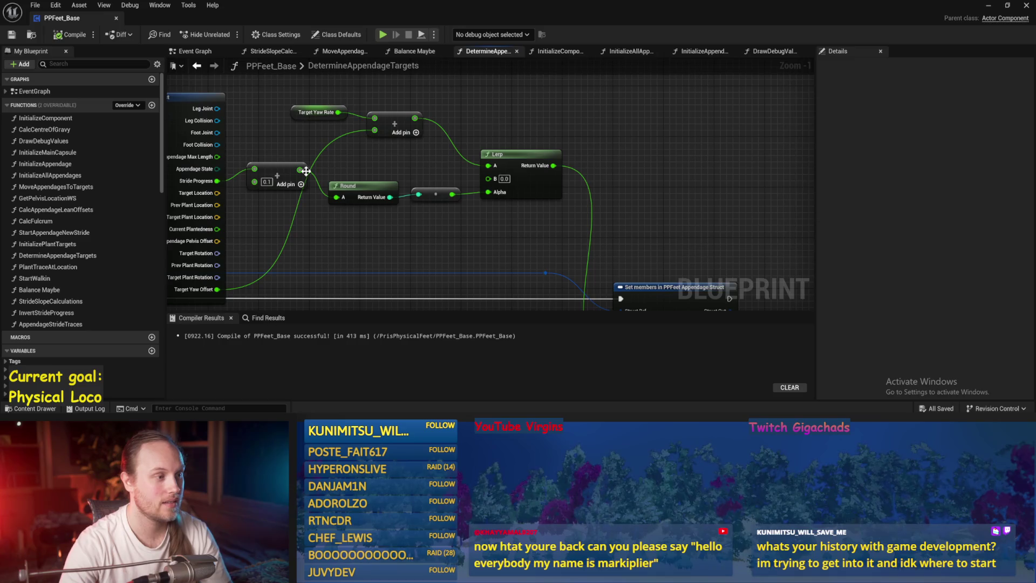
Step: Change the value feeding Round from 0.1 to 0.01 and compile and save
text(0.01)
key(Return)
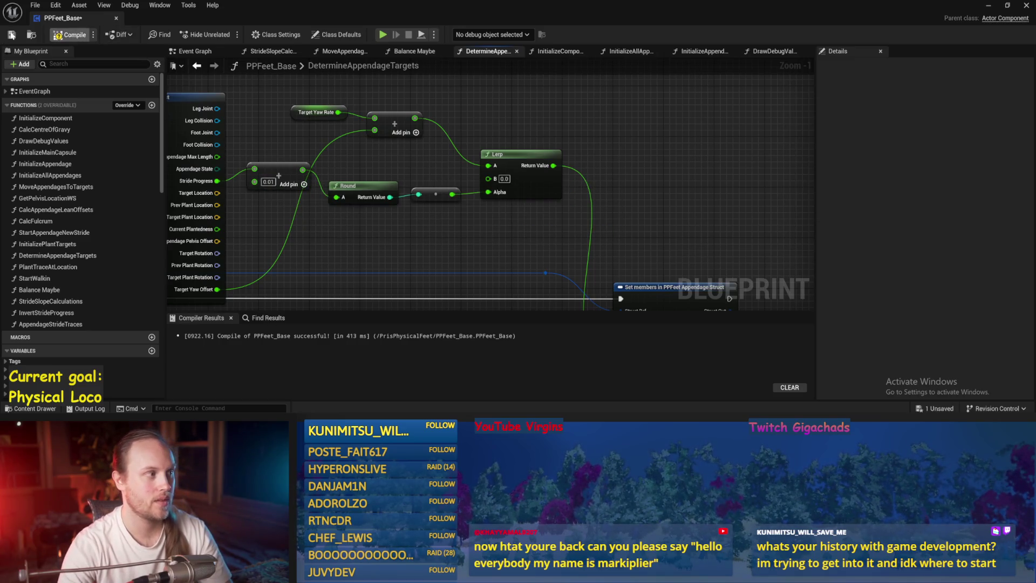
click(11, 34)
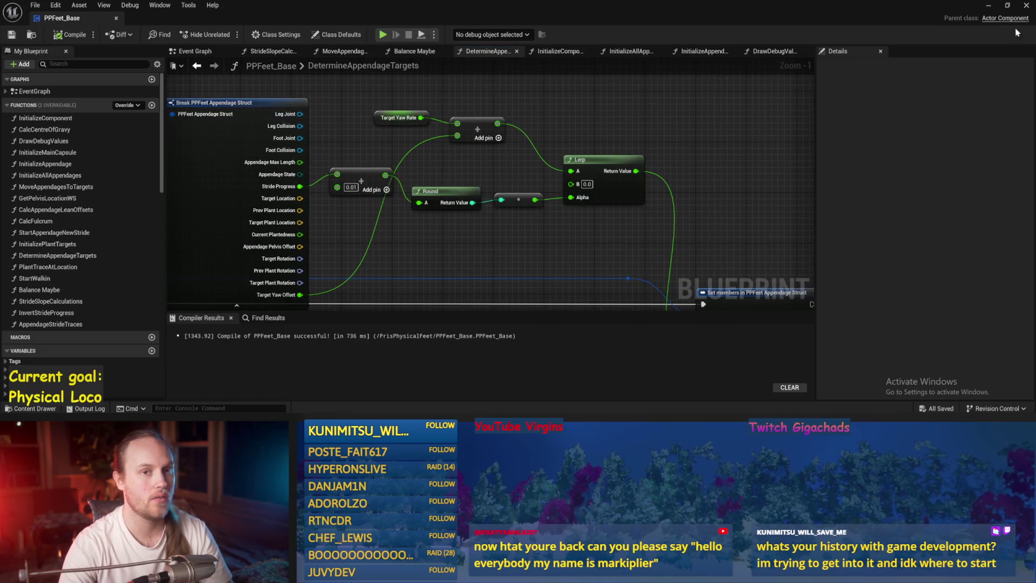
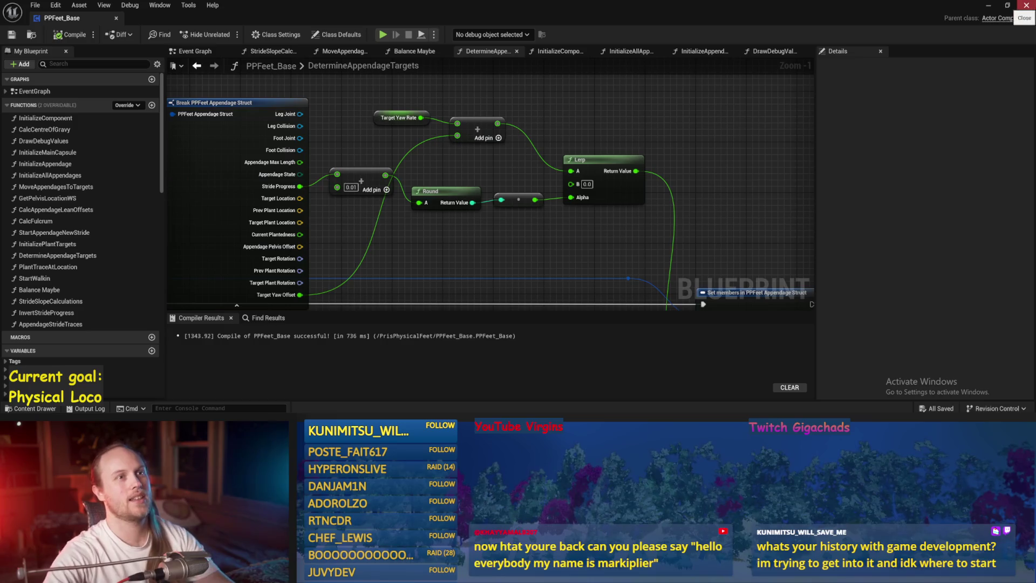
Step: Run a full-screen play test of the level, then stop it and return to PPFeet_Base
drag(679, 181, 710, 183)
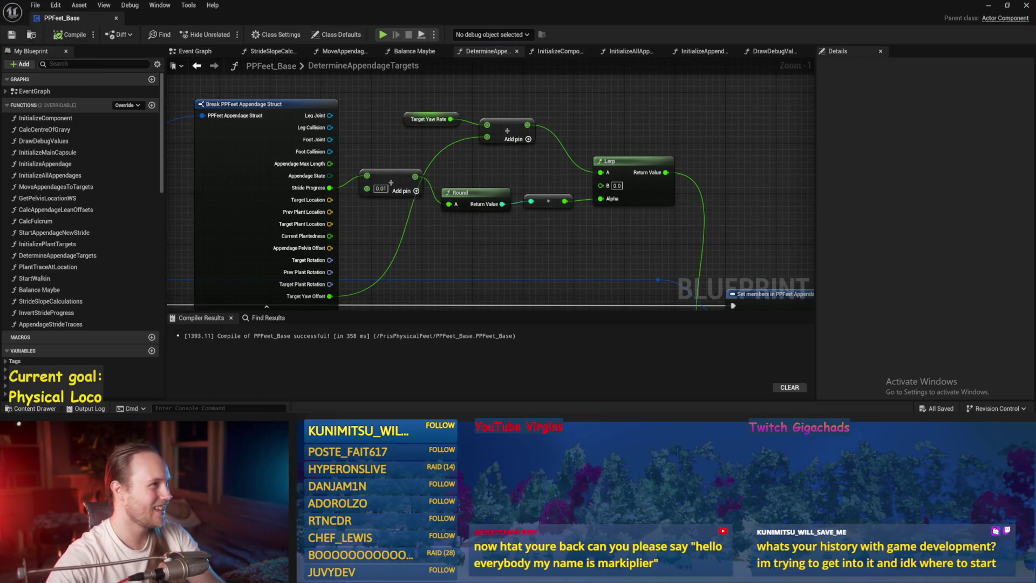
drag(702, 118, 682, 125)
click(984, 7)
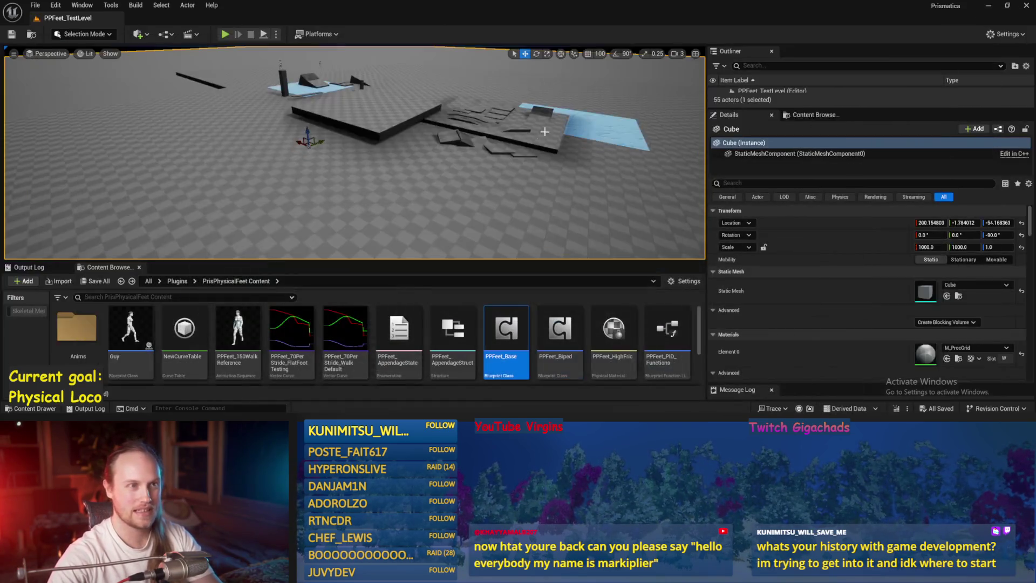
key(alt+p)
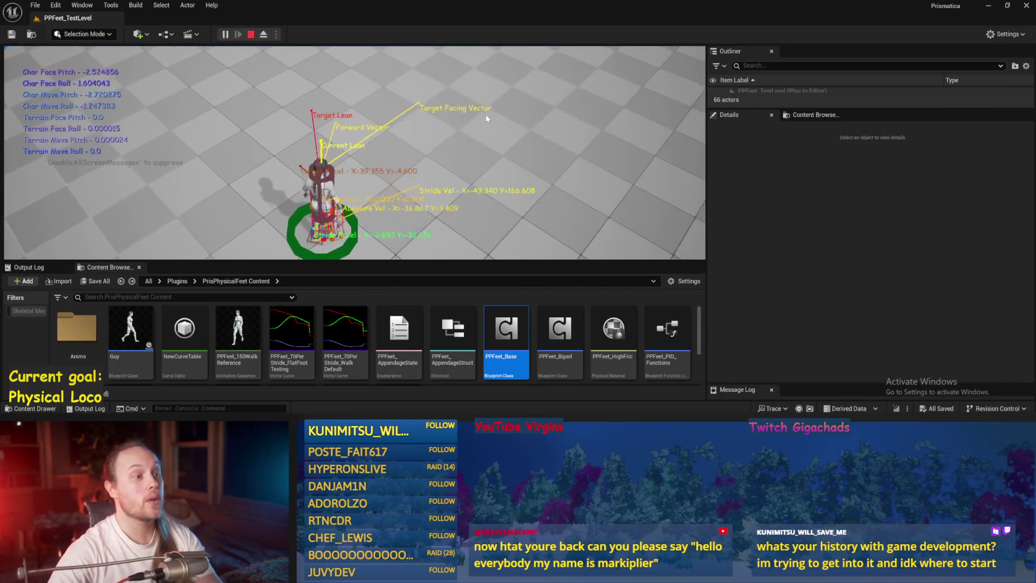
key(F11)
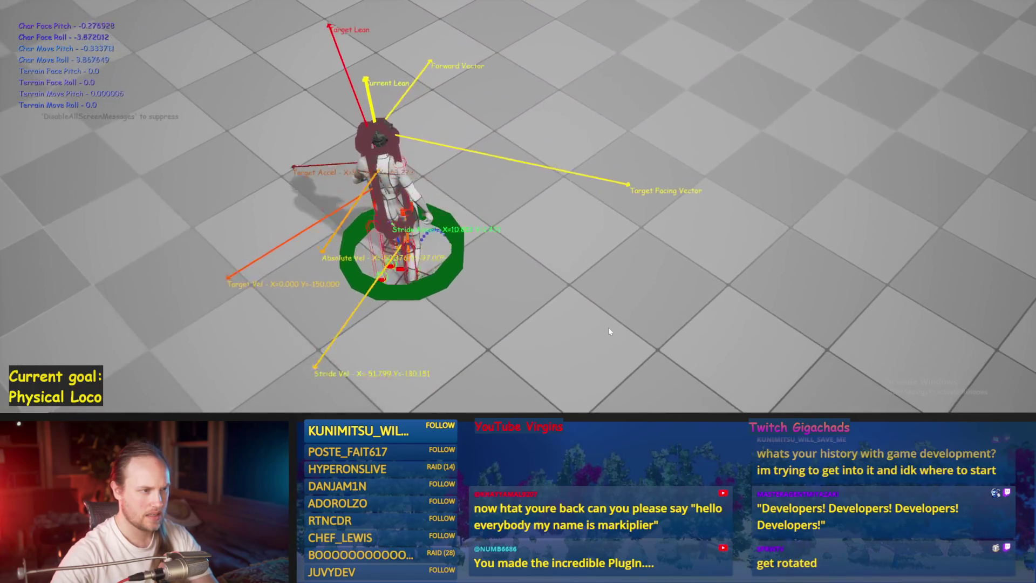
key(Escape)
key(alt+Tab)
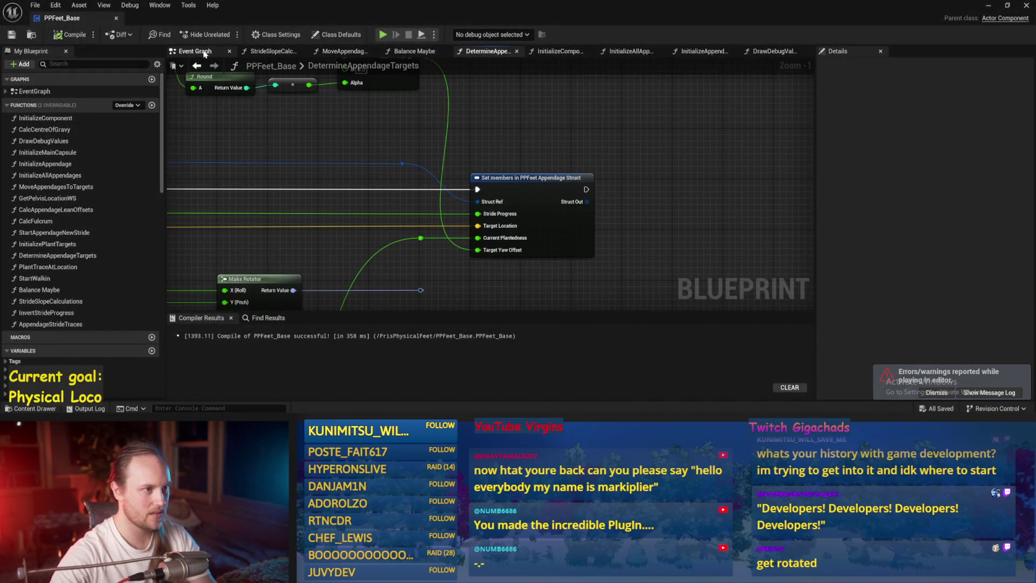
Step: Inspect the Balance Maybe Map Range Clamped node (0–400 to 20–120) and start a play test
click(204, 51)
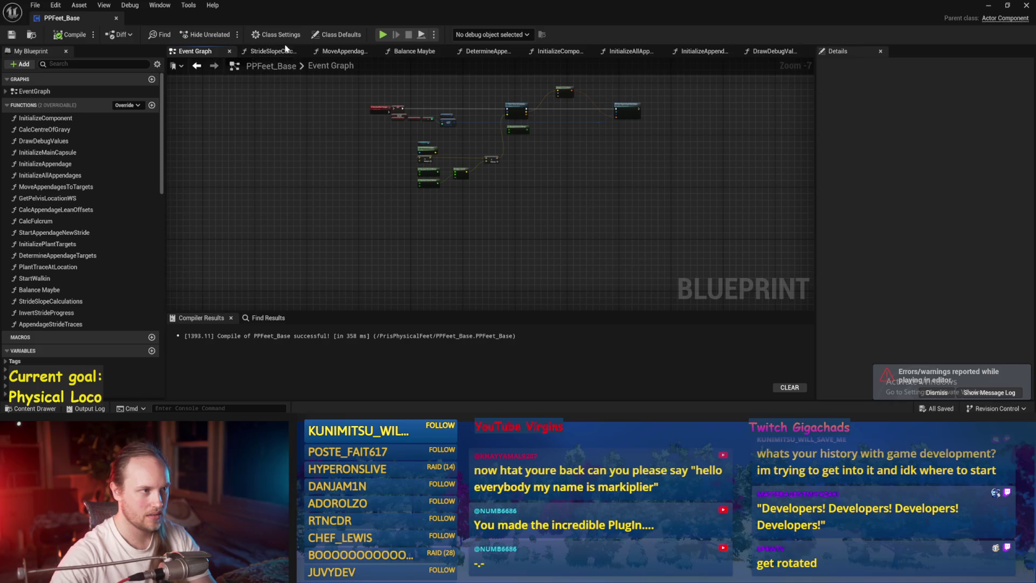
click(428, 53)
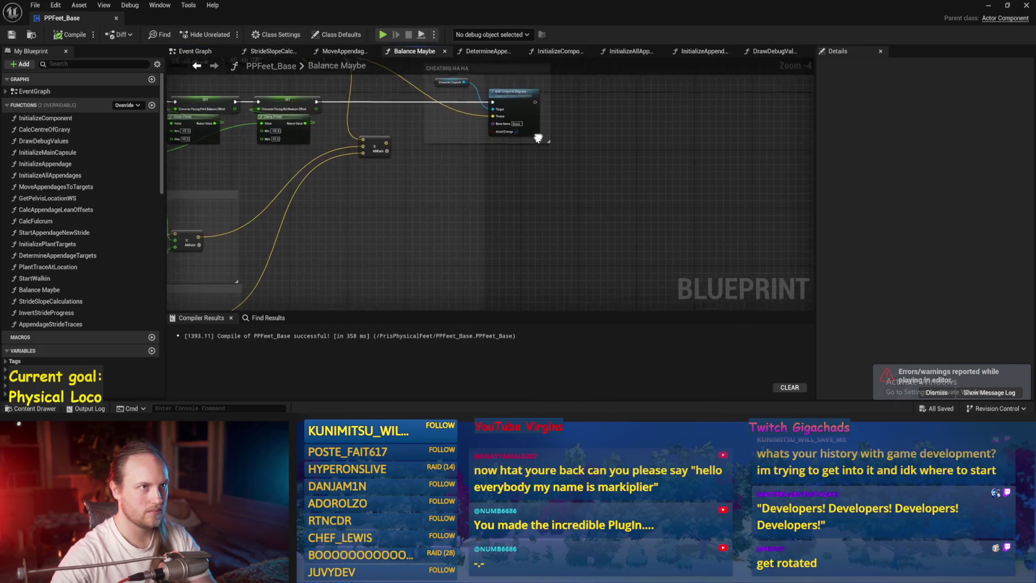
scroll(634, 167, down, 2)
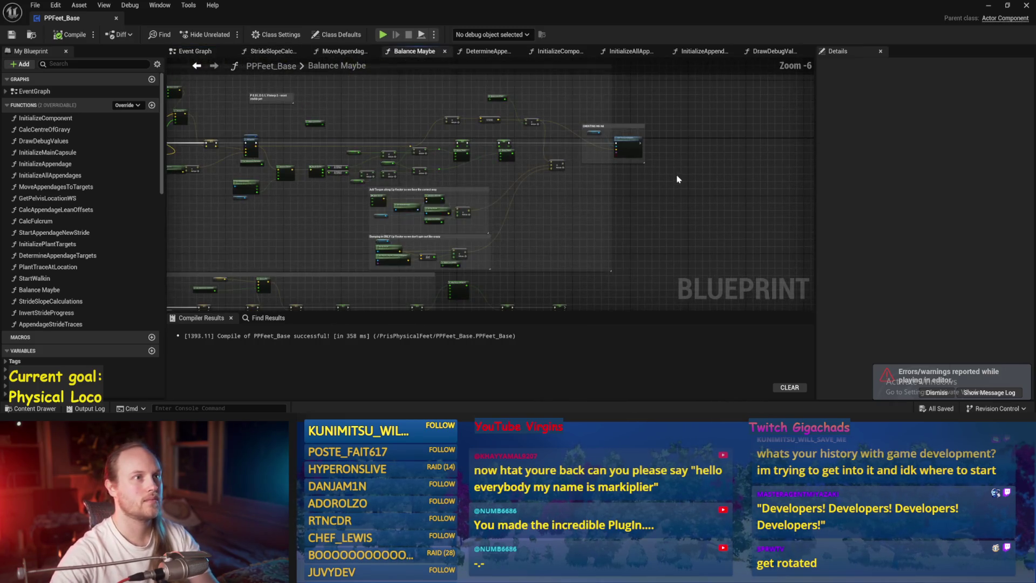
drag(555, 186, 564, 201)
scroll(620, 191, up, 3)
mouse_move(463, 275)
mouse_down()
mouse_move(608, 145)
mouse_move(567, 249)
mouse_move(659, 178)
mouse_move(593, 215)
mouse_move(497, 231)
mouse_move(717, 160)
mouse_move(685, 241)
mouse_move(497, 241)
mouse_move(571, 247)
mouse_move(555, 211)
mouse_move(423, 180)
mouse_up()
scroll(619, 229, up, 3)
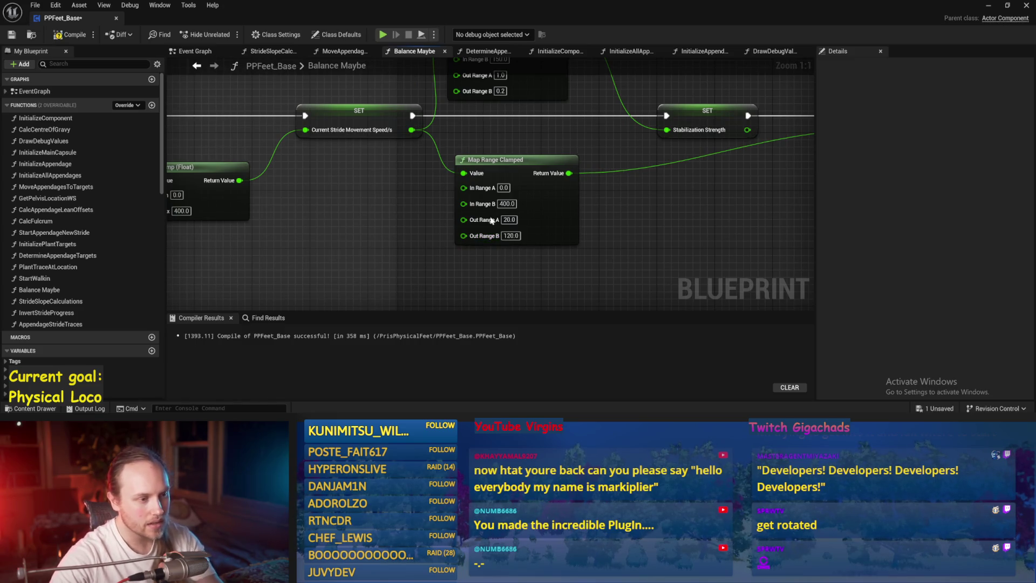
click(989, 7)
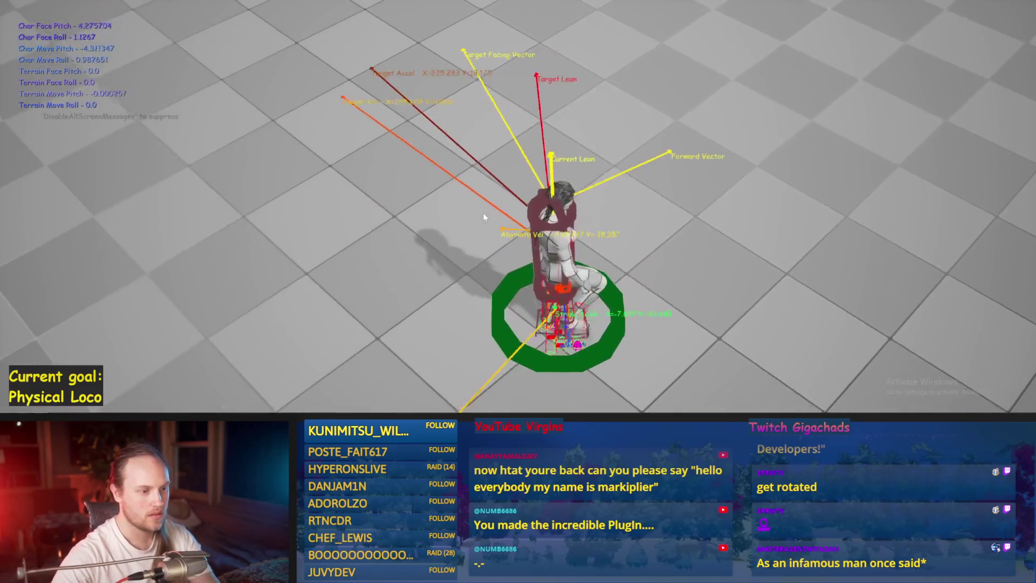
Step: Watch the running play test, then stop it to return to Balance Maybe
click(484, 213)
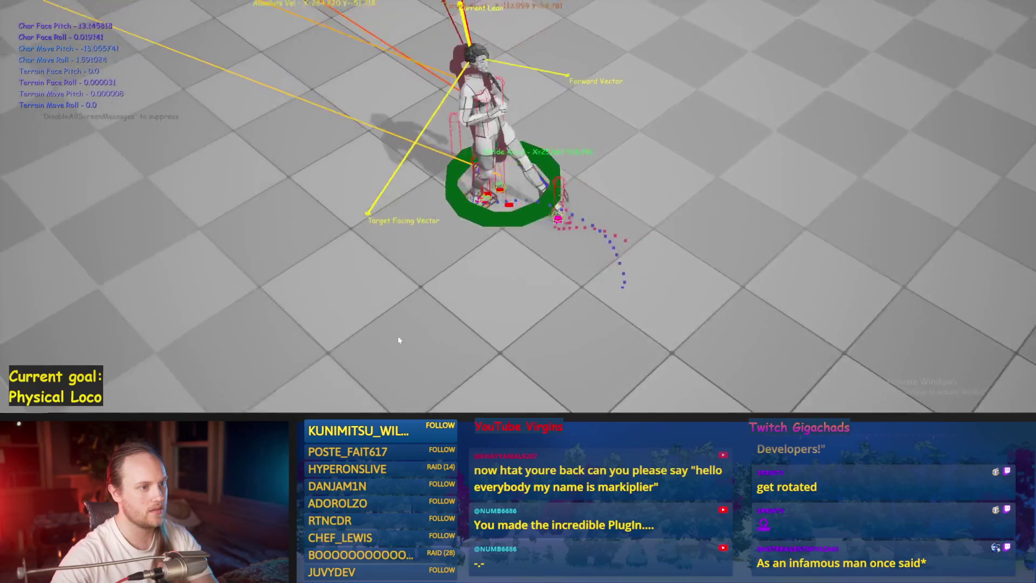
key(Escape)
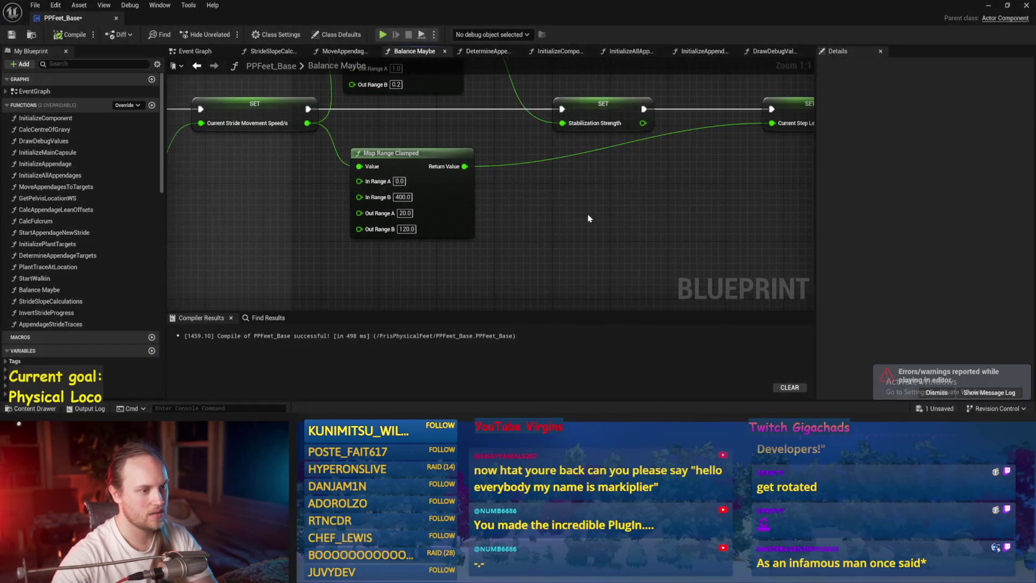
Step: Change the Target Yaw Rate multiplier after Calculate Direction from 2.0 to 0.5
scroll(544, 231, down, 2)
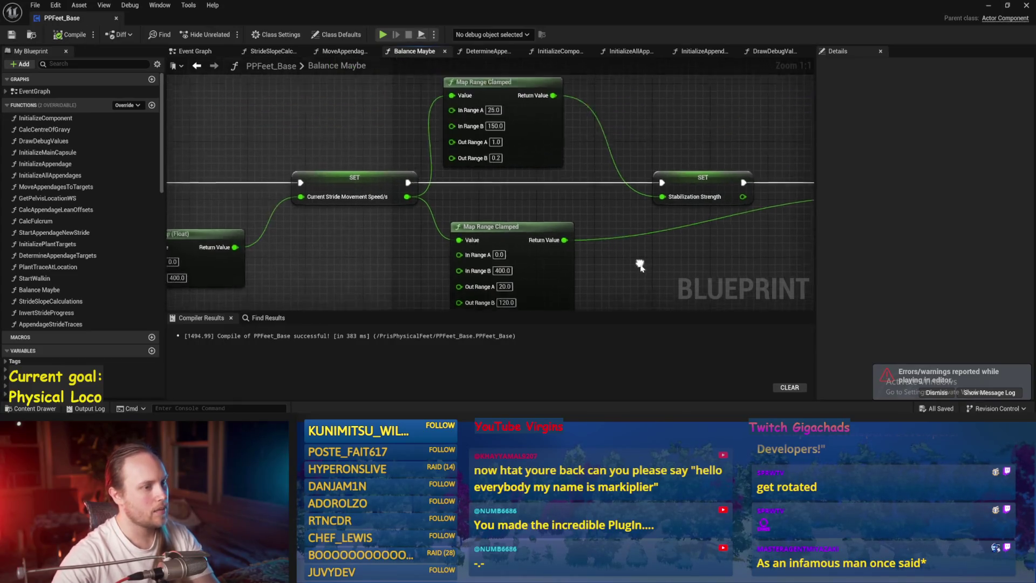
scroll(472, 238, down, 3)
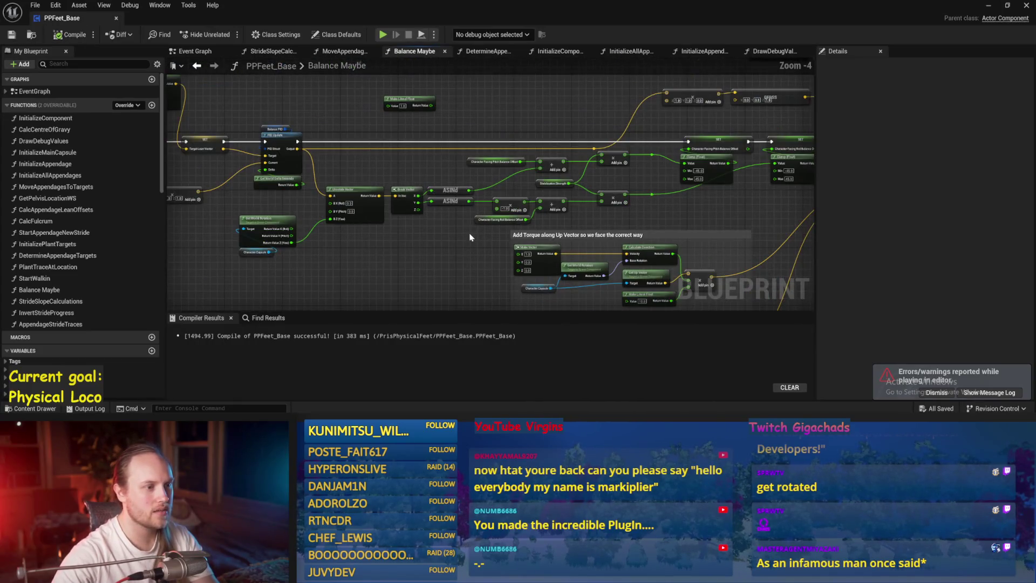
mouse_move(491, 87)
mouse_down()
mouse_move(465, 144)
mouse_move(518, 200)
mouse_up()
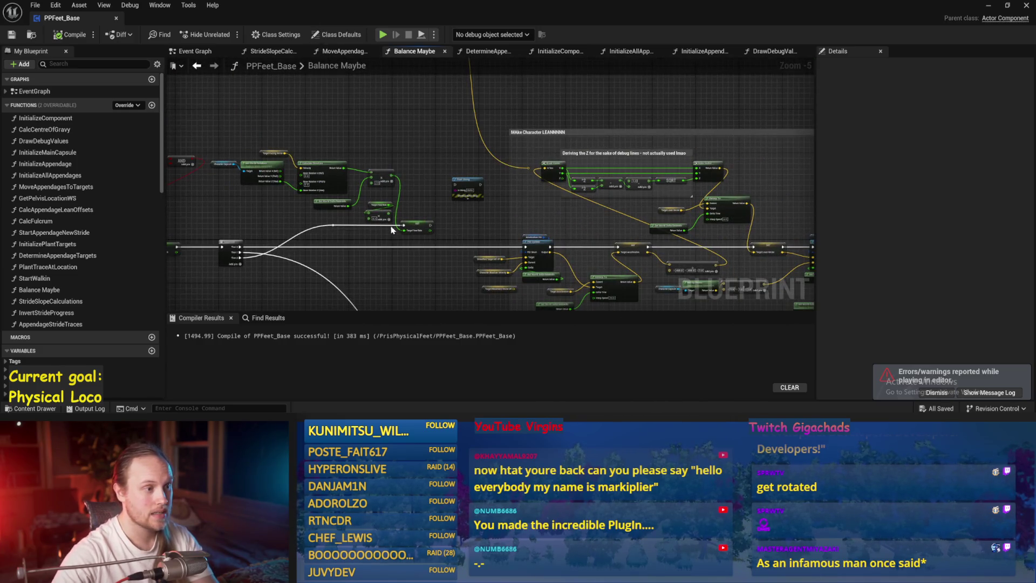
scroll(381, 200, up, 4)
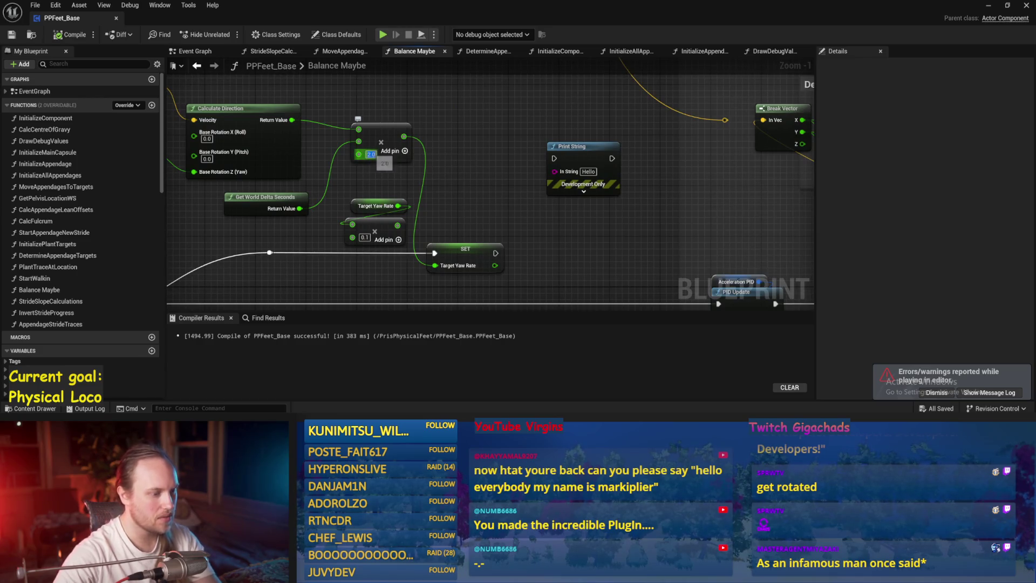
text(0.5)
key(Return)
Step: Save the PPFeet_Base Blueprint and switch to the game view for a play test
drag(287, 105, 386, 98)
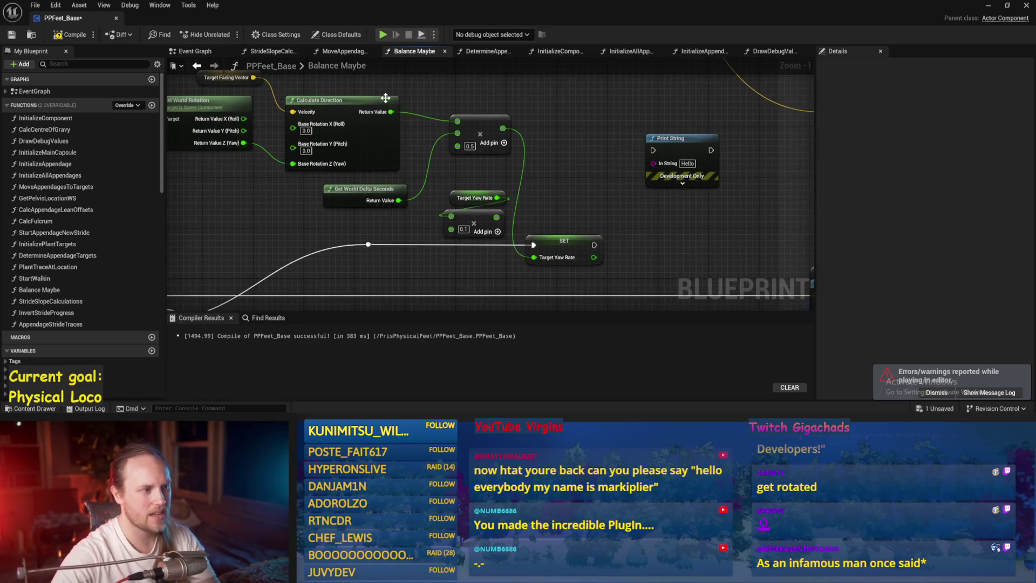
drag(243, 238, 356, 198)
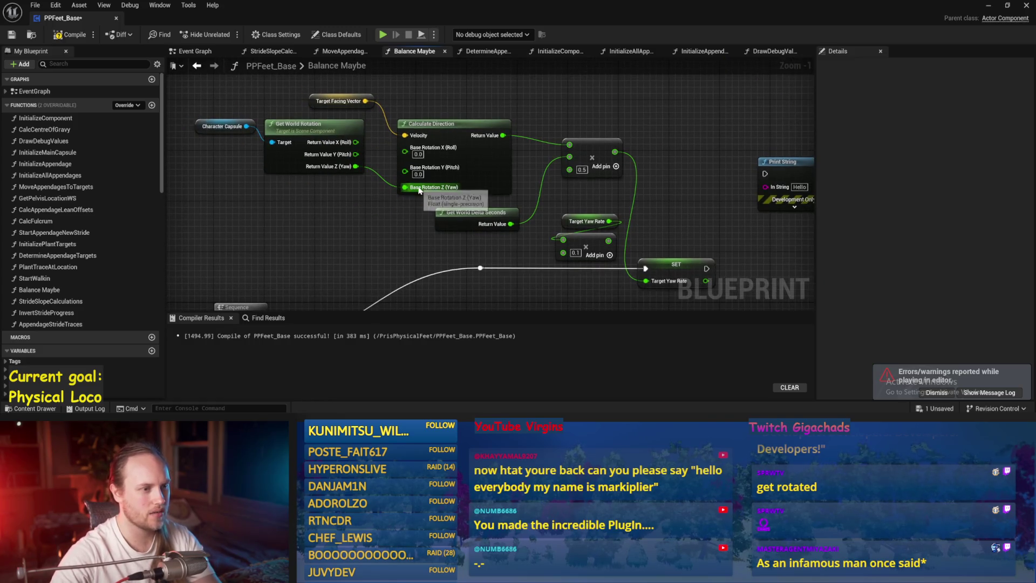
click(10, 35)
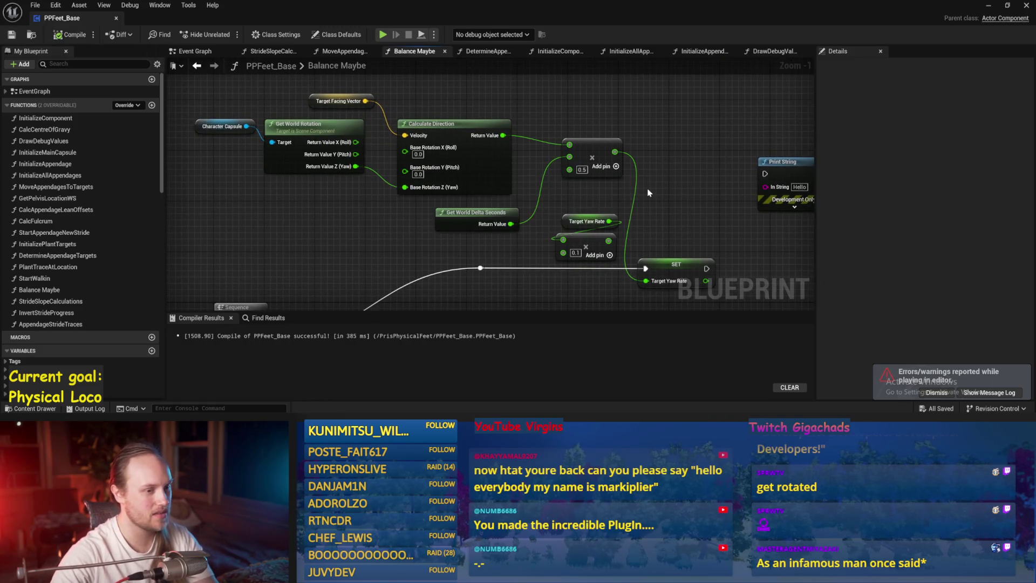
drag(646, 157, 552, 144)
click(984, 7)
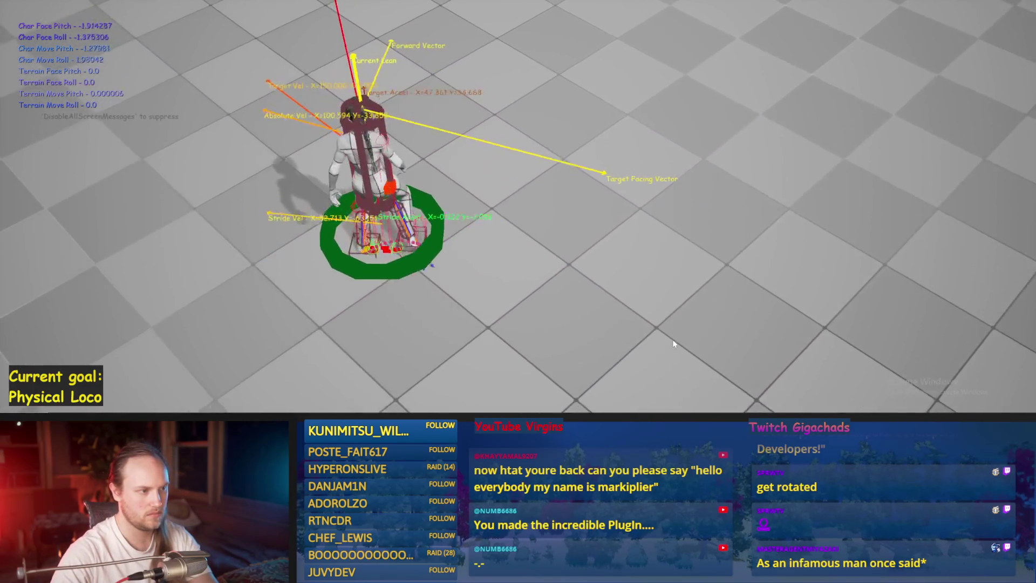
Step: Play-test the 5.0 yaw-rate multiplier, which topples the character, and stop the test
key(Escape)
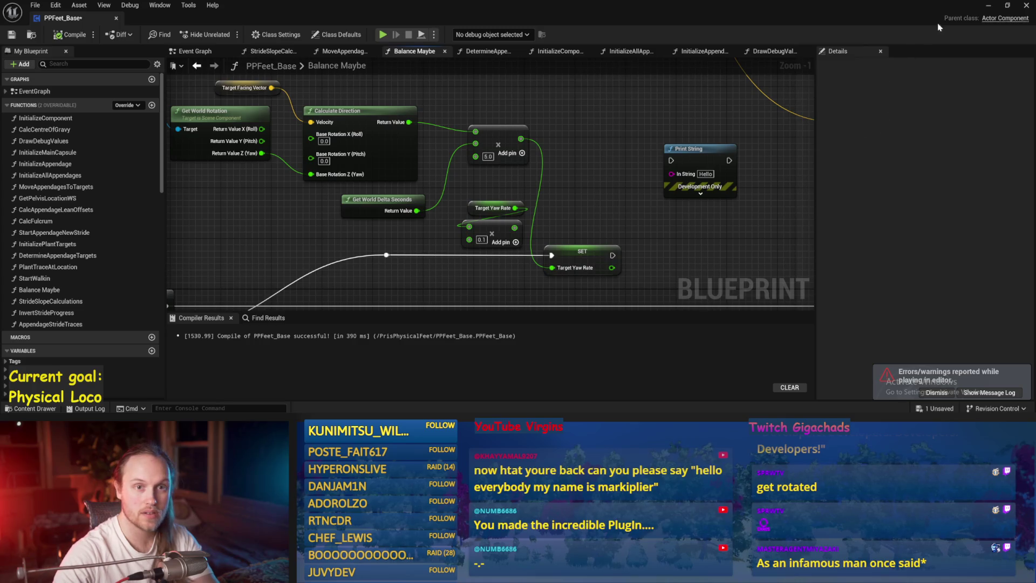
click(990, 10)
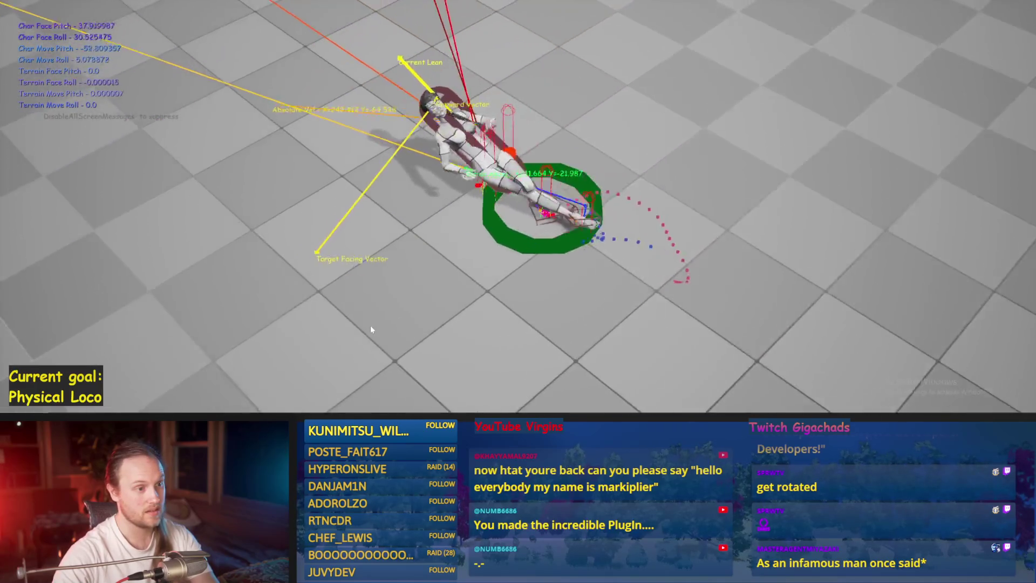
key(Escape)
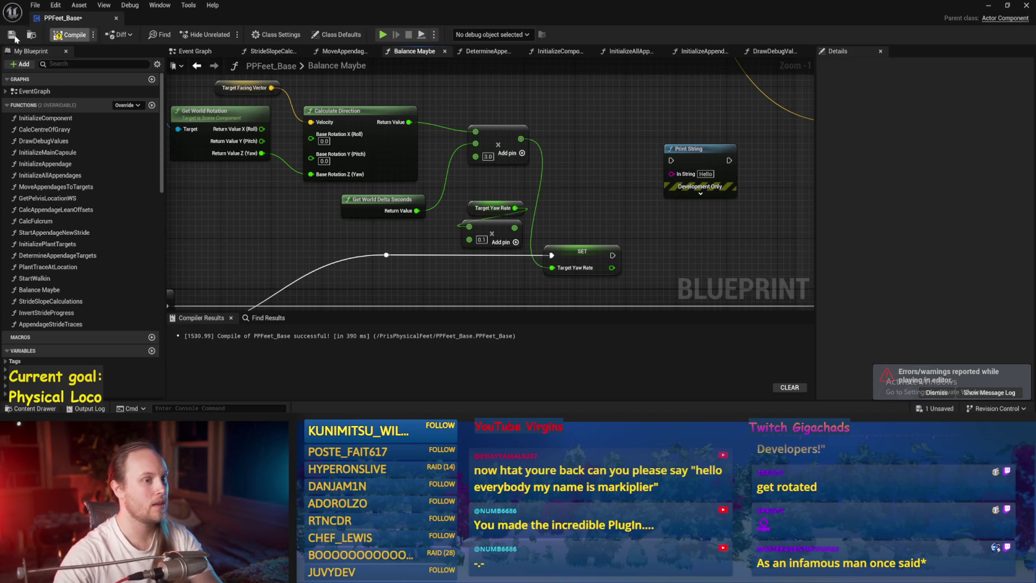
Step: Save PPFeet_Base and pan the Balance Maybe graph to the Add Torque section
key(ctrl+s)
scroll(582, 198, down, 4)
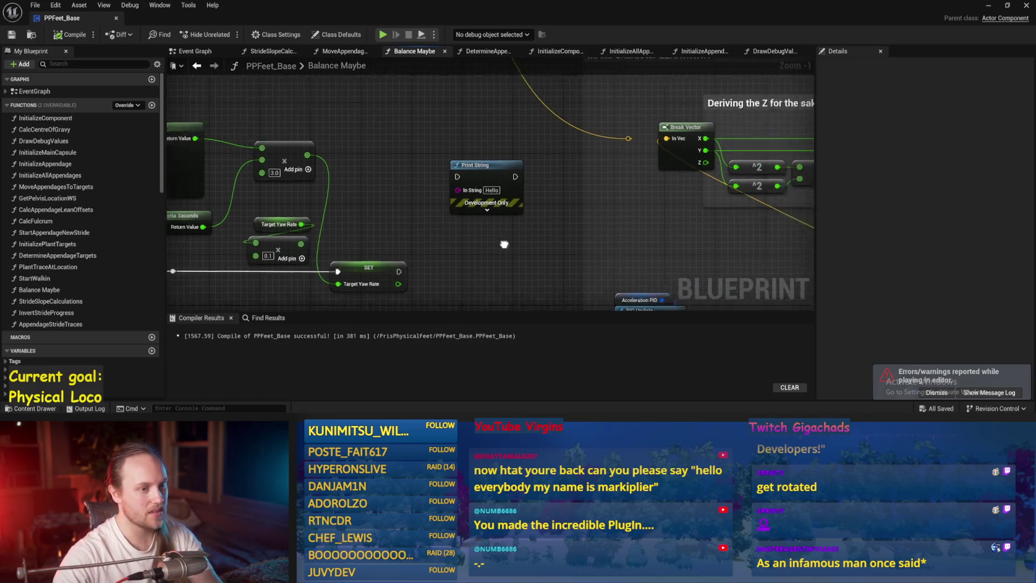
mouse_move(589, 205)
mouse_down()
mouse_move(556, 192)
mouse_move(546, 151)
mouse_move(669, 161)
mouse_move(559, 199)
mouse_up()
key(ctrl+s)
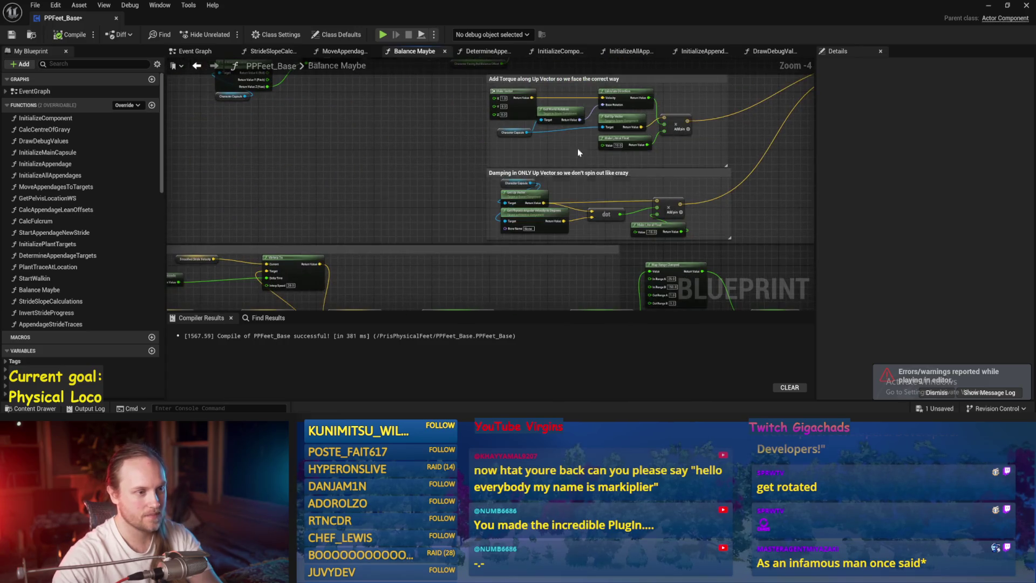
drag(369, 162, 383, 219)
scroll(578, 211, up, 1)
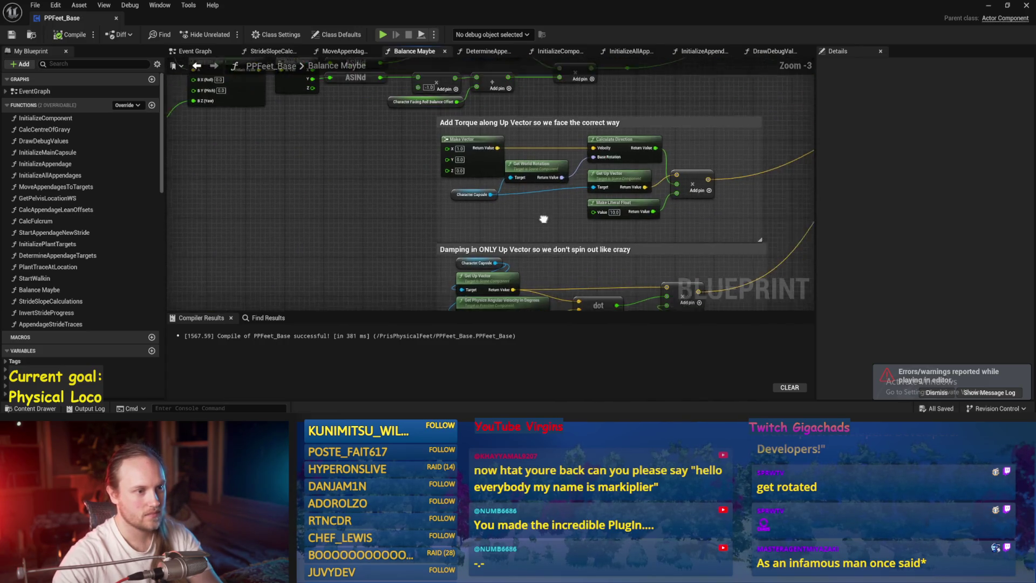
mouse_move(608, 218)
mouse_down()
mouse_move(594, 162)
mouse_move(589, 218)
mouse_move(384, 229)
mouse_move(445, 201)
mouse_up()
key(ctrl+s)
Step: Search node actions for 'fa', review the face-correct-way torque and Damping sections, and save
right_click(442, 201)
text(fa)
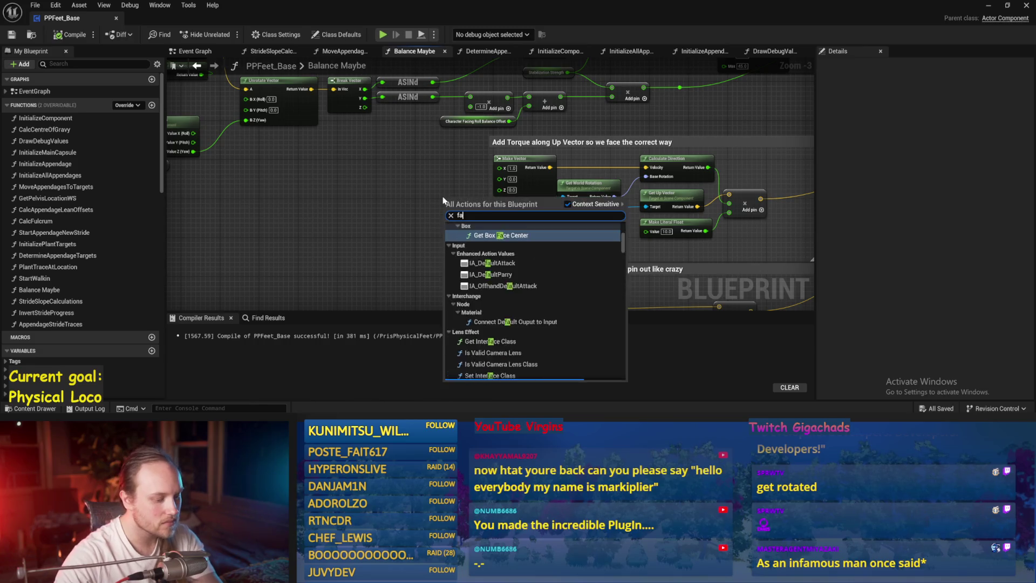
scroll(453, 215, up, 3)
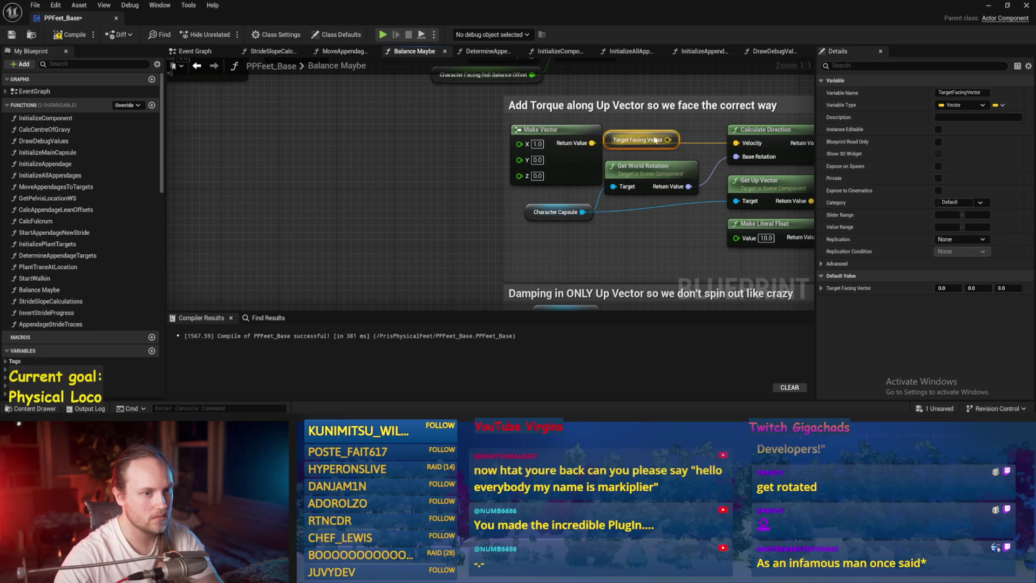
drag(649, 142, 620, 148)
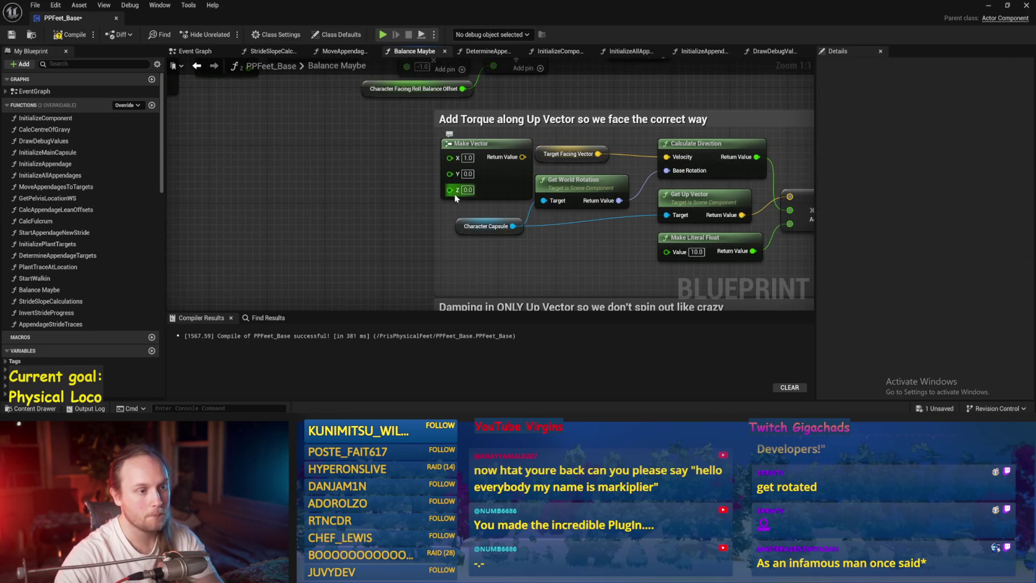
scroll(456, 197, down, 2)
mouse_move(505, 183)
mouse_down()
mouse_move(505, 199)
mouse_move(524, 201)
mouse_move(616, 132)
mouse_move(584, 212)
mouse_move(585, 254)
mouse_up()
key(ctrl+s)
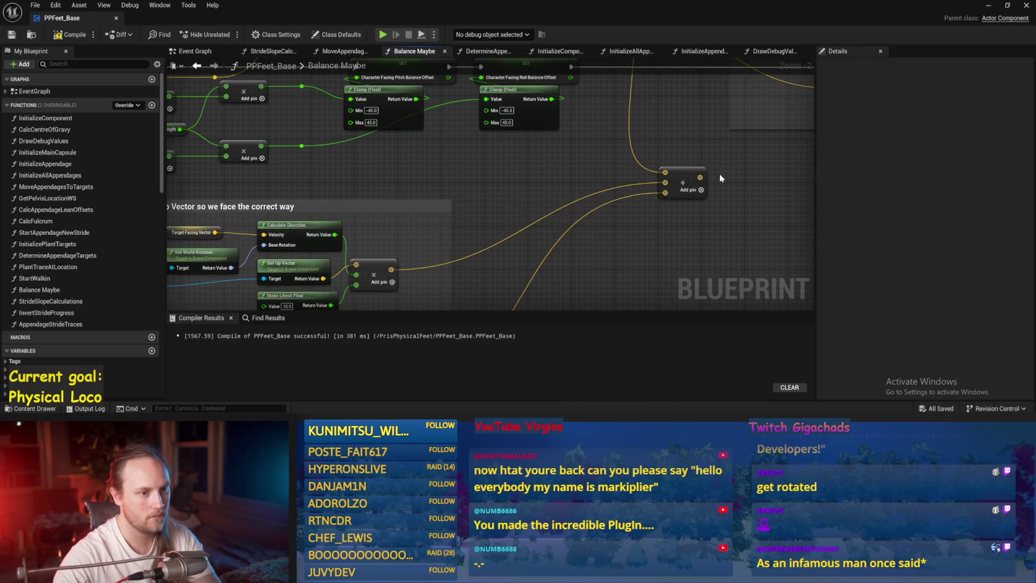
Step: Review the CHEATING HA HA and damping comment blocks, save, and reveal the play test
drag(720, 178, 578, 247)
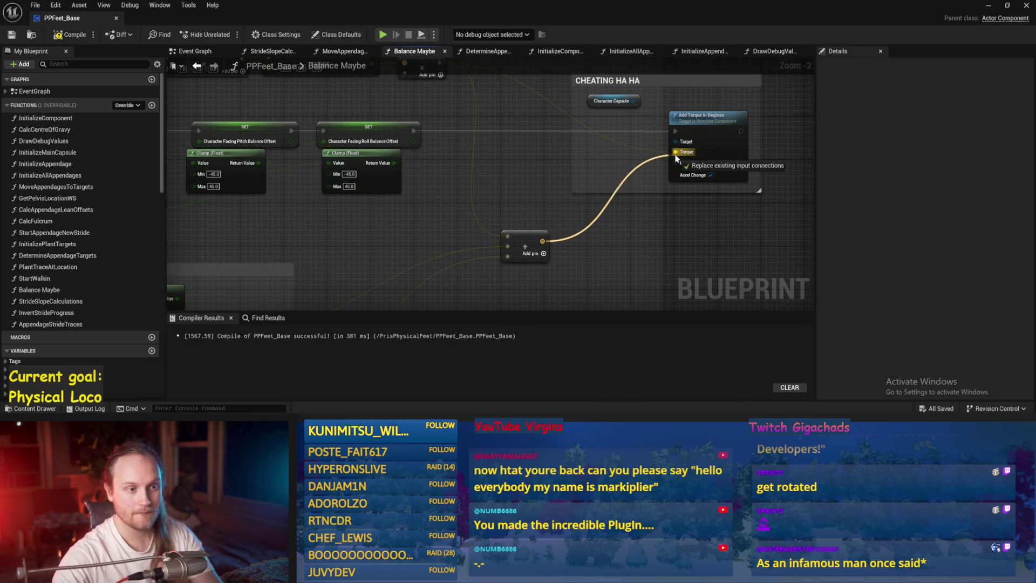
key(ctrl+s)
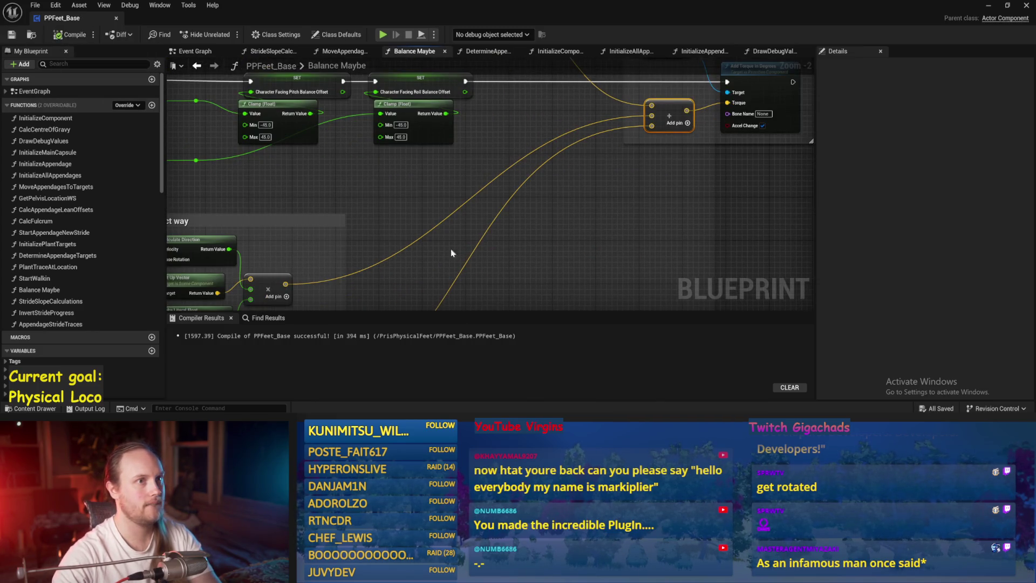
drag(430, 248, 547, 228)
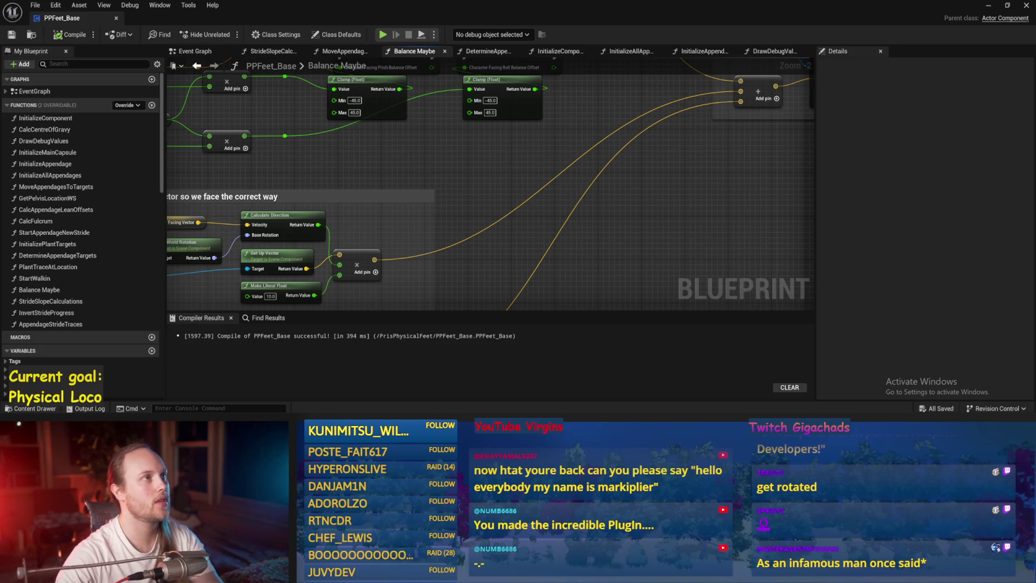
mouse_move(687, 178)
mouse_down()
mouse_move(779, 55)
mouse_move(850, 50)
mouse_up()
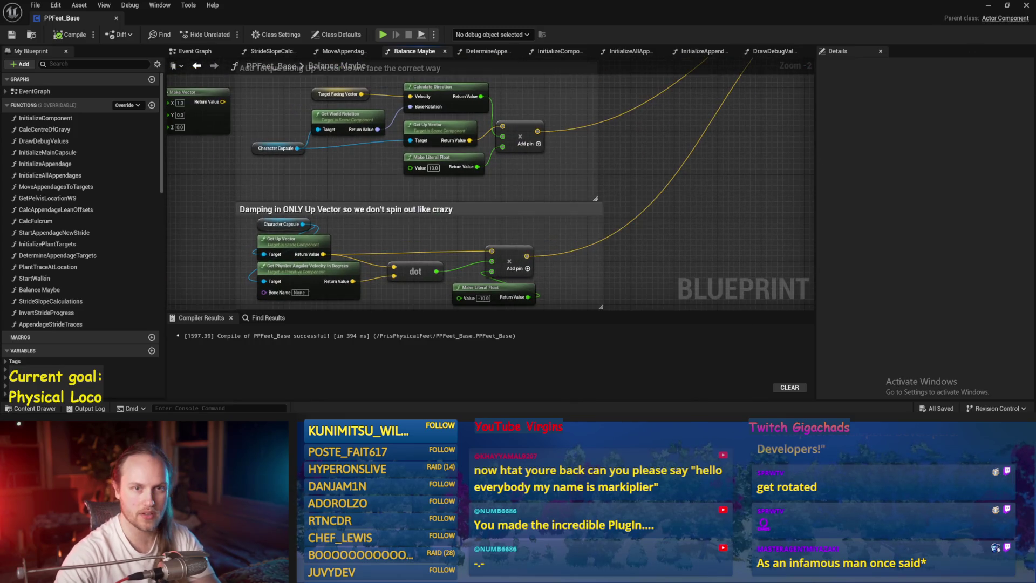
click(987, 8)
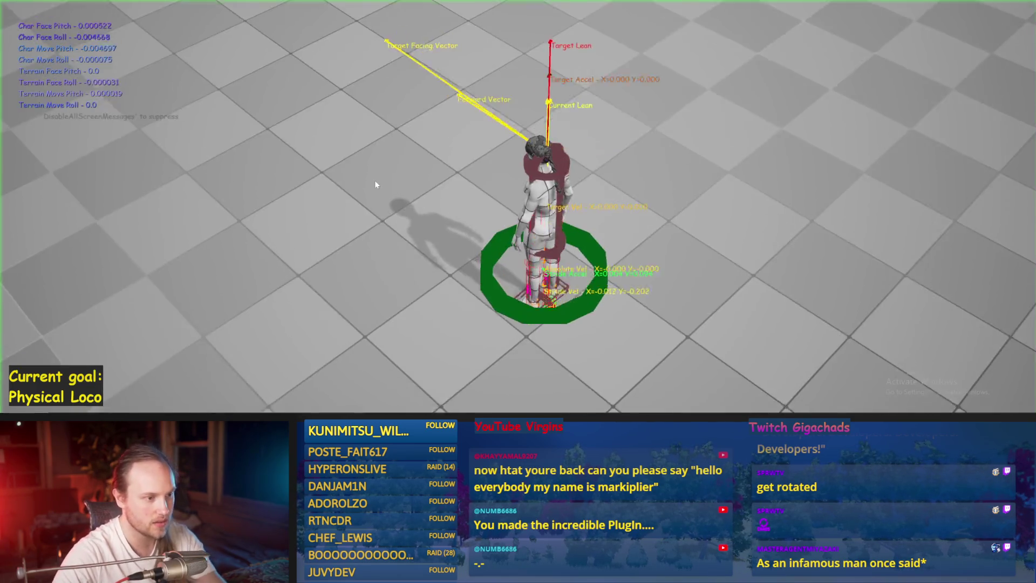
Step: Walk the character forward with W, then stop and rerun the play test
key(w)
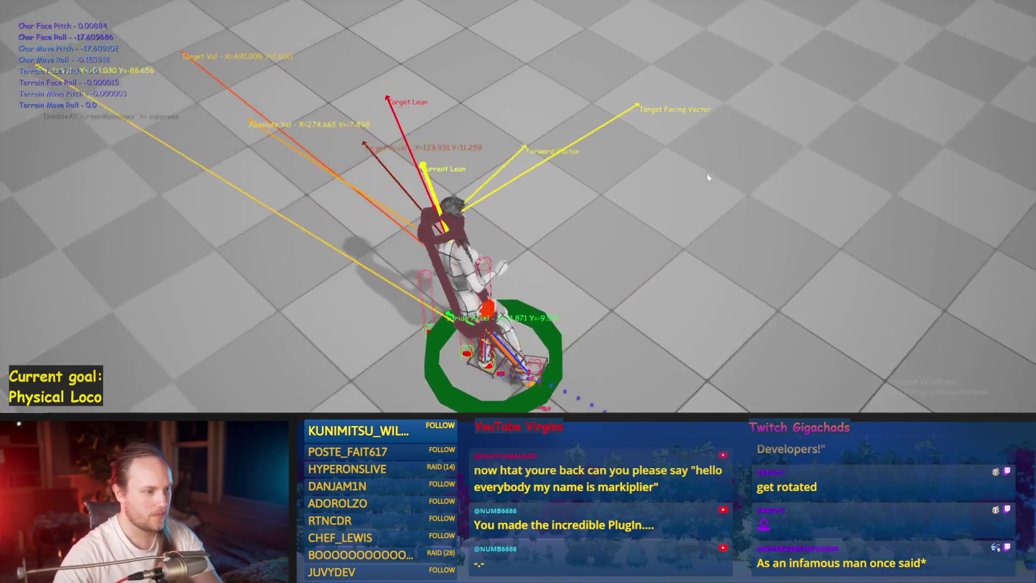
key(Escape)
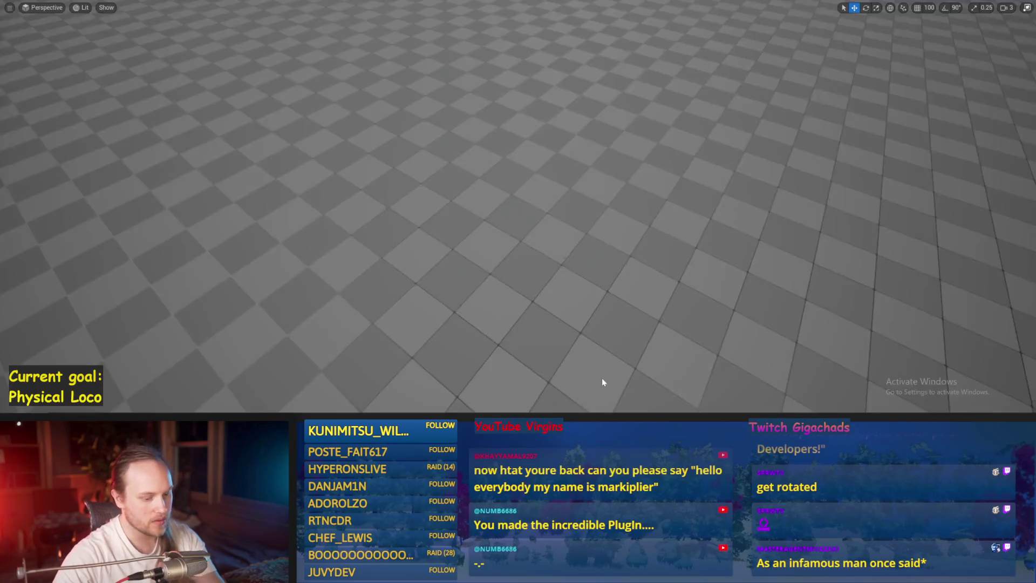
key(alt+p)
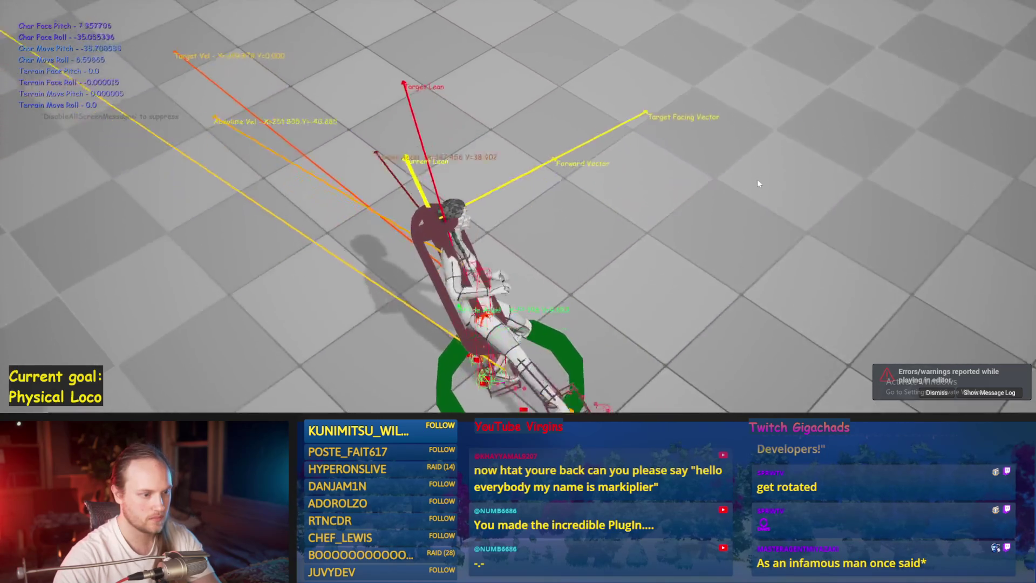
key(Escape)
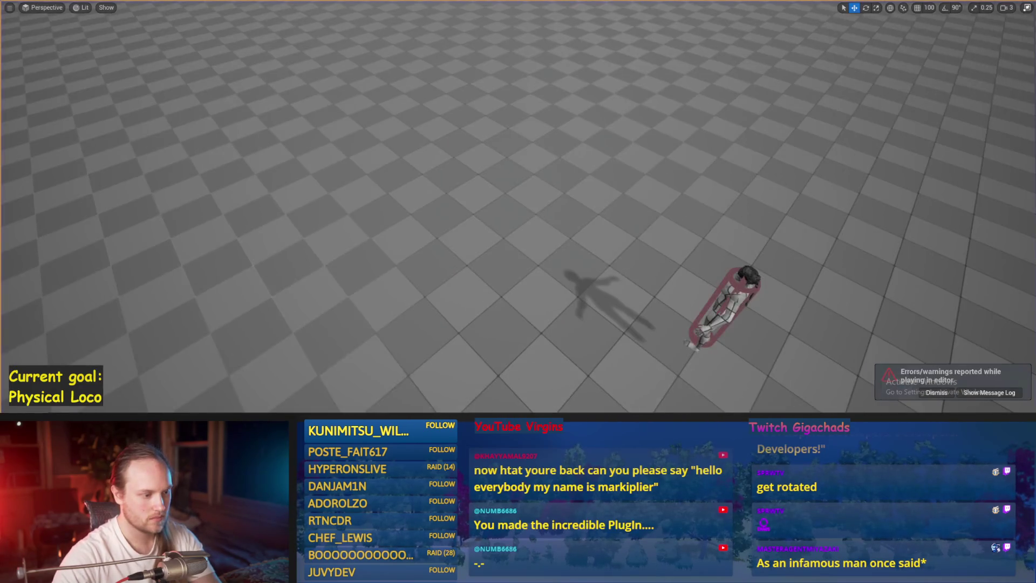
Step: Set the Target Yaw Rate multiplier on Calculate Direction's output from 3.0 to 1.0 and save
scroll(554, 236, down, 3)
key(ctrl+s)
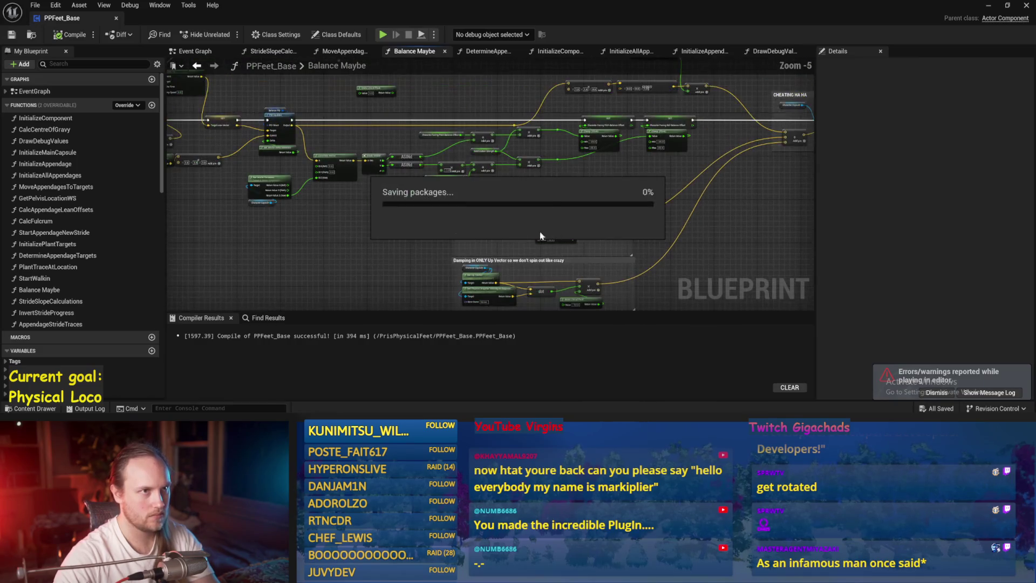
scroll(545, 205, up, 3)
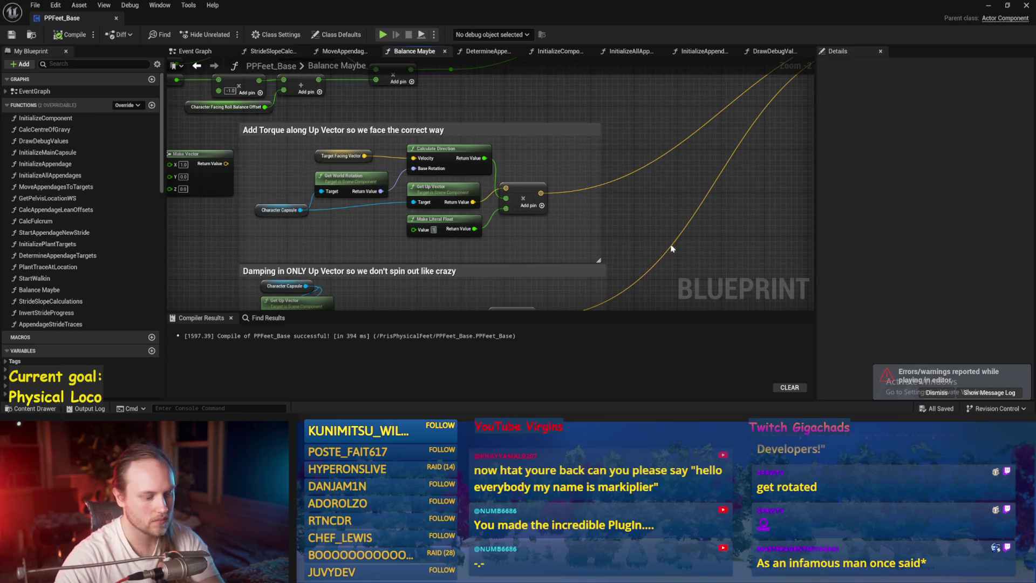
mouse_move(328, 120)
mouse_down()
mouse_move(391, 165)
mouse_move(687, 232)
mouse_up()
scroll(463, 220, up, 1)
double_click(465, 215)
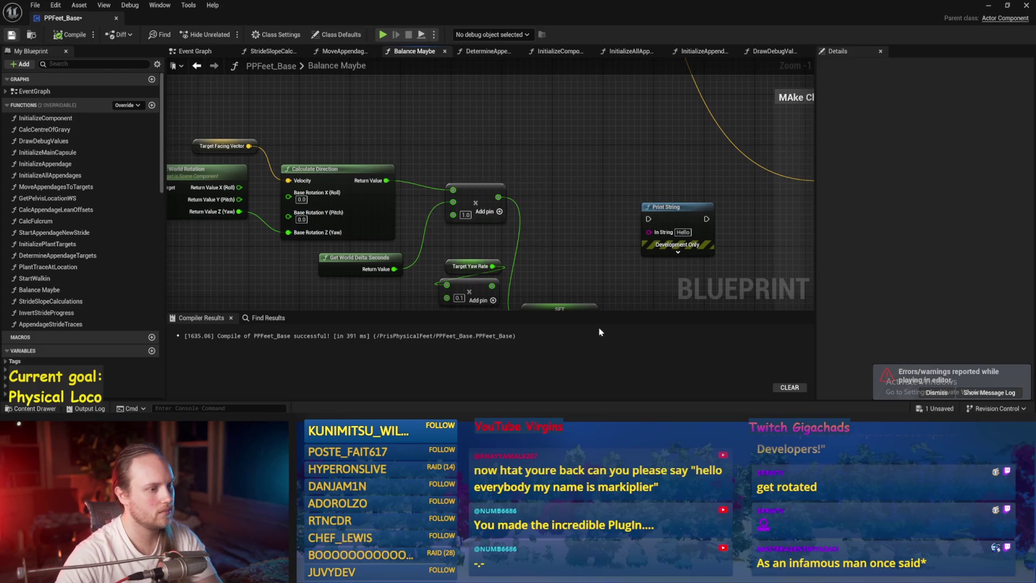
key(ctrl+s)
drag(599, 275, 491, 190)
click(988, 5)
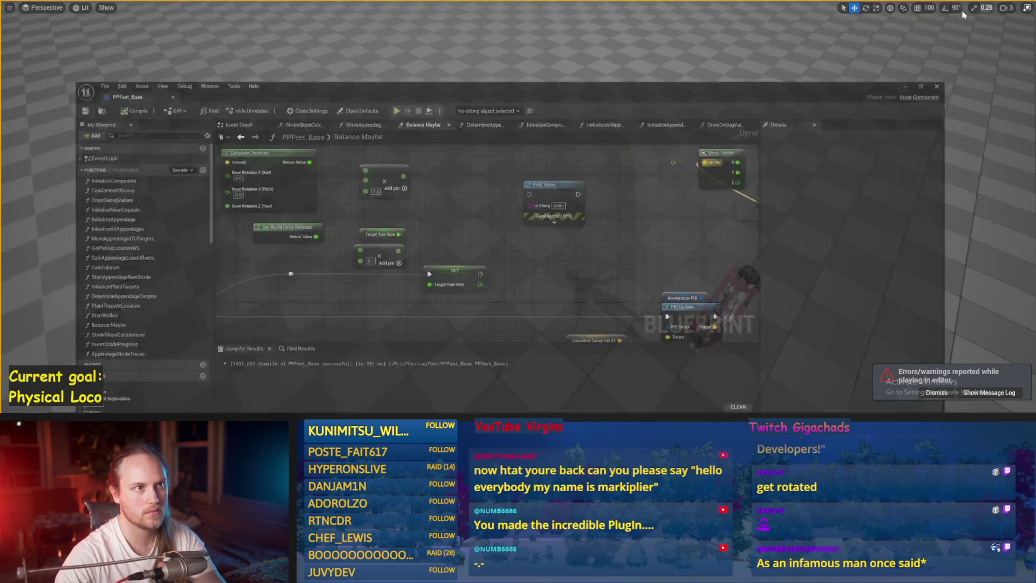
key(w)
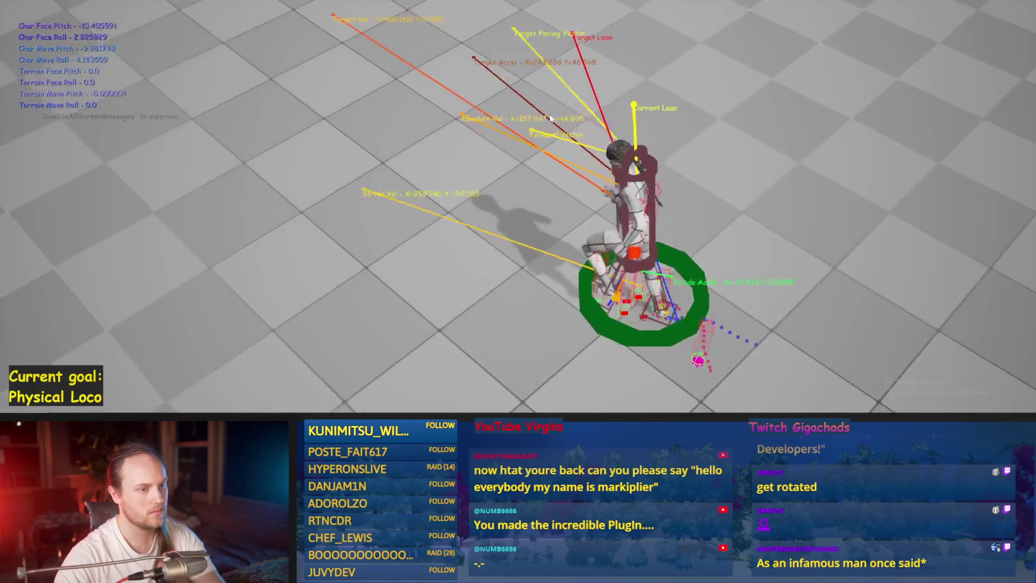
key(Escape)
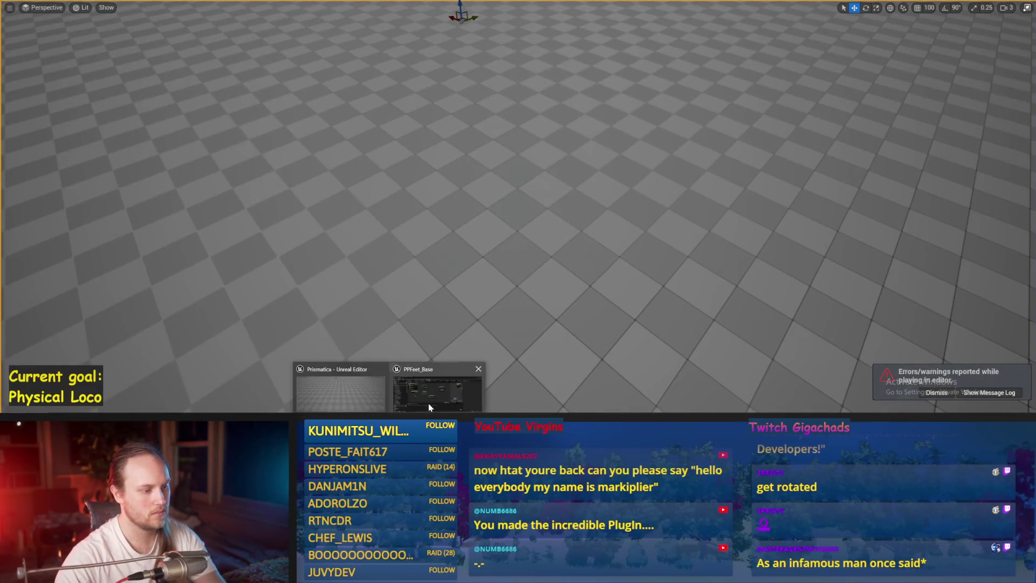
click(430, 399)
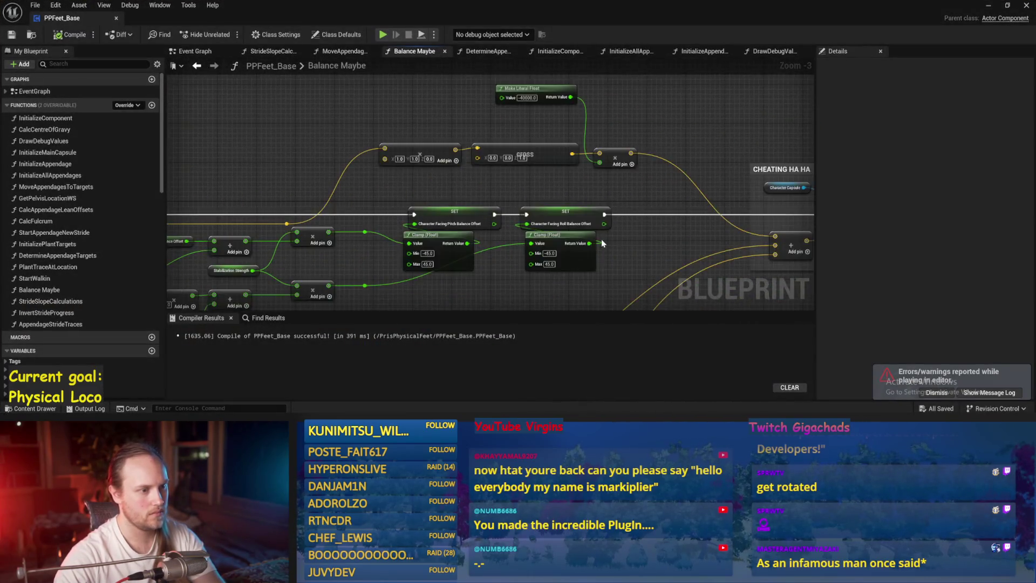
Step: Set the up-vector Add Torque strength literal to 20.0
drag(596, 239, 265, 202)
mouse_move(371, 183)
mouse_down()
mouse_move(436, 190)
mouse_move(697, 99)
mouse_up()
scroll(437, 190, up, 2)
drag(551, 185, 555, 190)
scroll(454, 235, down, 2)
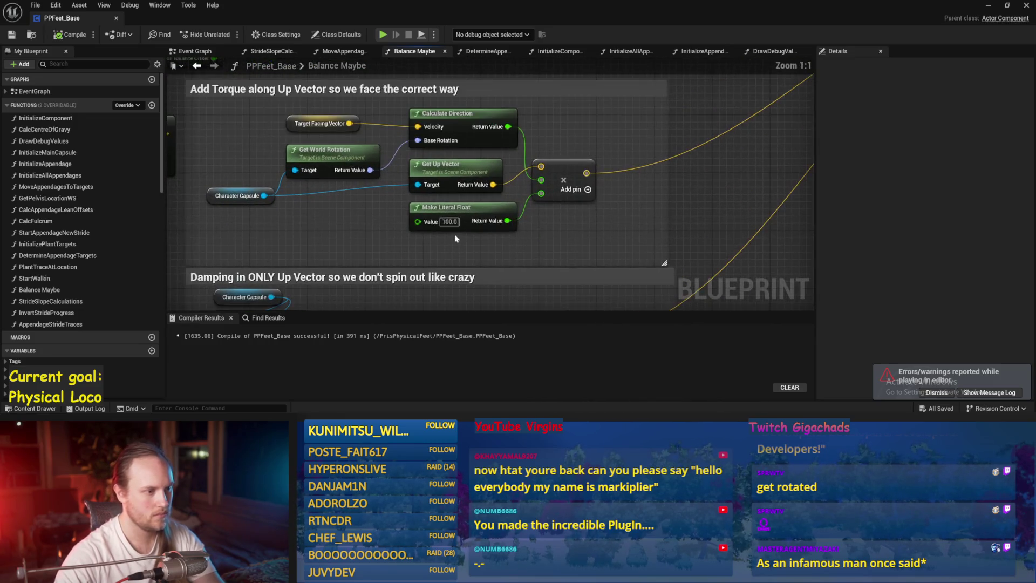
drag(456, 232, 511, 252)
scroll(511, 252, up, 3)
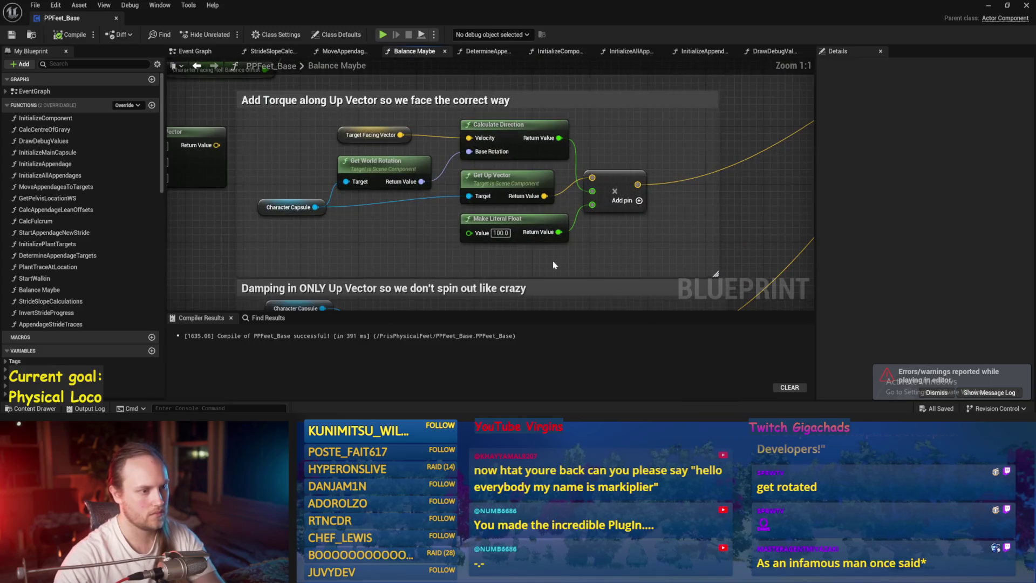
text(0)
Step: Set the Damping in ONLY Up Vector literal to -20.0 and start a play test
drag(594, 247, 555, 135)
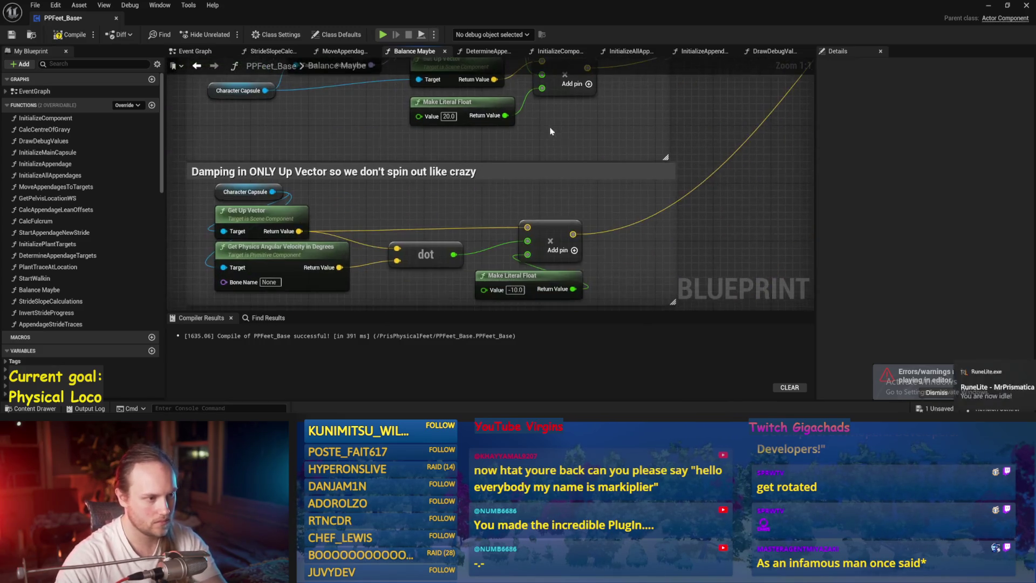
text(-20)
key(Return)
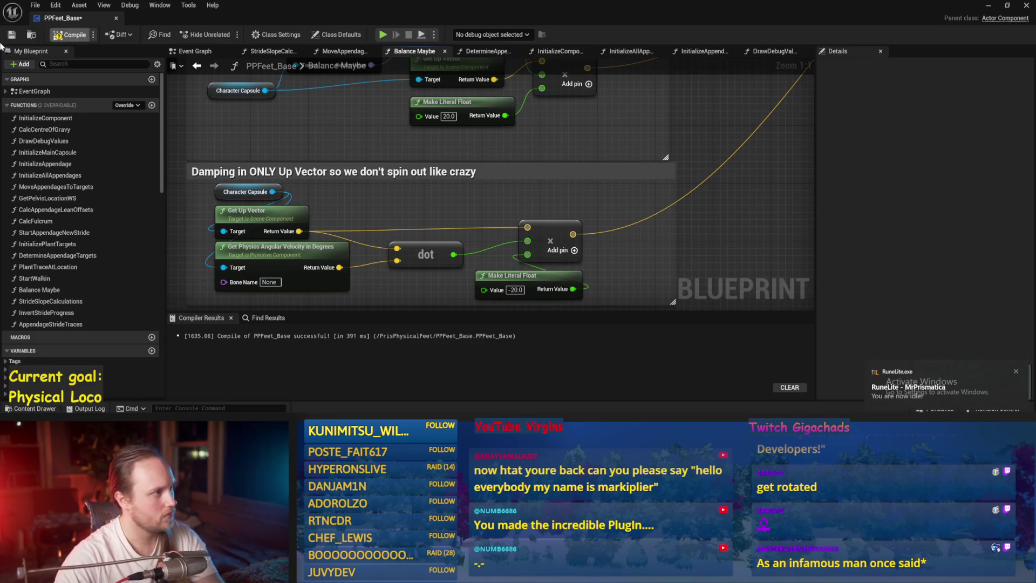
click(612, 201)
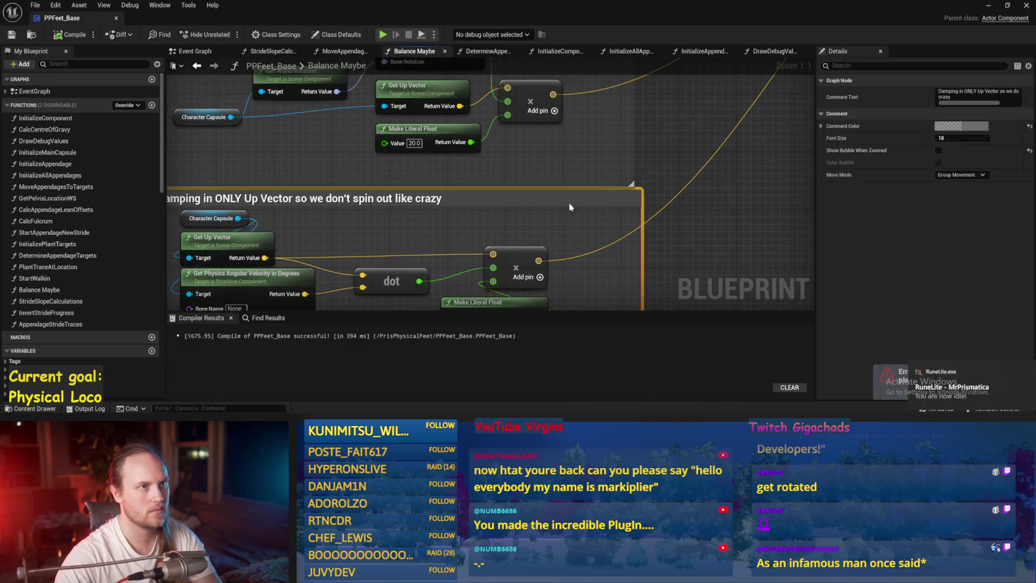
click(990, 7)
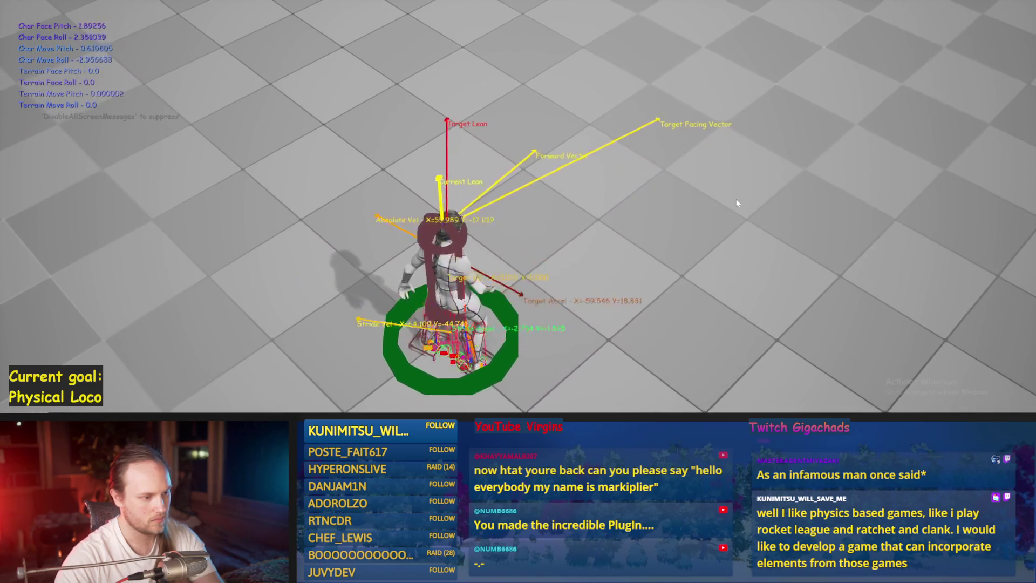
Step: Recompile and save PPFeet_Base, then run and stop a walking play test
key(Escape)
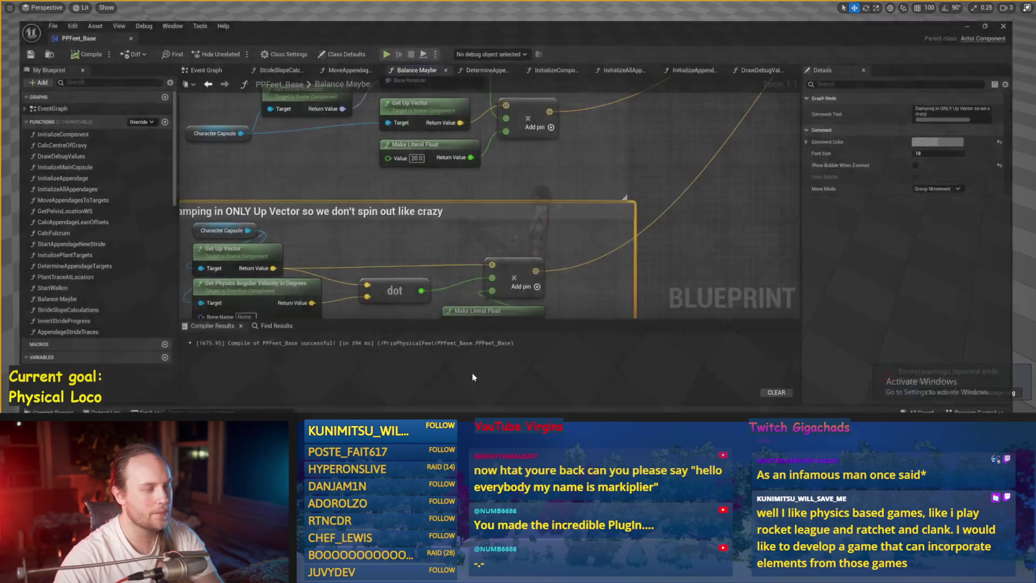
key(ctrl+s)
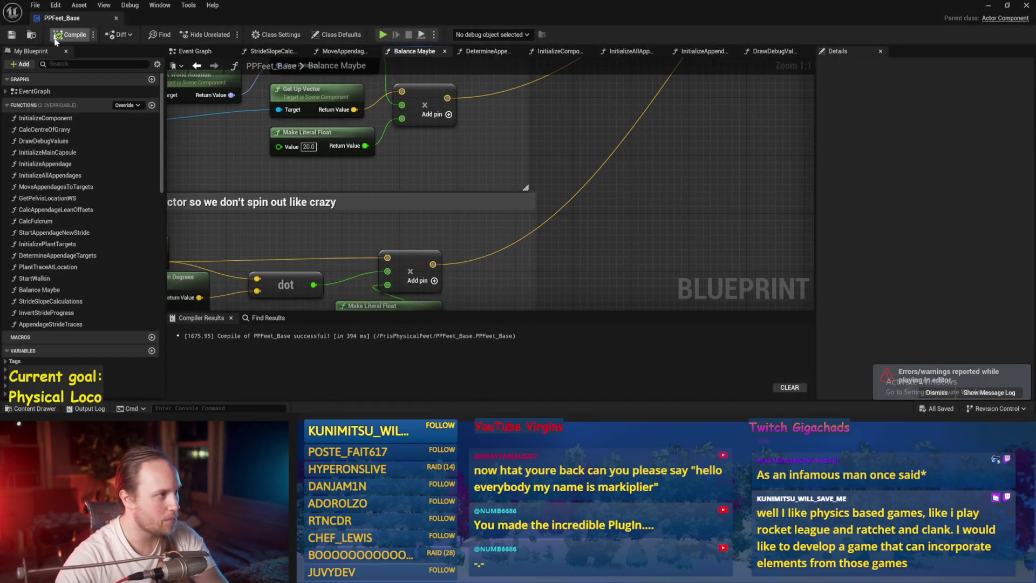
drag(620, 188, 567, 212)
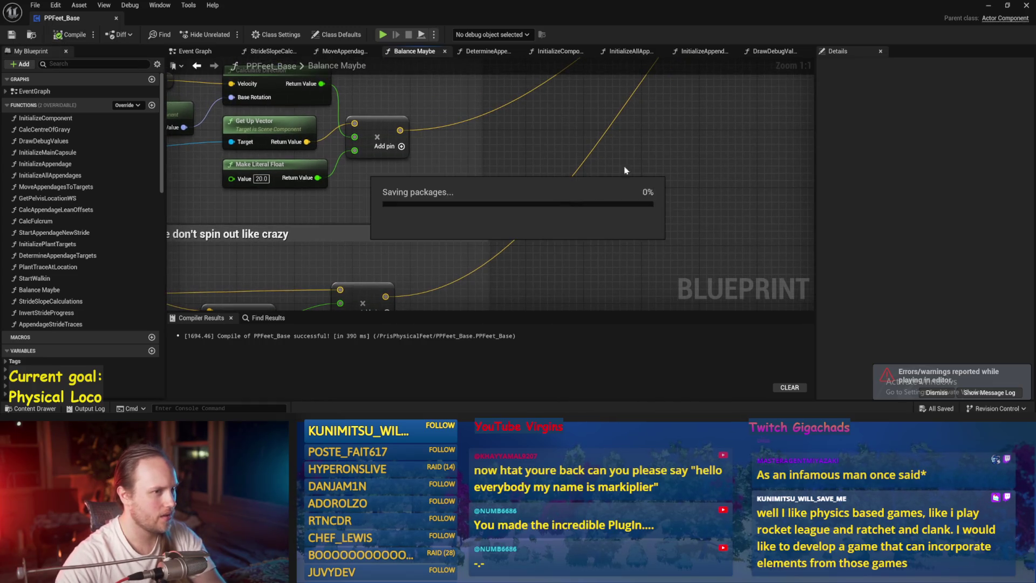
click(1026, 6)
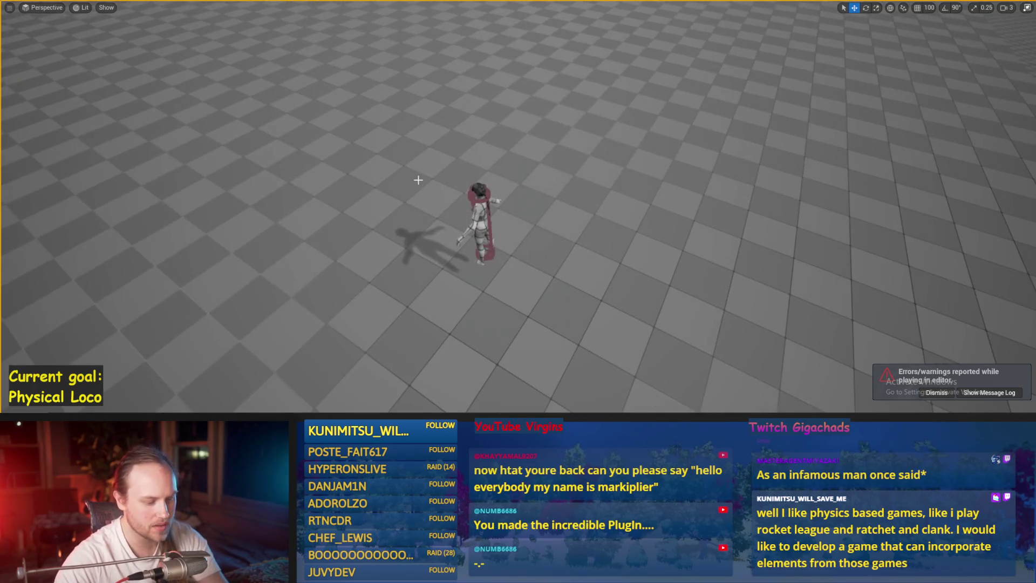
key(w)
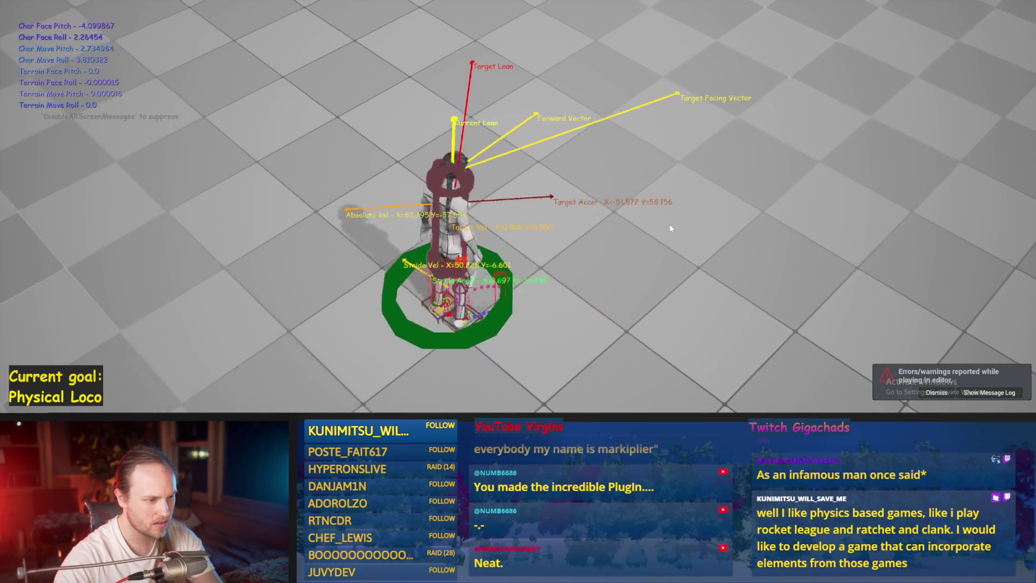
key(Escape)
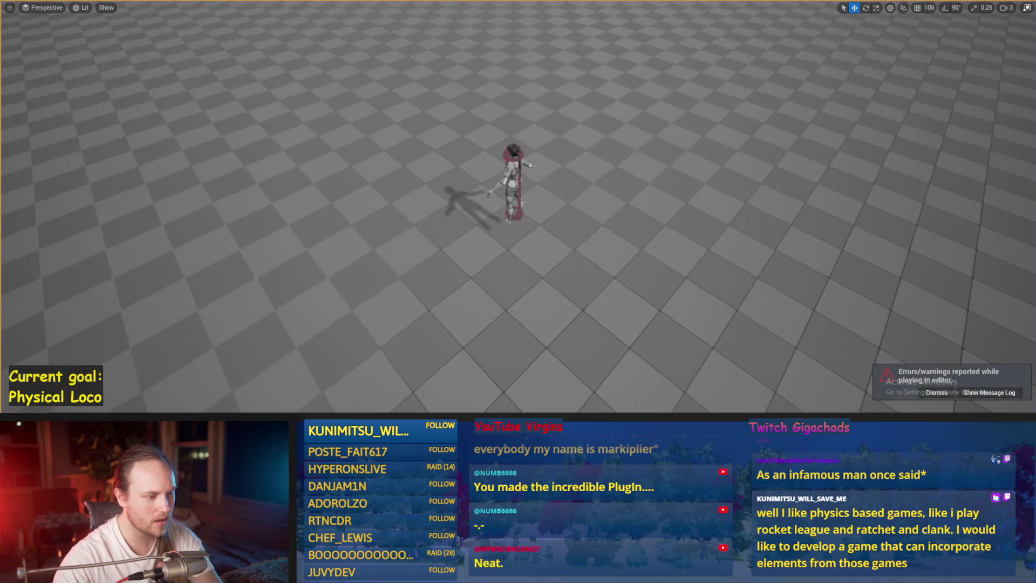
scroll(603, 176, down, 3)
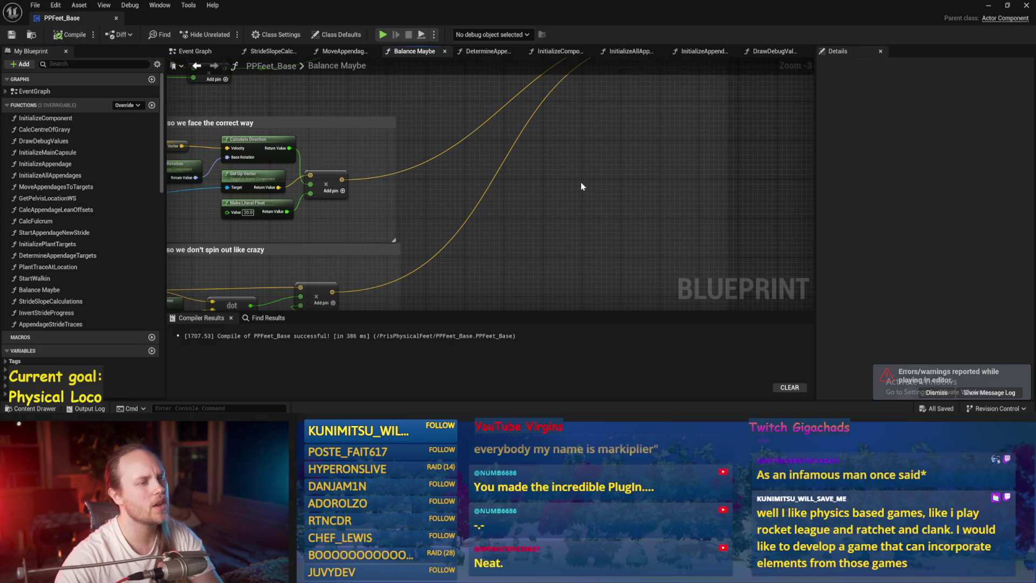
Step: Review the CHEATING HA HA torque nodes and DetermineAppendageTargets' rotation, Lerp and Round nodes
drag(582, 186, 543, 241)
drag(726, 188, 617, 244)
drag(685, 187, 653, 214)
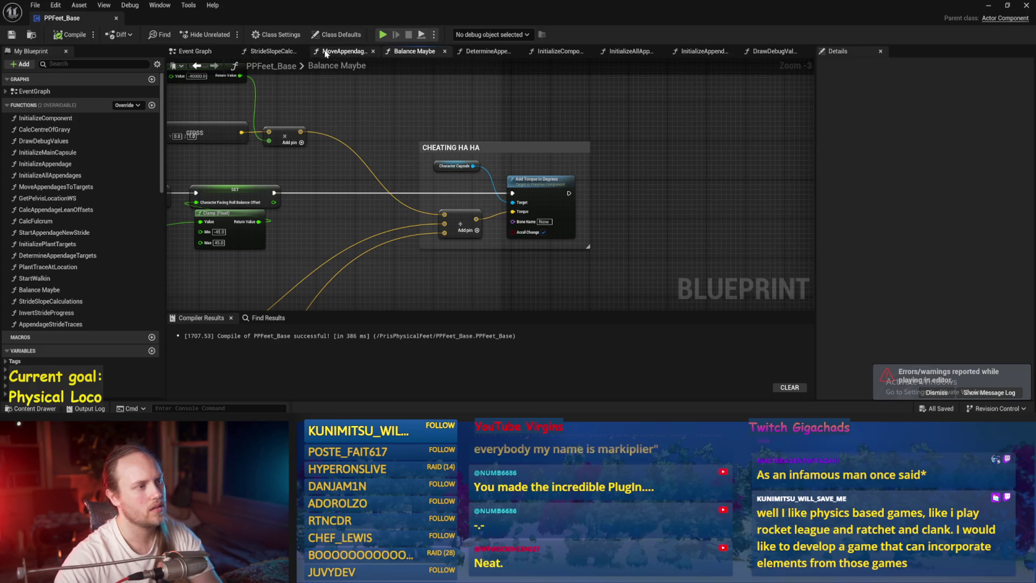
click(495, 51)
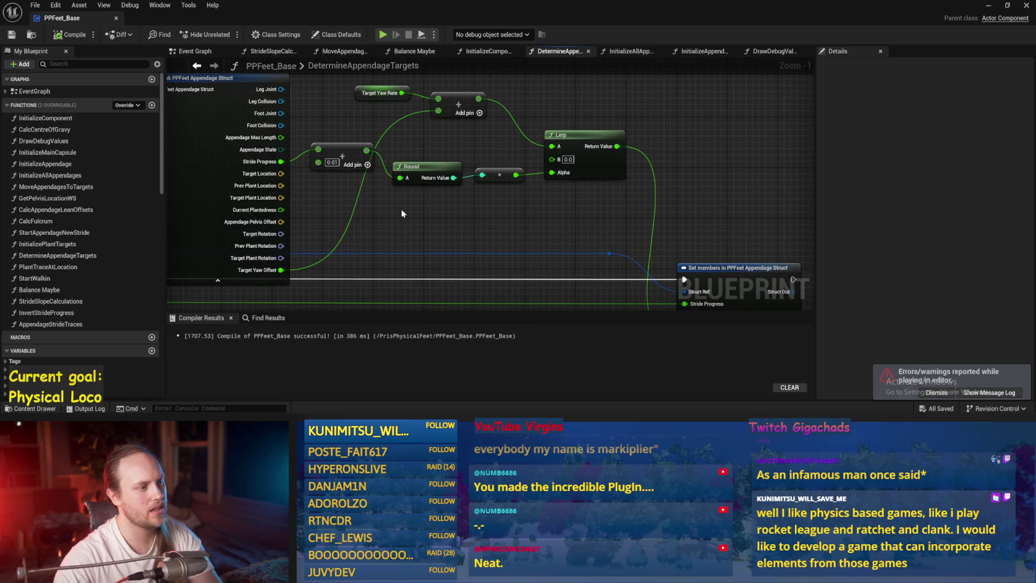
drag(468, 194, 454, 145)
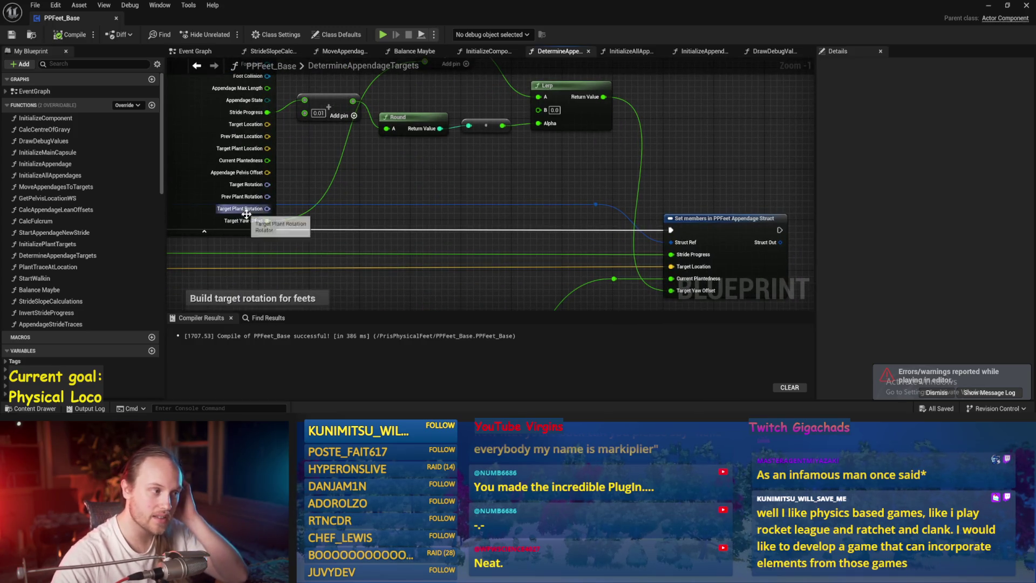
drag(473, 262, 421, 198)
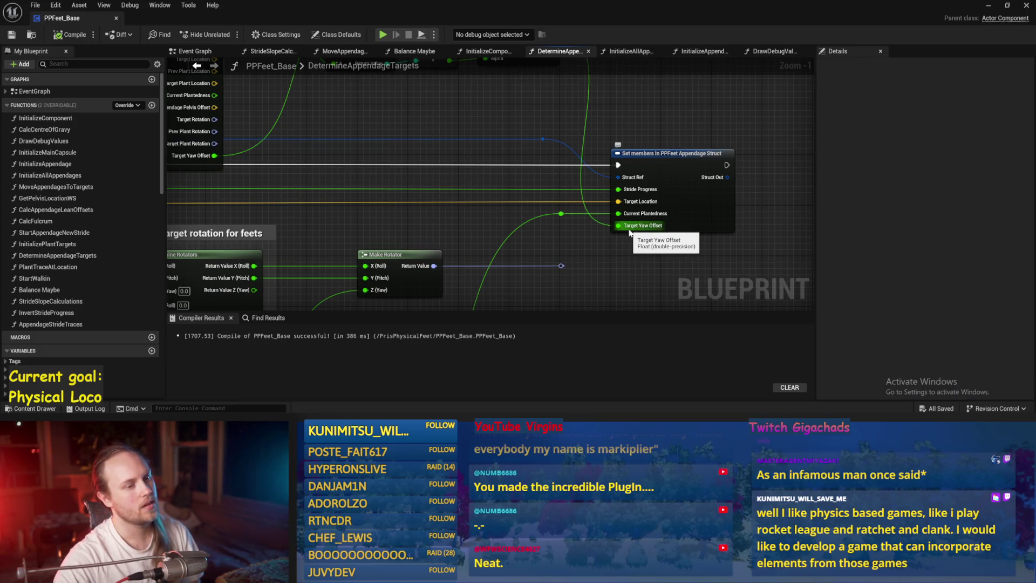
drag(630, 232, 565, 325)
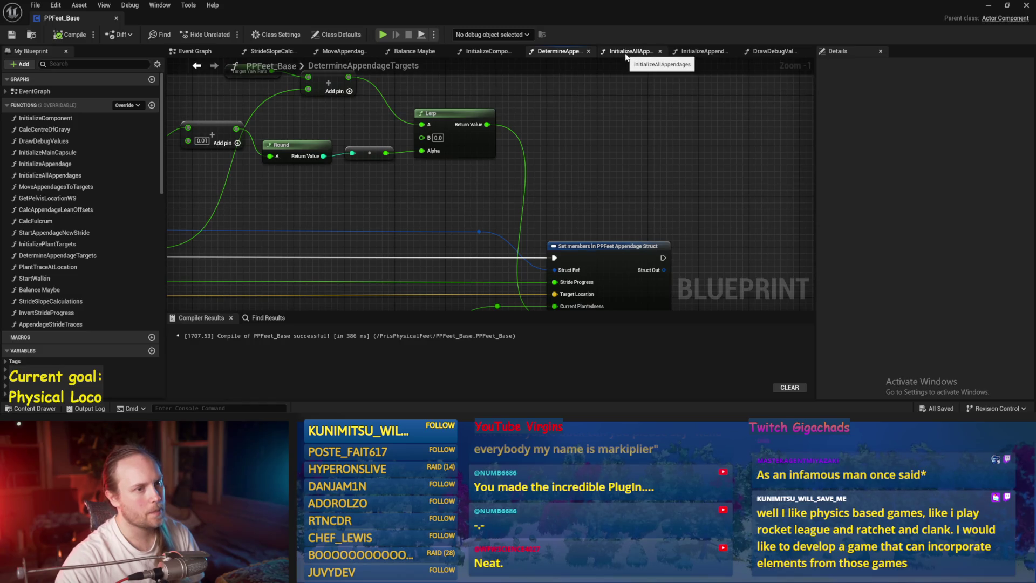
Step: Add a reroute knot on the green Target Yaw Offset wire feeding Combine Rotators
click(333, 52)
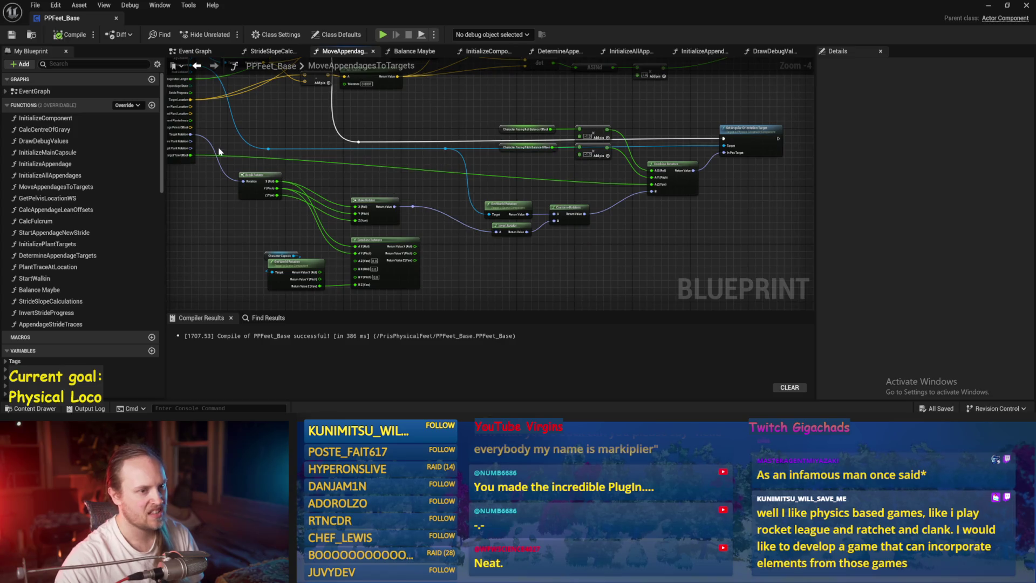
scroll(219, 151, up, 3)
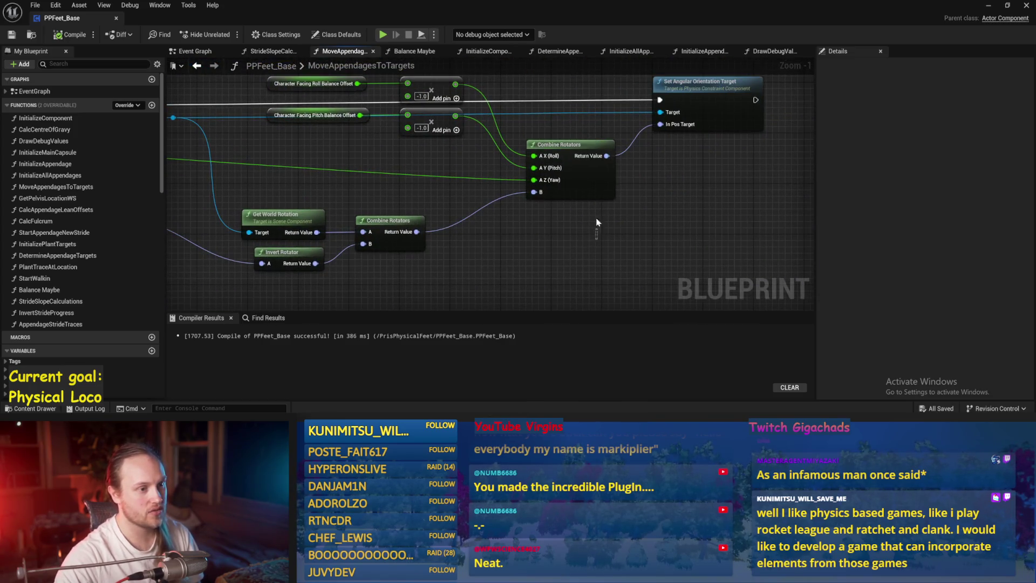
drag(578, 162, 583, 160)
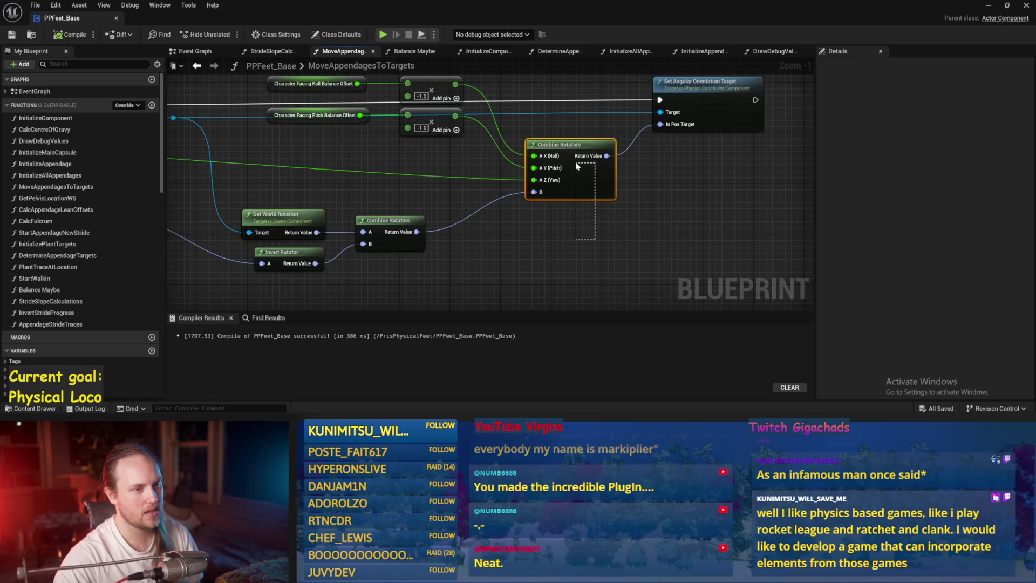
scroll(522, 252, down, 1)
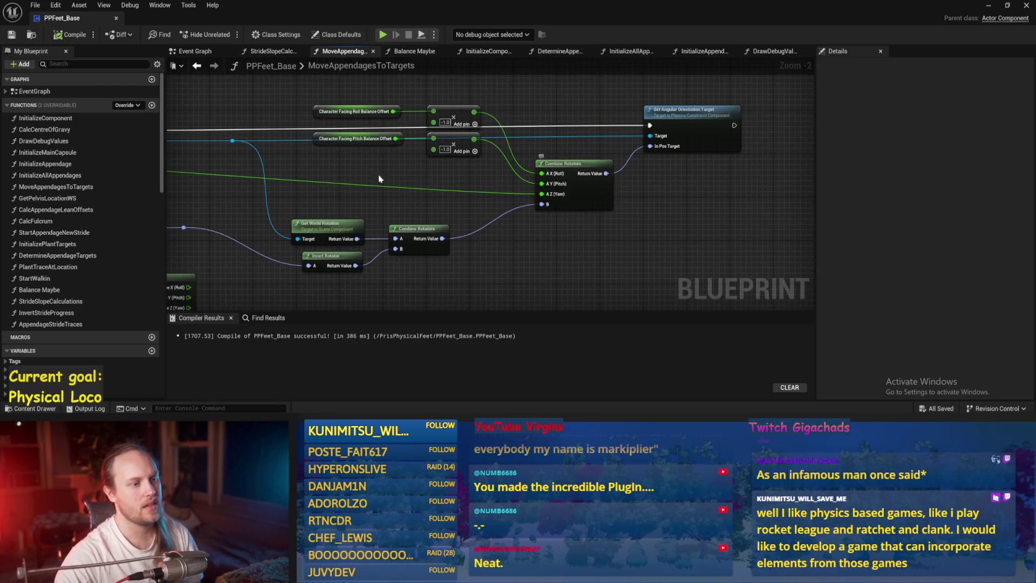
drag(422, 183, 511, 188)
double_click(511, 185)
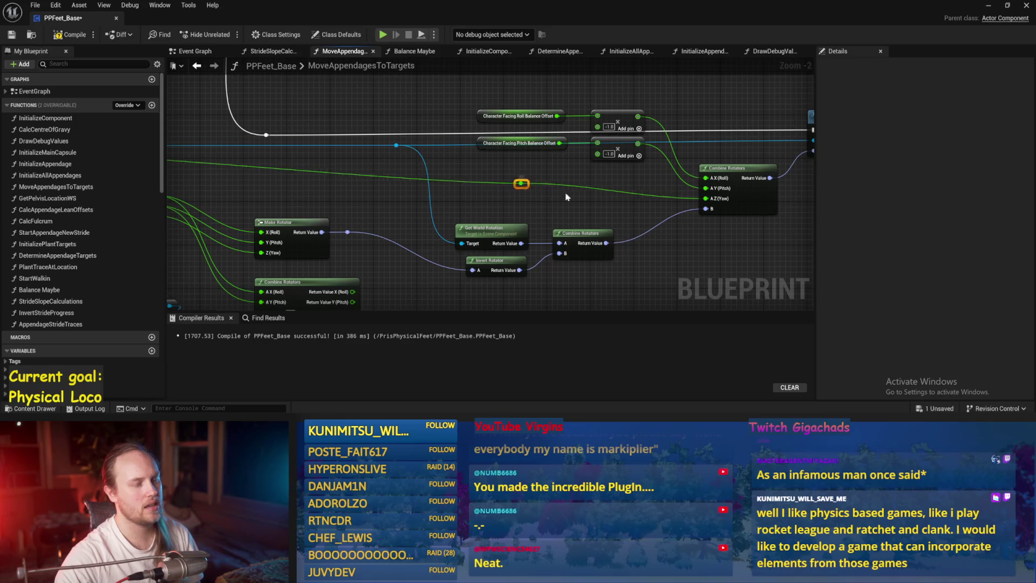
Step: Delete the capsule Get World Rotation and Combine Rotators nodes and save the Blueprint
drag(597, 187, 502, 200)
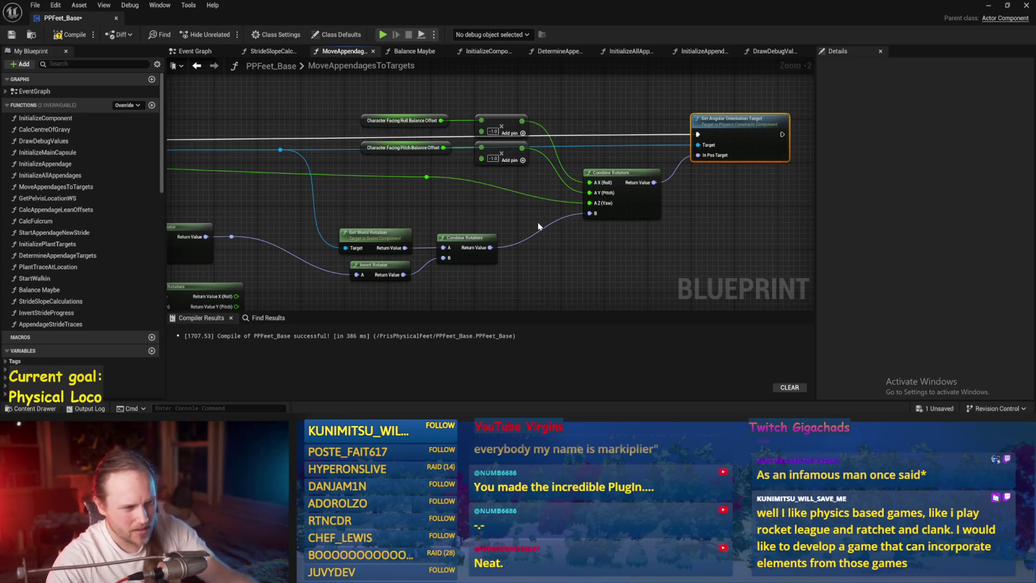
drag(542, 230, 616, 208)
mouse_move(507, 169)
mouse_down()
mouse_move(708, 157)
mouse_move(423, 200)
mouse_move(396, 164)
mouse_up()
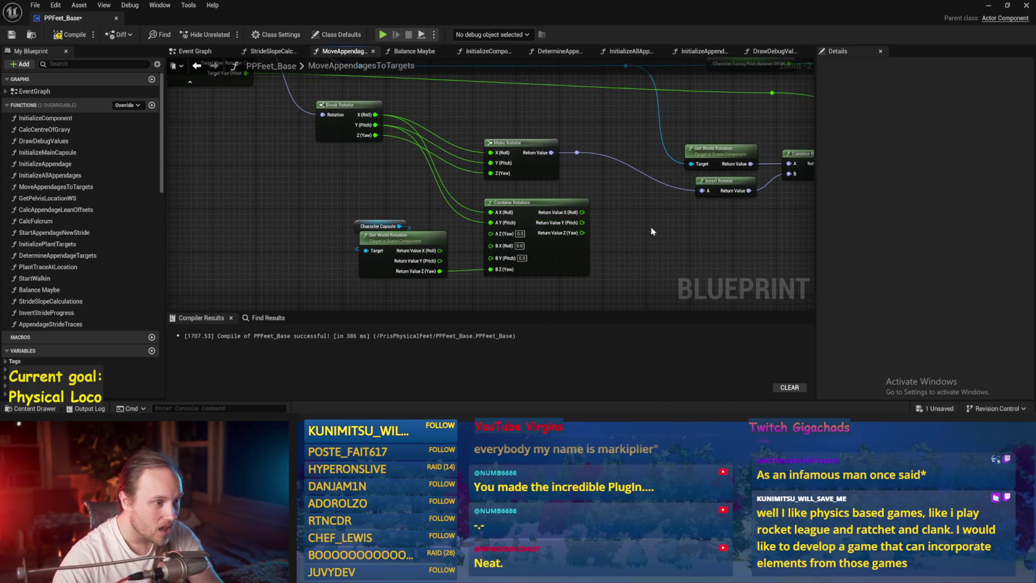
key(Delete)
drag(717, 153, 665, 180)
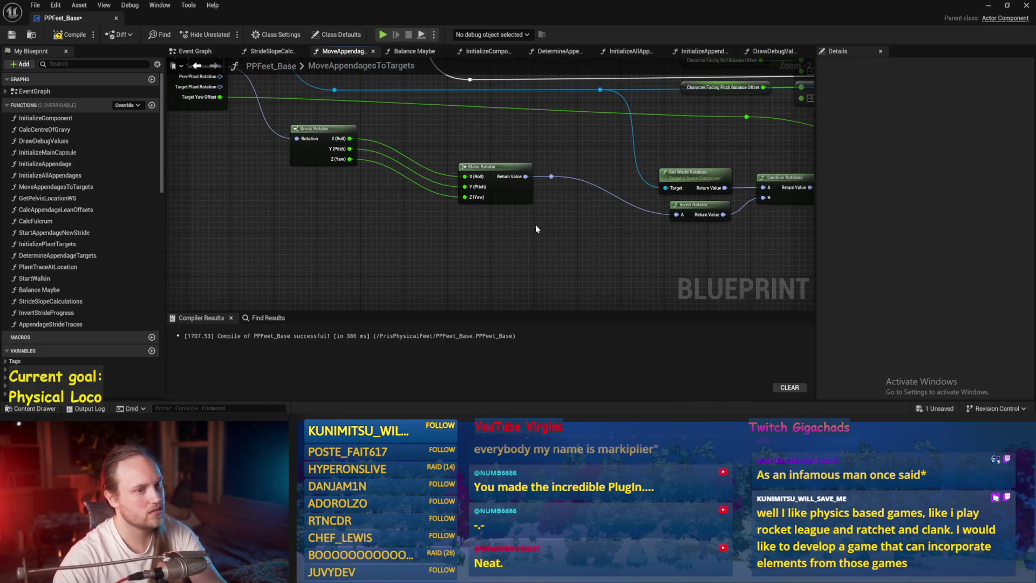
drag(434, 142, 410, 224)
key(ctrl+s)
Step: Add Target Yaw Offset to the Break Rotator yaw with a + node, save, and bring up the play test
mouse_move(258, 106)
mouse_down()
mouse_move(220, 121)
mouse_move(291, 167)
mouse_up()
drag(393, 178, 393, 178)
text(+)
key(Return)
mouse_move(368, 213)
mouse_down()
mouse_move(397, 189)
mouse_move(496, 247)
mouse_move(344, 220)
mouse_up()
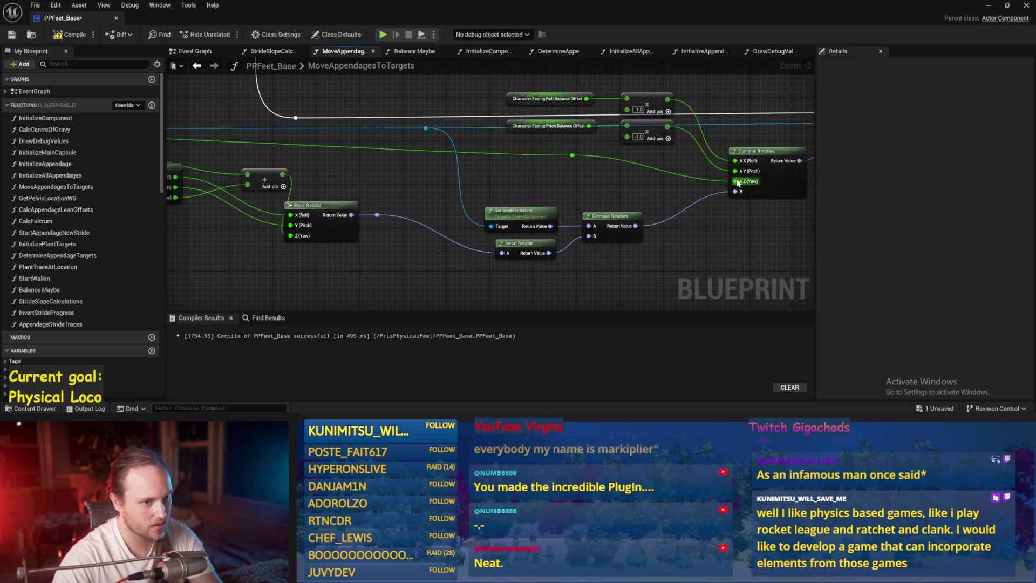
drag(724, 194, 656, 197)
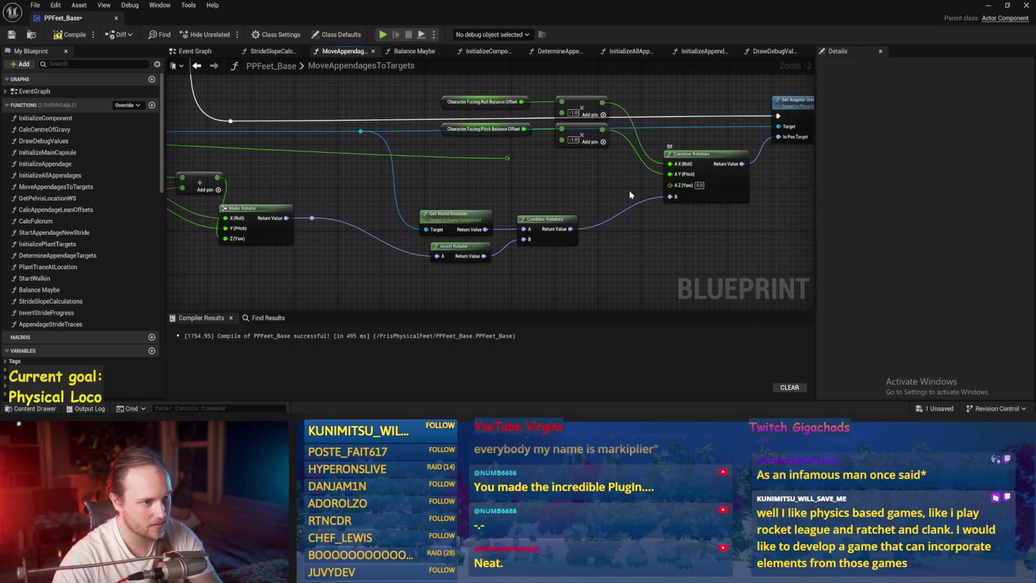
click(12, 35)
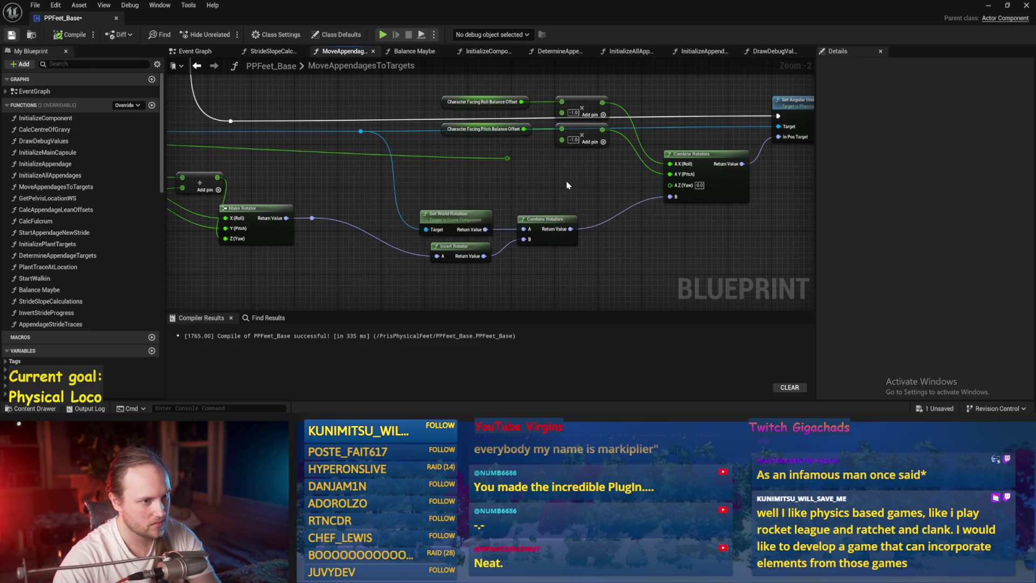
drag(645, 176, 639, 193)
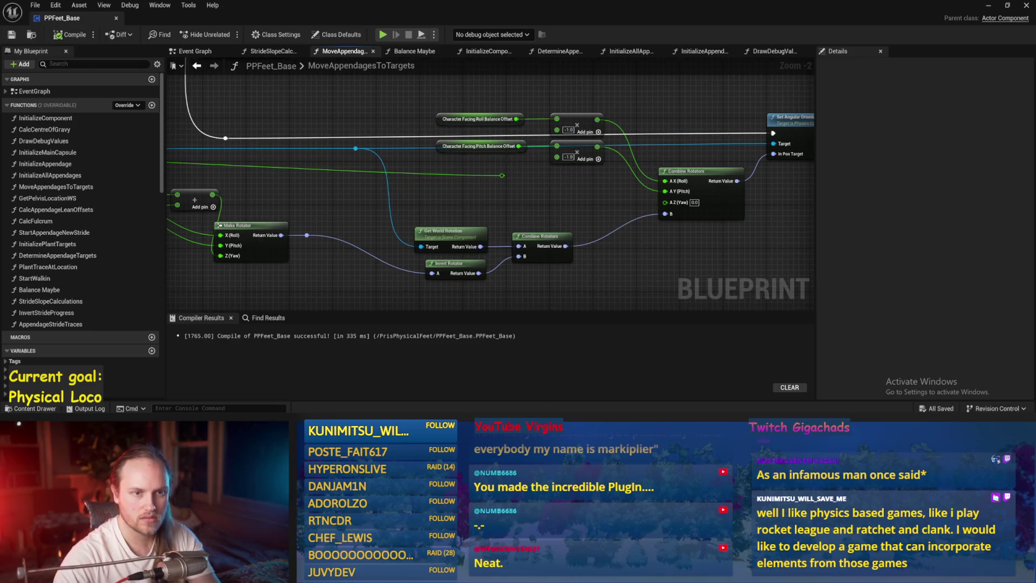
click(992, 7)
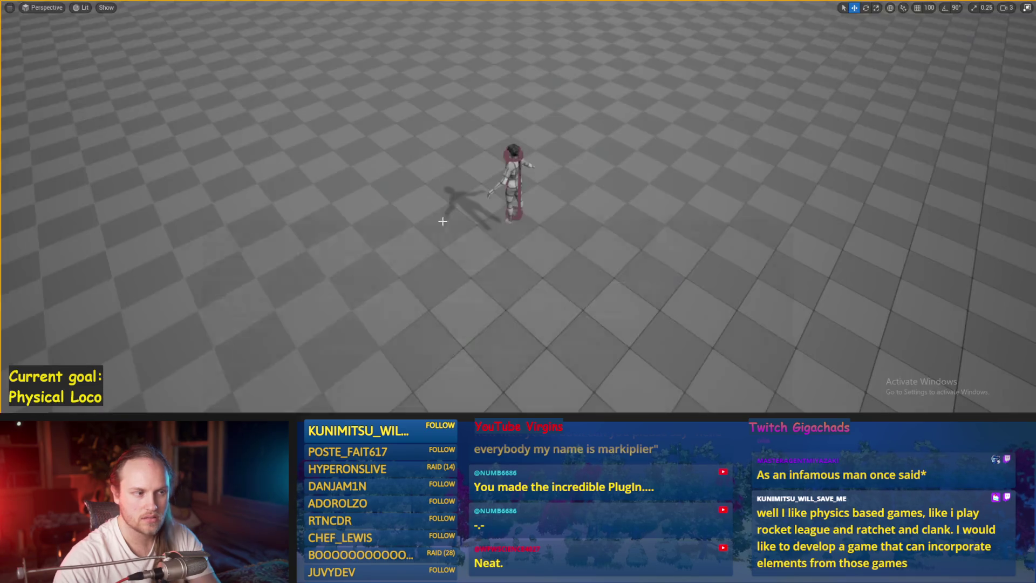
Step: Walk the character forward with W, then stop the play test and return to the graph
key(w)
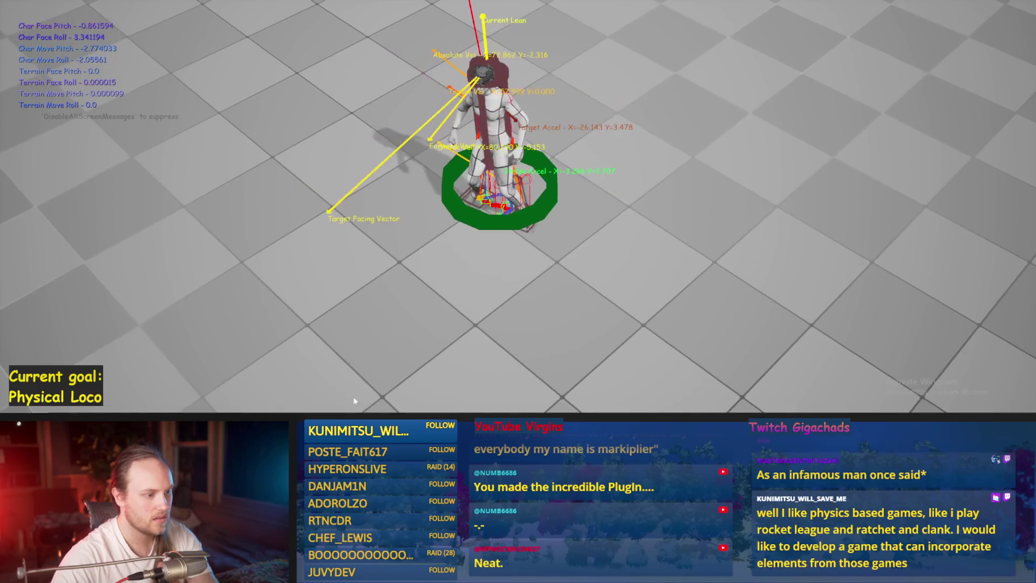
key(Escape)
scroll(469, 246, up, 3)
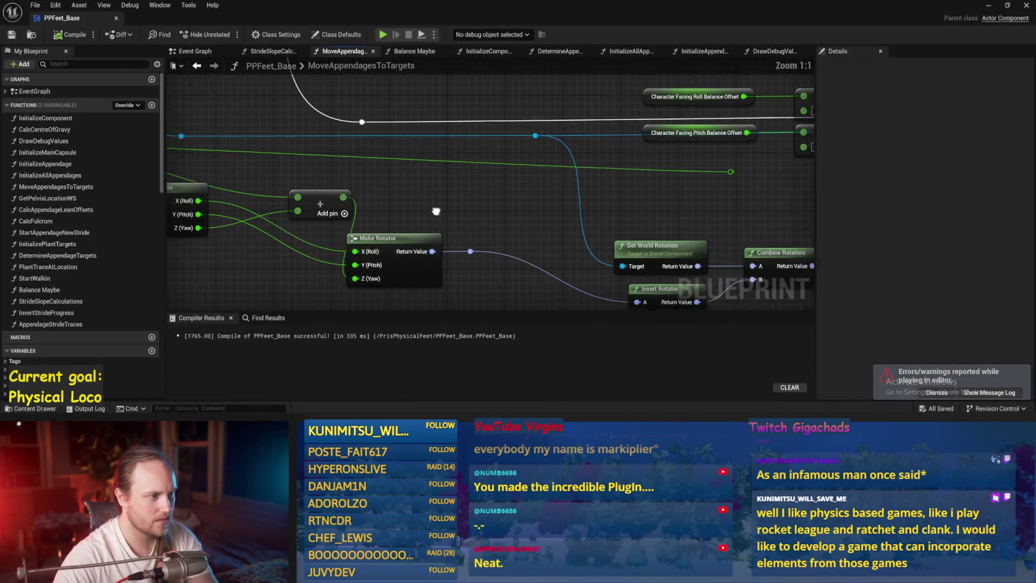
Step: Feed Target Yaw Offset times -1.0 into the yaw Add node, save, and start a play test
drag(435, 185, 428, 157)
scroll(419, 171, up, 1)
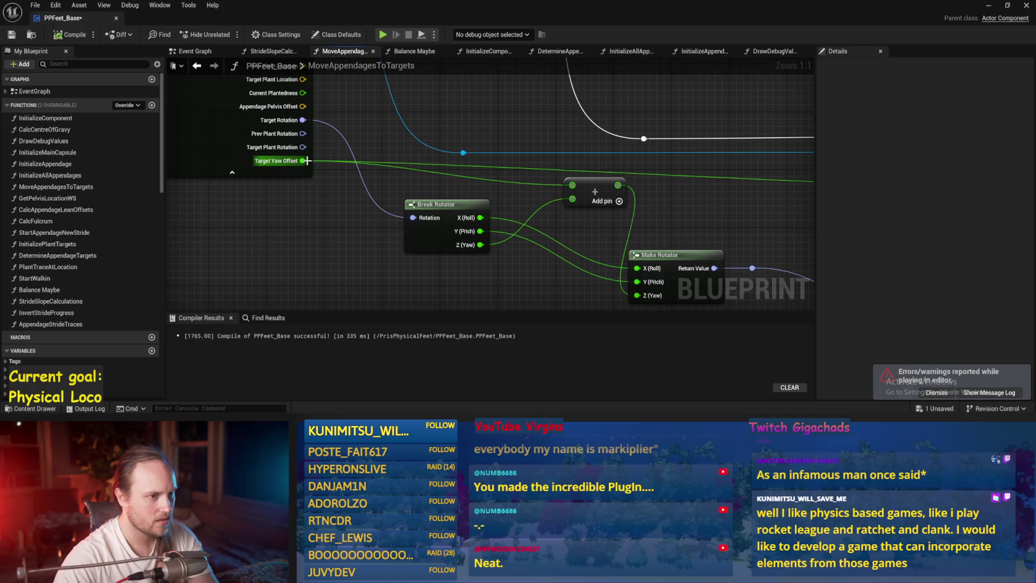
drag(304, 160, 381, 171)
drag(497, 184, 497, 184)
text(+)
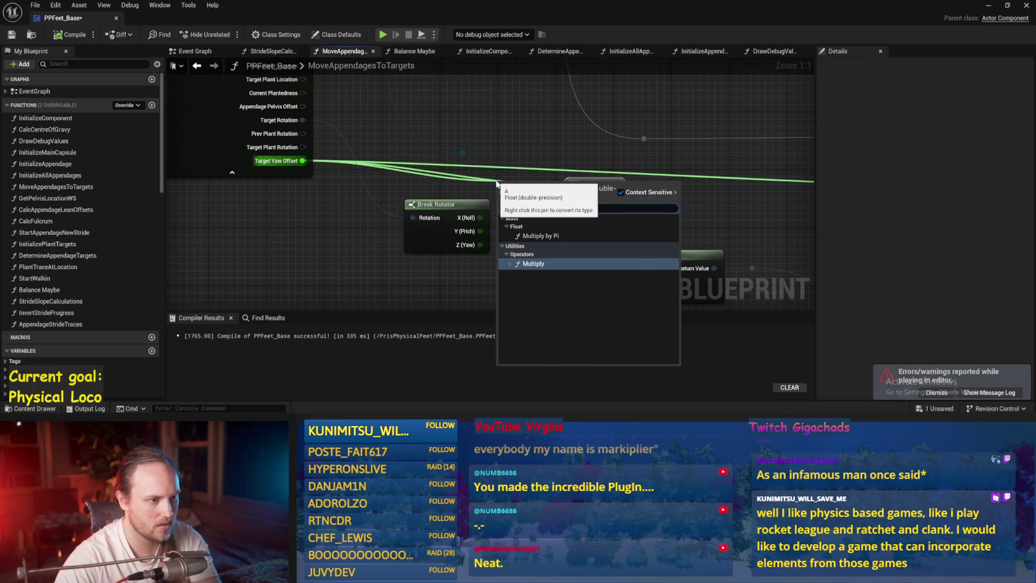
key(Return)
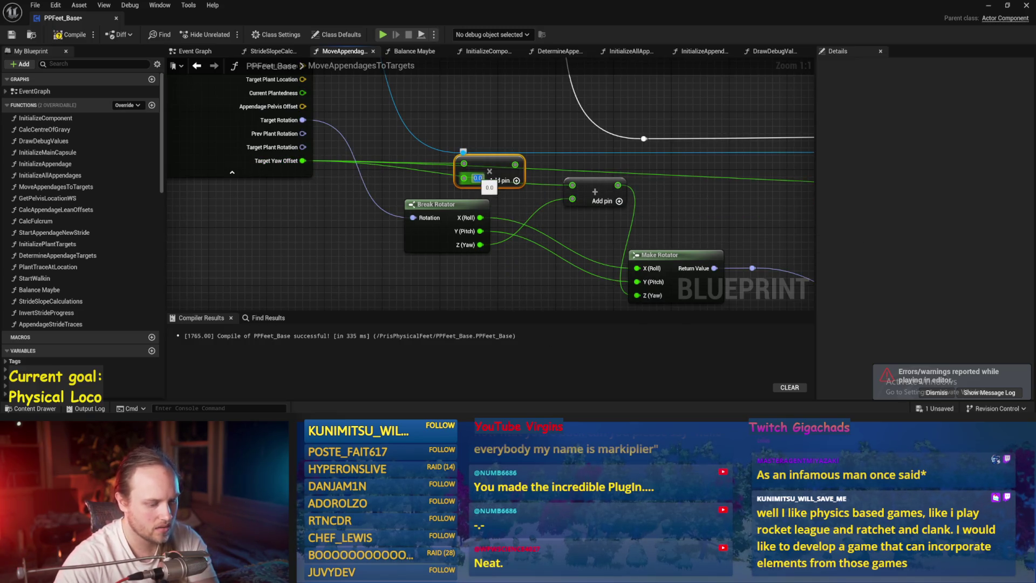
drag(511, 185, 579, 184)
scroll(462, 139, down, 2)
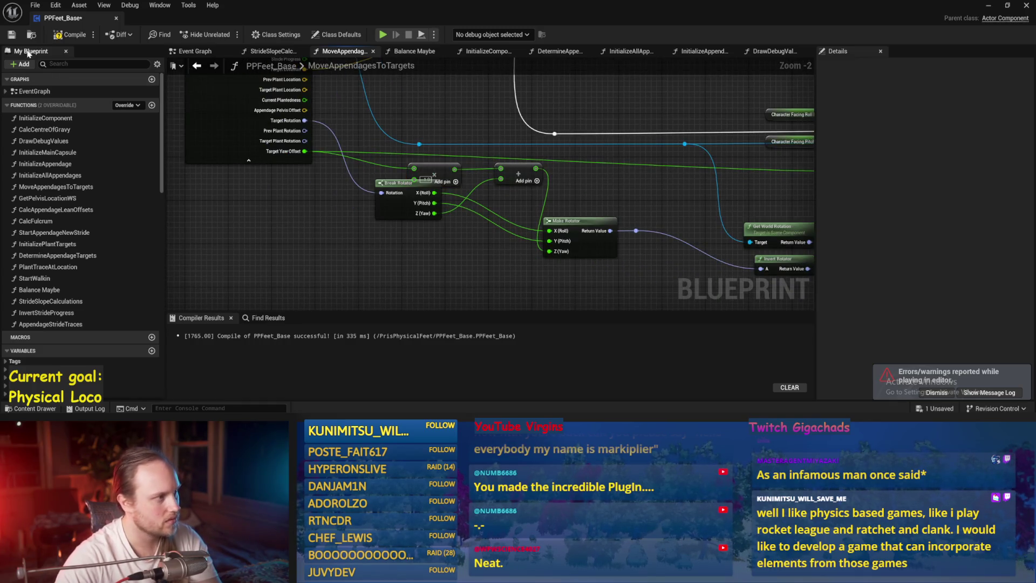
click(11, 35)
drag(415, 221, 361, 244)
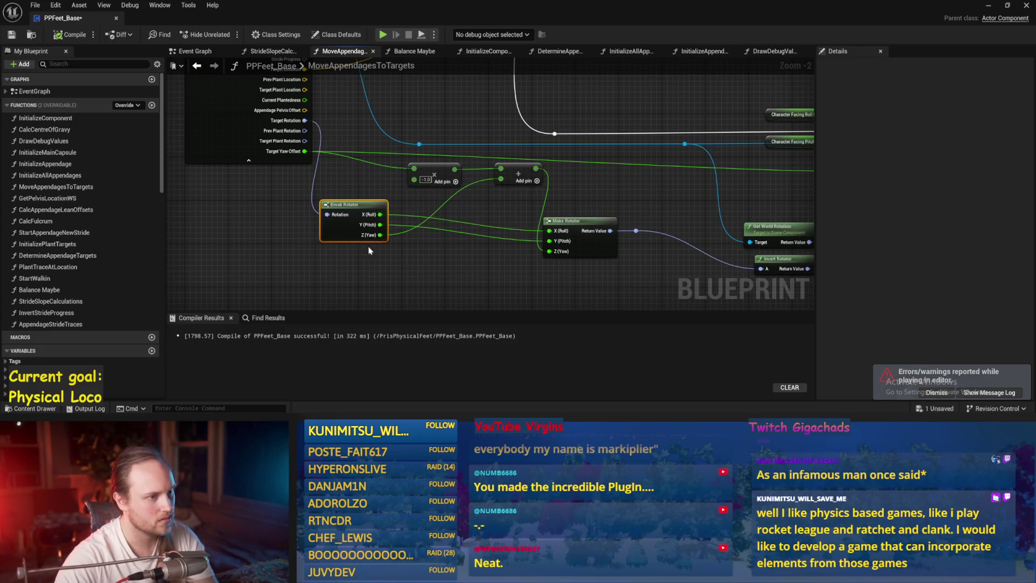
click(989, 5)
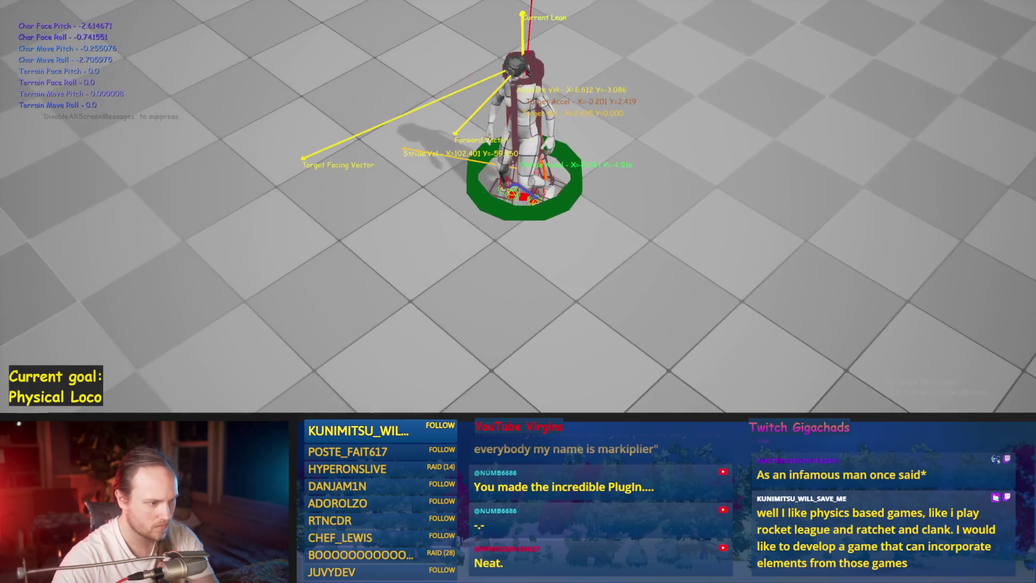
Step: End the play test and browse the Event Graph, appendage function graphs and Balance Maybe graph
key(Escape)
drag(652, 260, 532, 251)
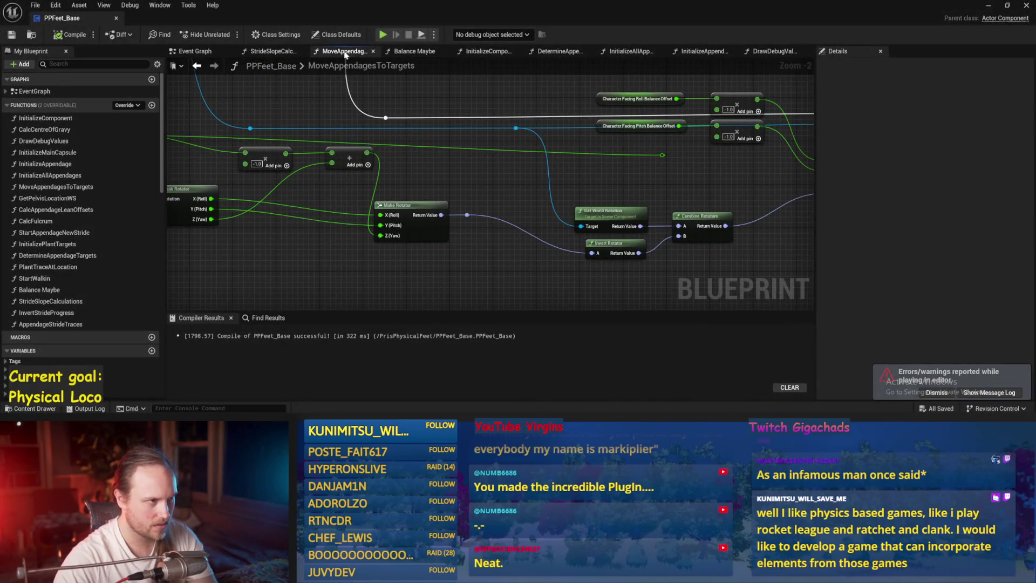
click(212, 66)
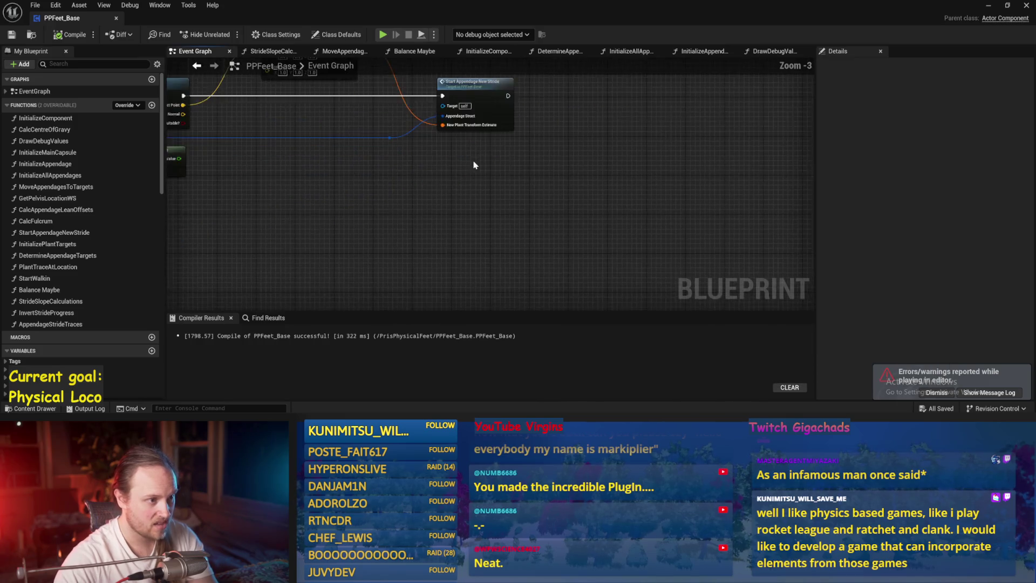
click(707, 52)
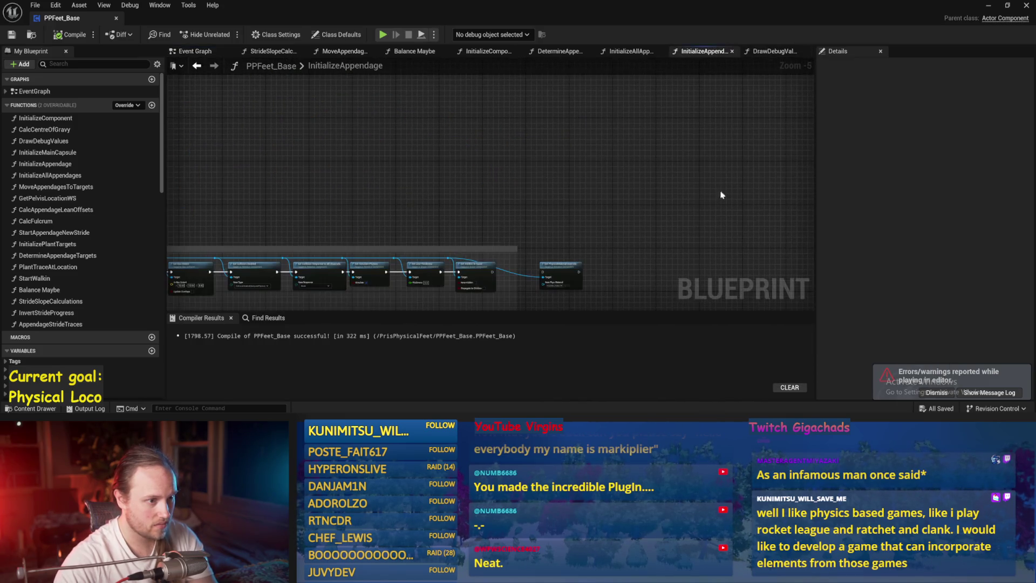
drag(634, 52, 561, 53)
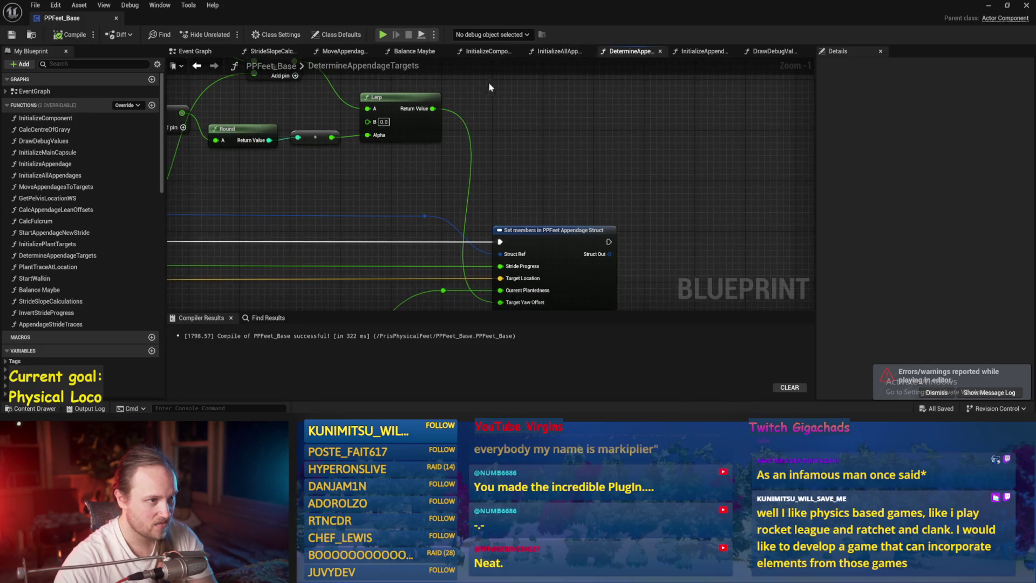
click(488, 52)
click(561, 54)
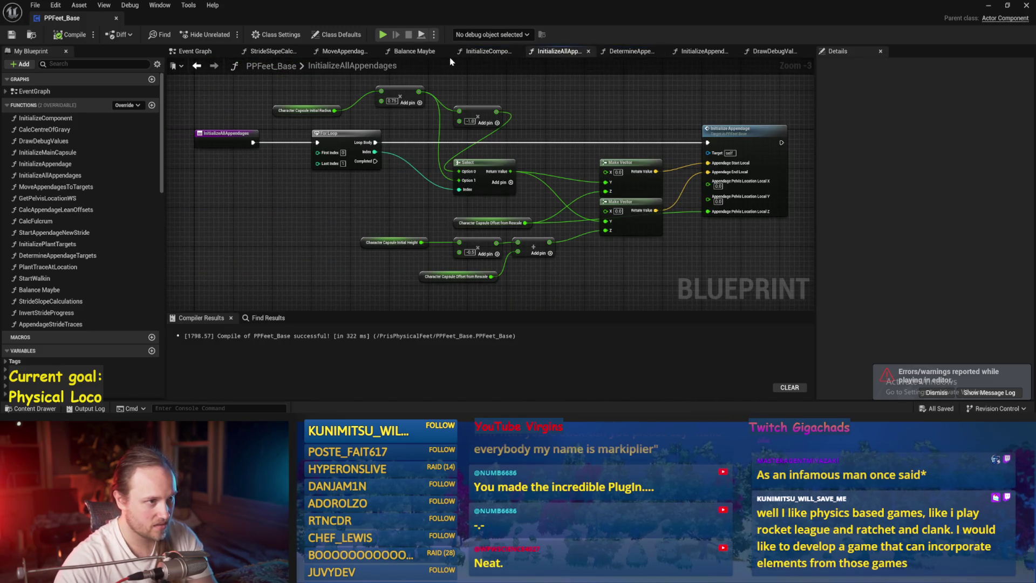
click(414, 51)
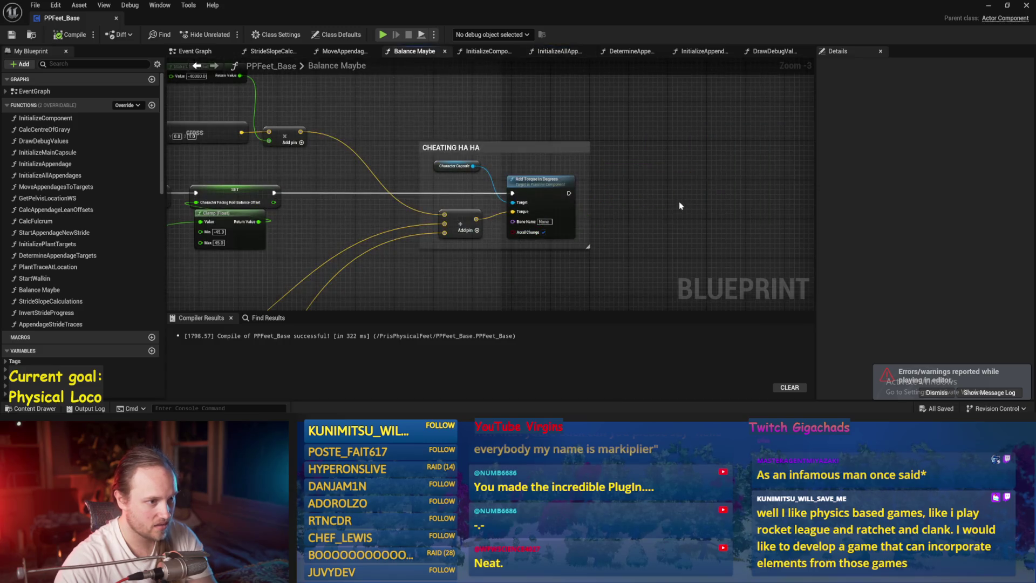
Step: Route a different value into the Balance Maybe torque input and save the Blueprint
mouse_move(373, 100)
mouse_down()
mouse_move(658, 213)
mouse_move(648, 204)
mouse_up()
click(11, 35)
click(990, 6)
drag(419, 190, 427, 185)
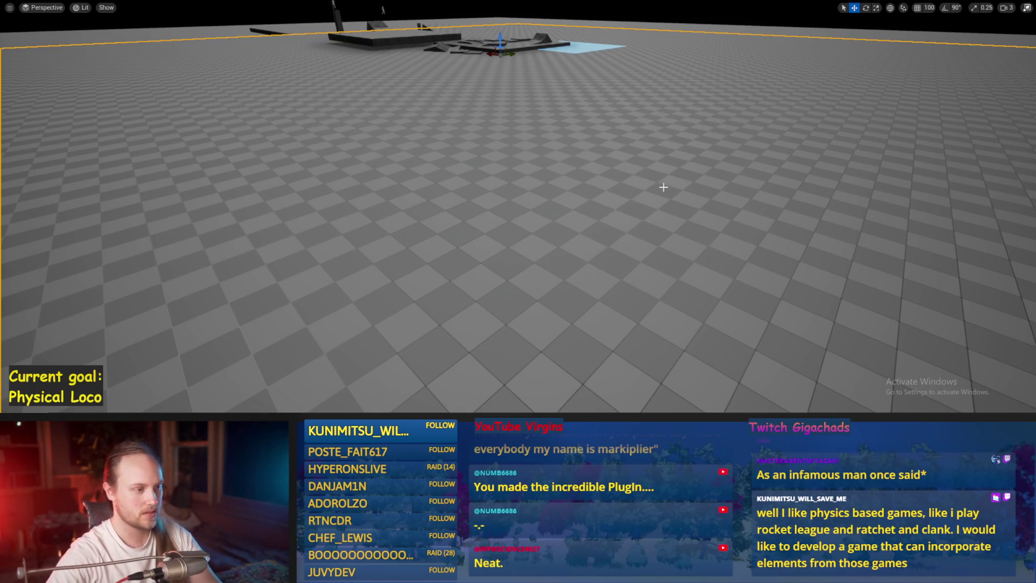
Step: Run two play tests with Alt+P, walking the character with W, then stop
key(alt+p)
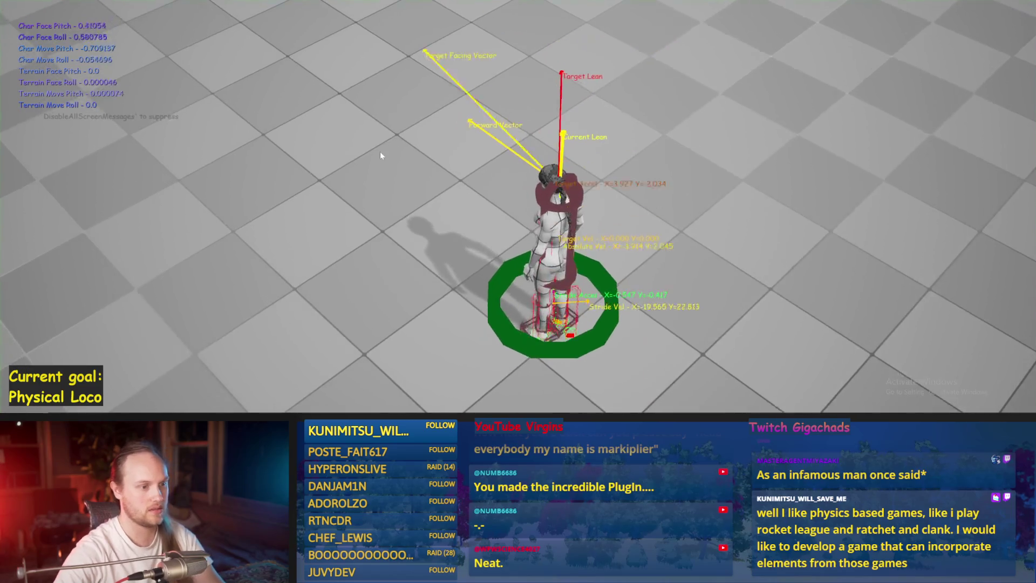
key(w)
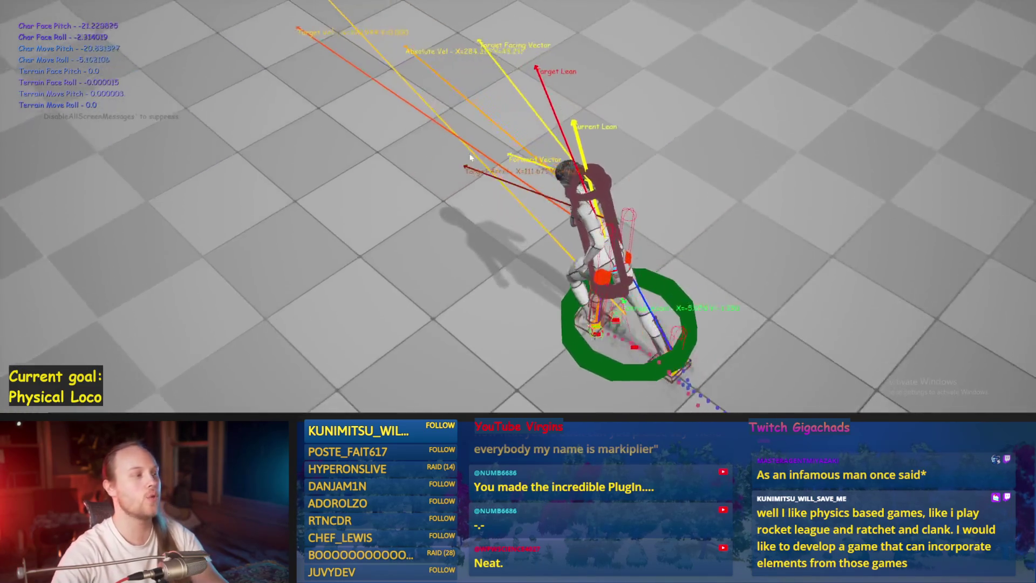
key(Escape)
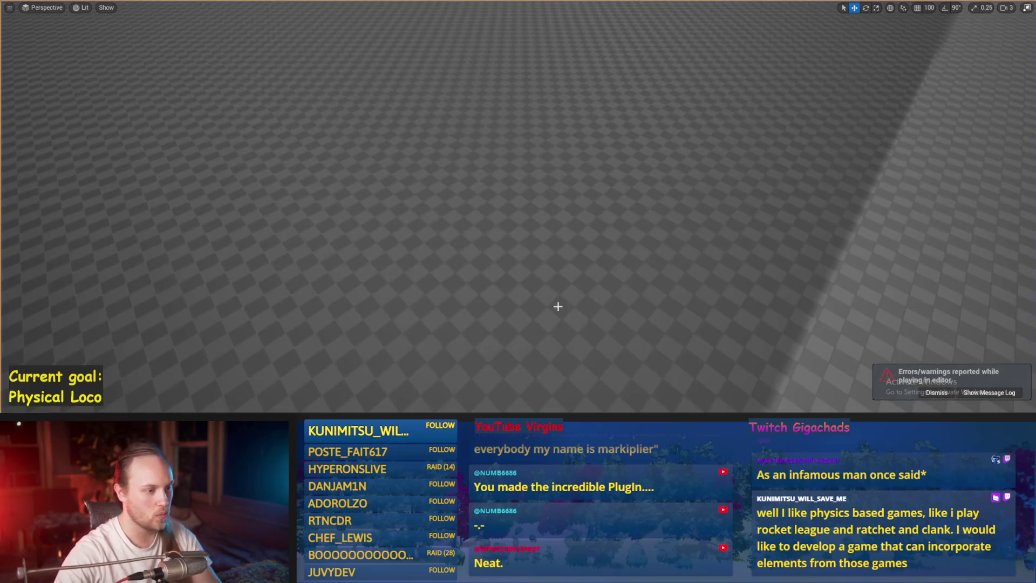
key(alt+p)
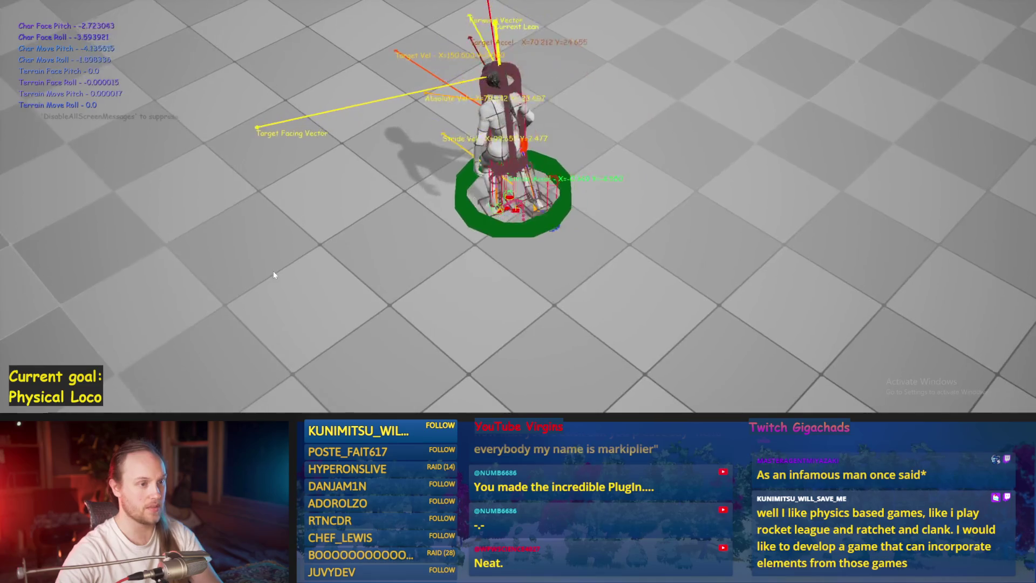
key(Escape)
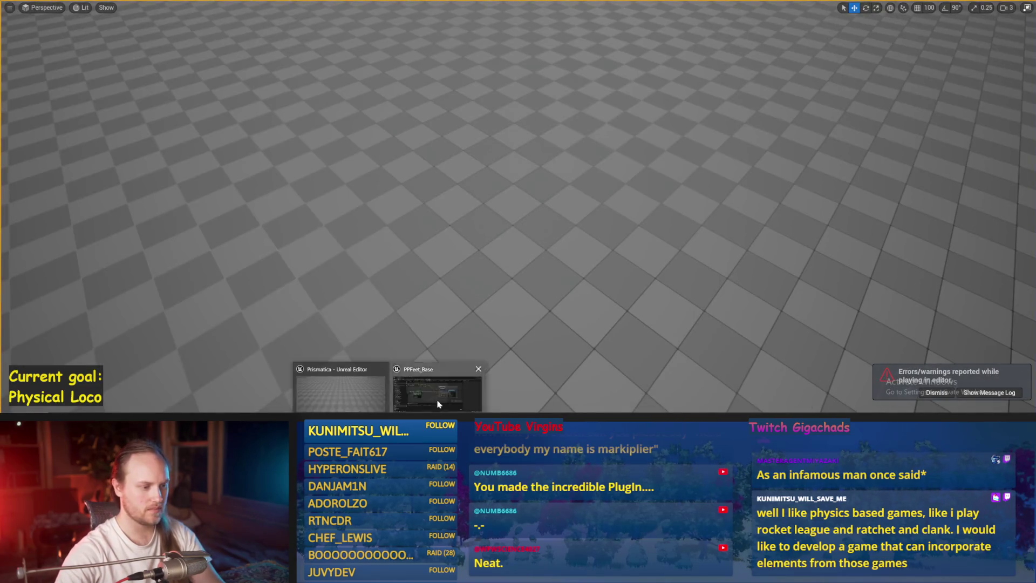
Step: Save PPFeet_Base and inspect the Set members node in DetermineAppendageTargets
click(438, 404)
key(ctrl+s)
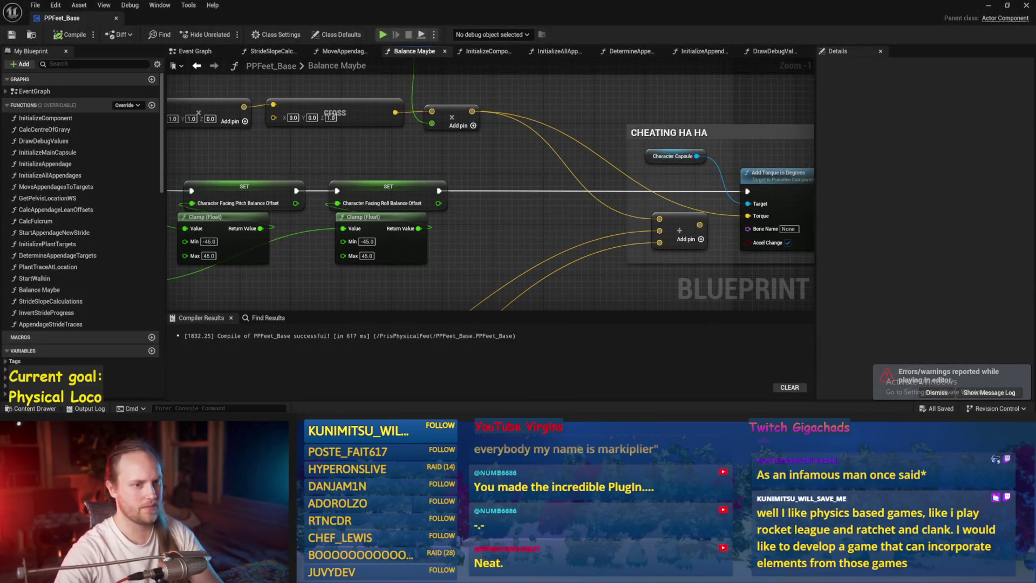
scroll(637, 194, down, 1)
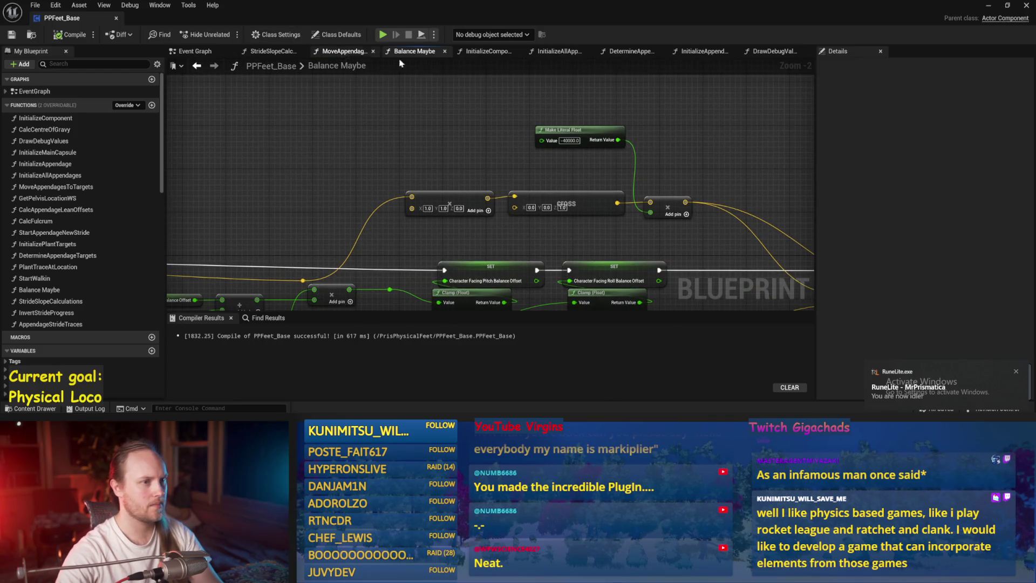
click(708, 53)
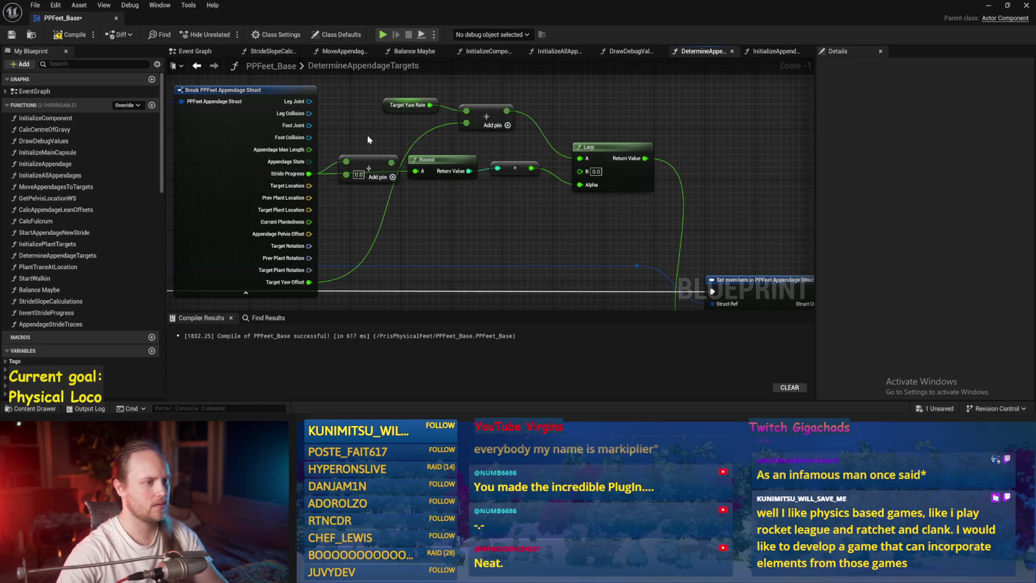
drag(496, 180, 476, 145)
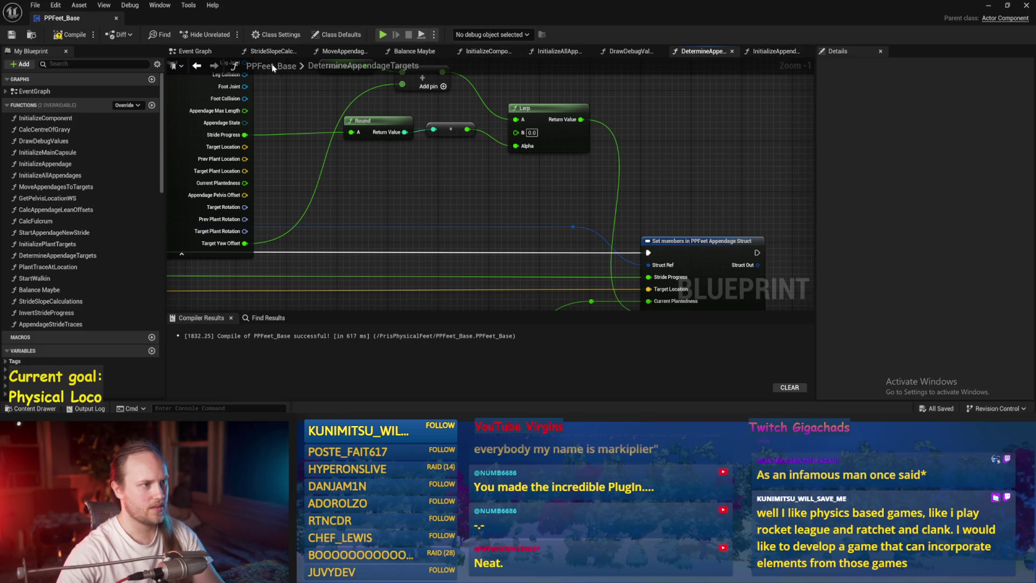
Step: Set the Balance Maybe multiplier after Calculate Direction to 2.0 and return to the level
click(204, 56)
click(414, 50)
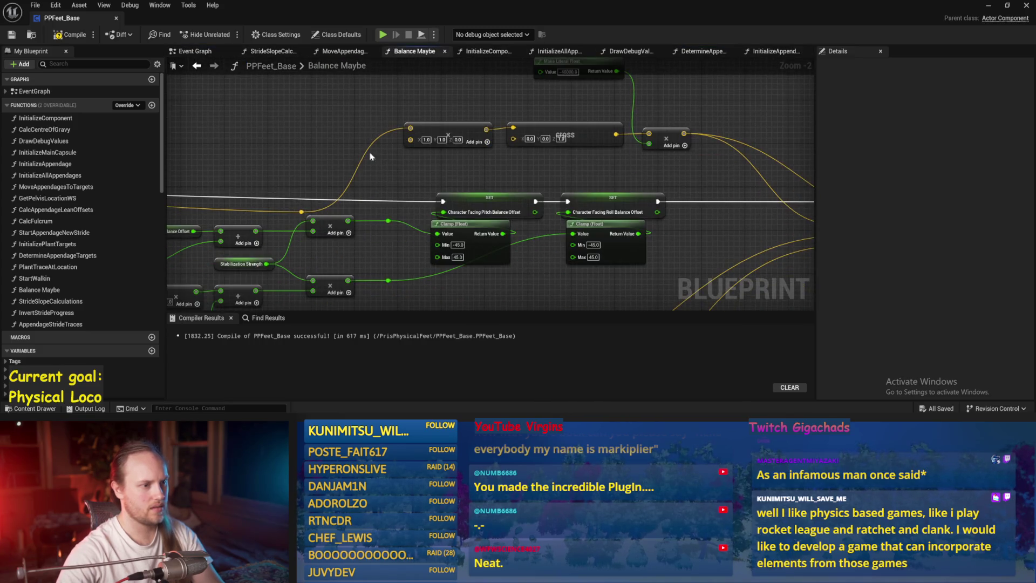
scroll(506, 308, down, 3)
drag(486, 259, 454, 90)
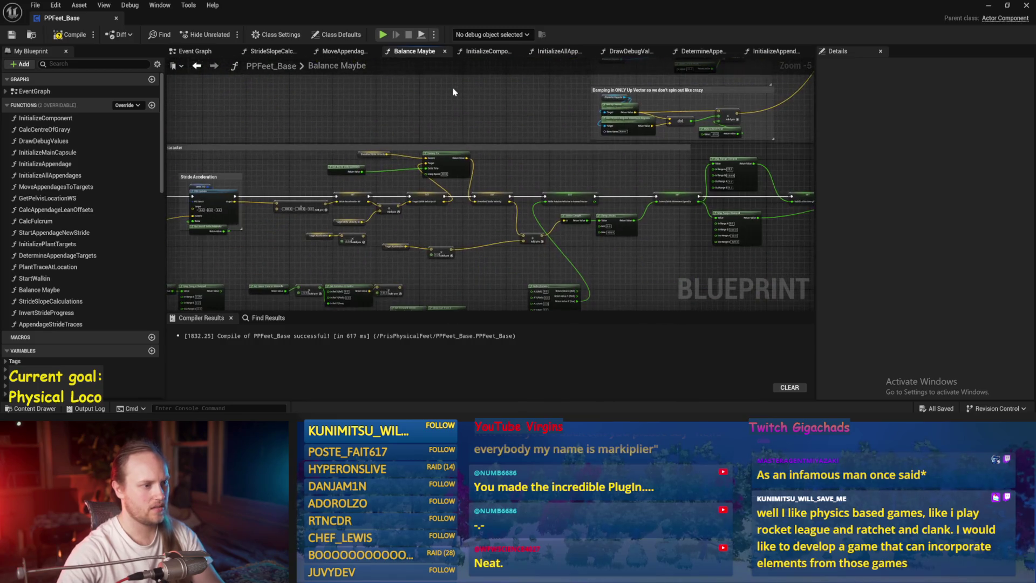
scroll(328, 179, up, 2)
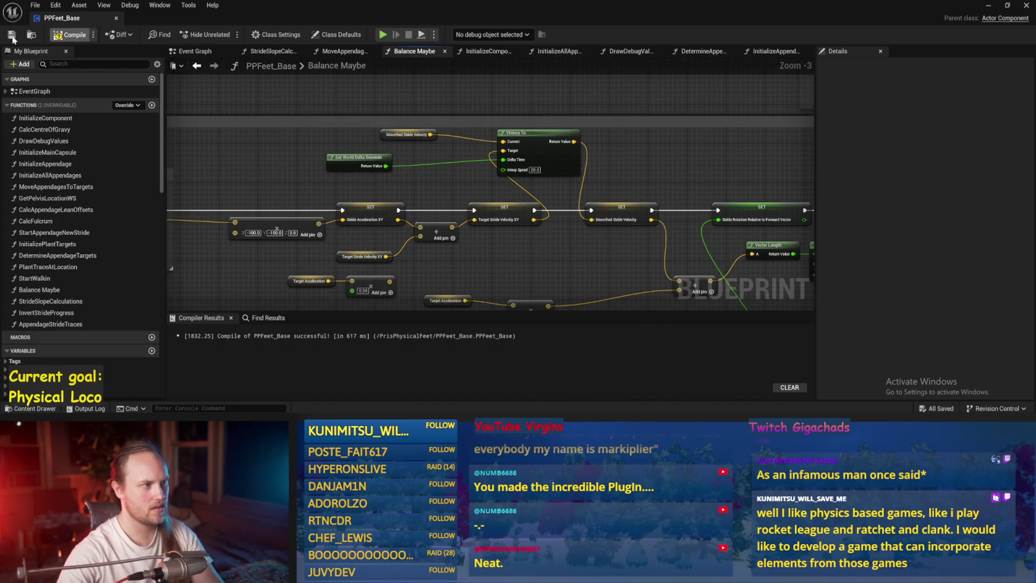
mouse_move(251, 175)
mouse_down()
mouse_move(312, 170)
mouse_move(671, 275)
mouse_move(192, 243)
mouse_move(178, 254)
mouse_move(426, 216)
mouse_move(540, 259)
mouse_move(373, 184)
mouse_up()
scroll(372, 183, up, 2)
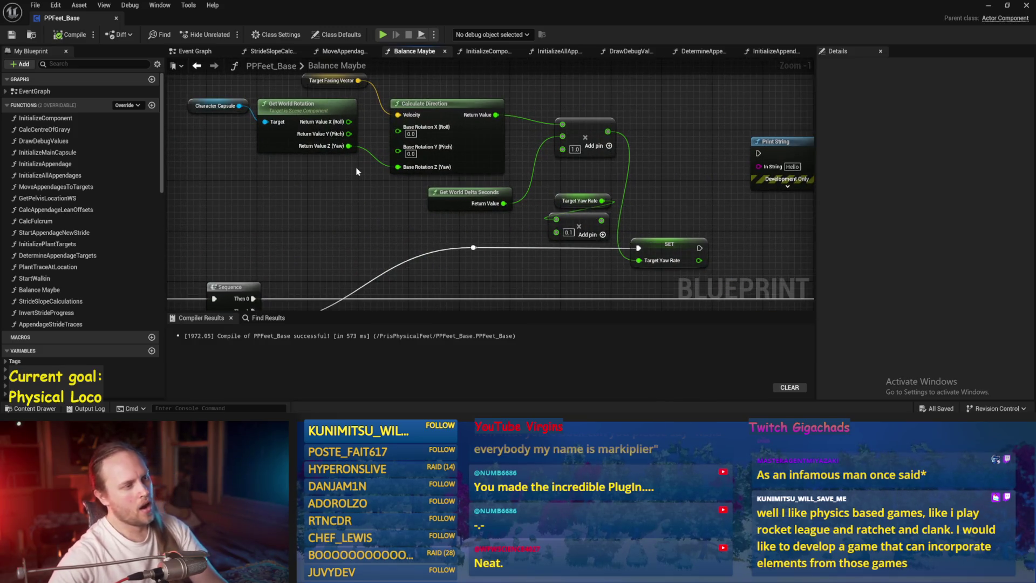
drag(310, 176, 210, 112)
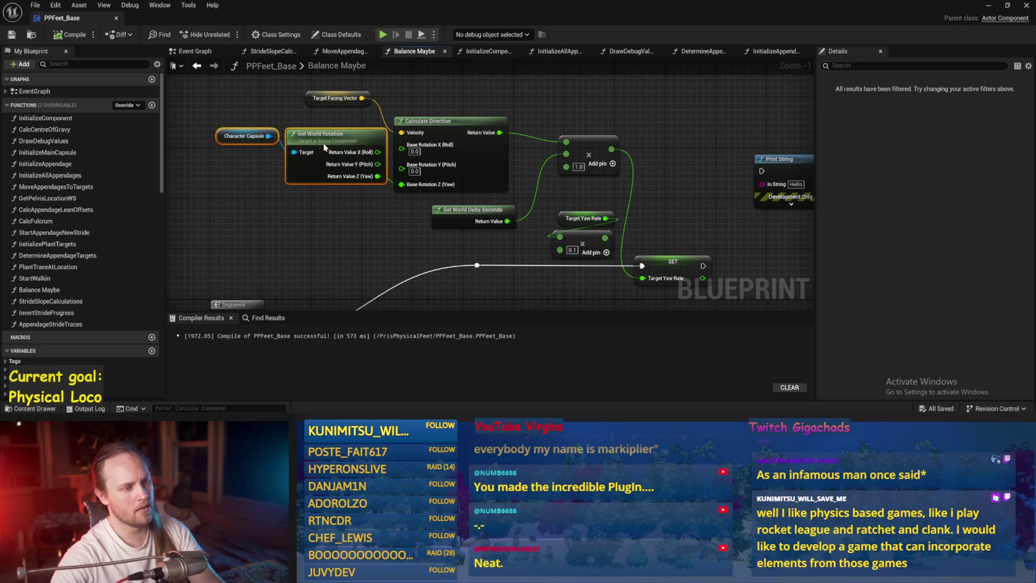
drag(591, 202, 490, 144)
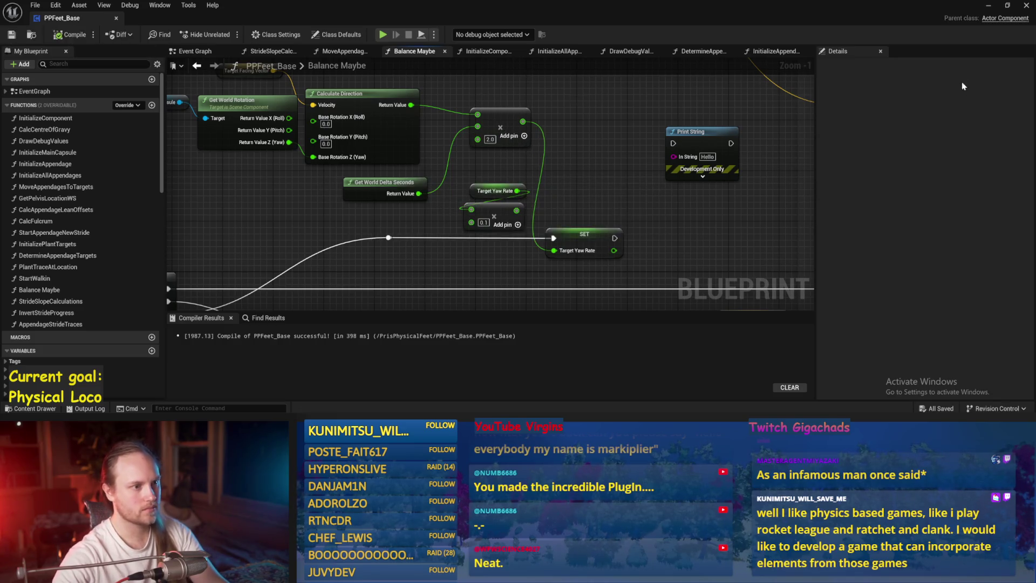
click(996, 5)
Step: Run a play test, then review the Target Yaw Rate nodes and return to the level
key(alt+p)
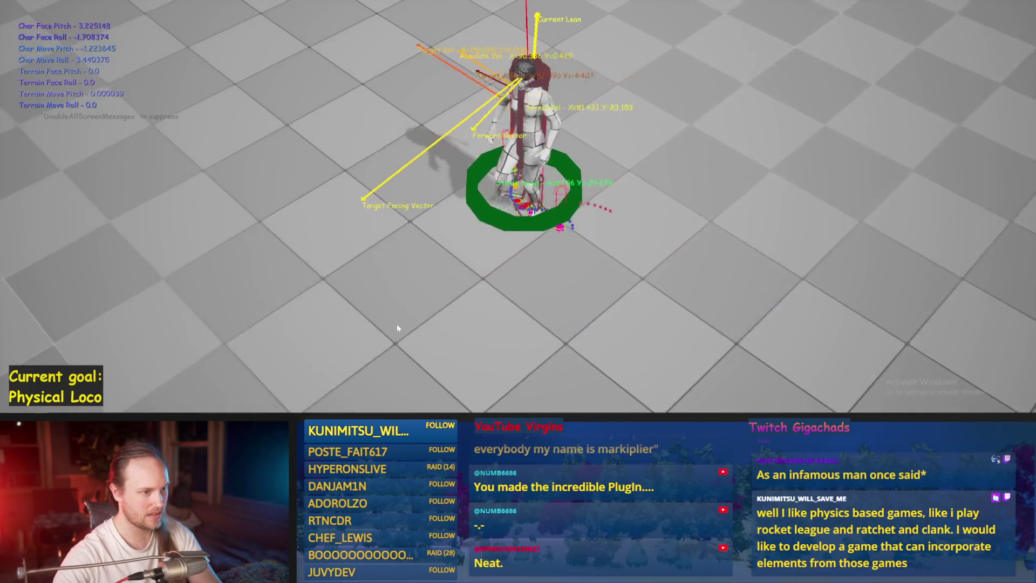
key(Escape)
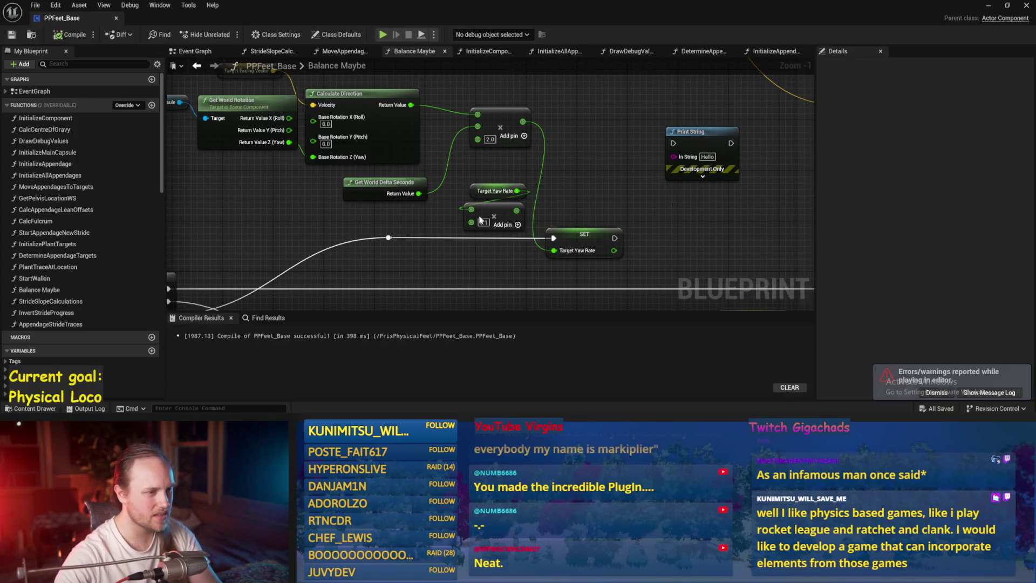
drag(501, 174, 526, 201)
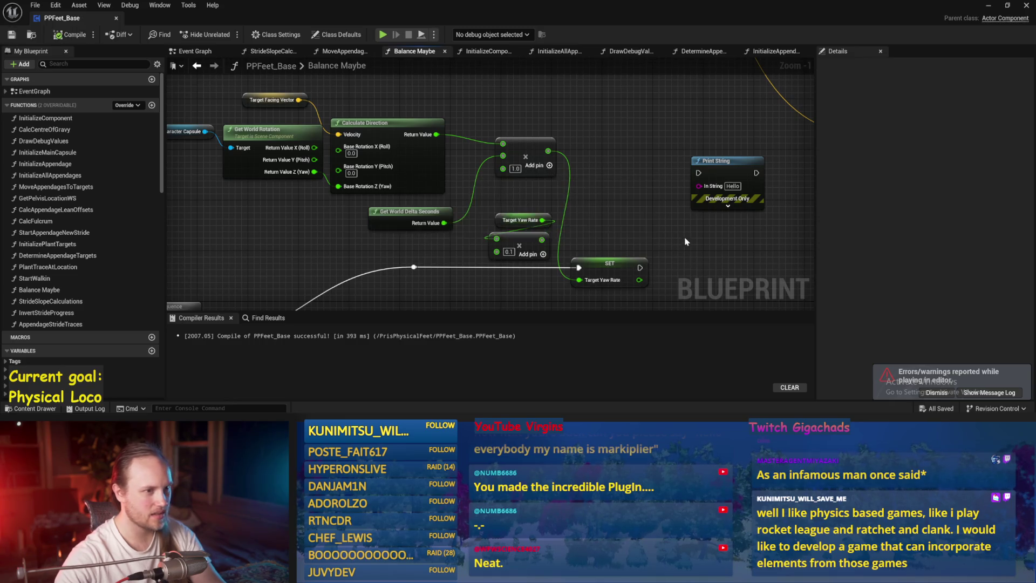
scroll(684, 243, down, 5)
scroll(721, 215, up, 3)
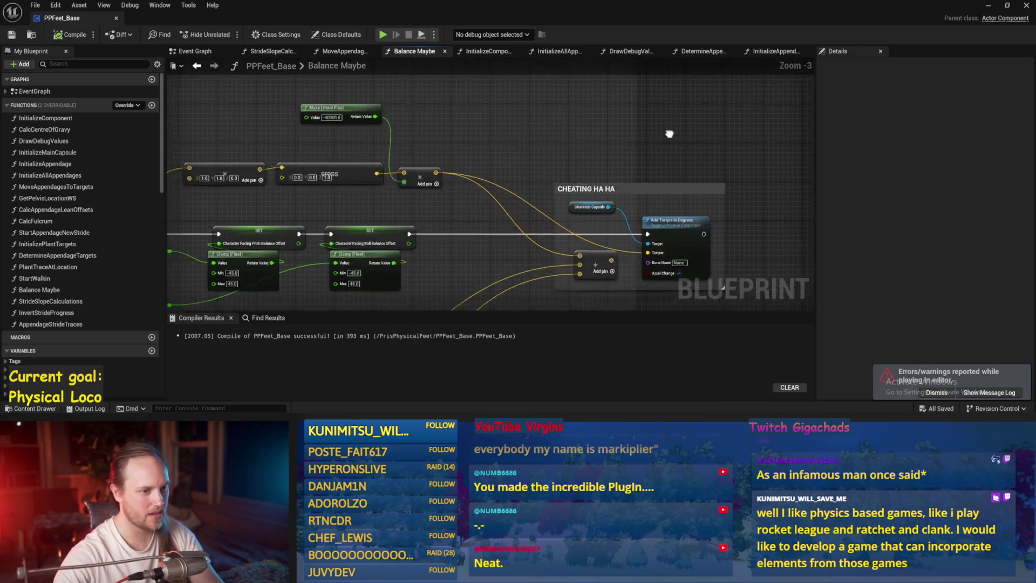
click(992, 7)
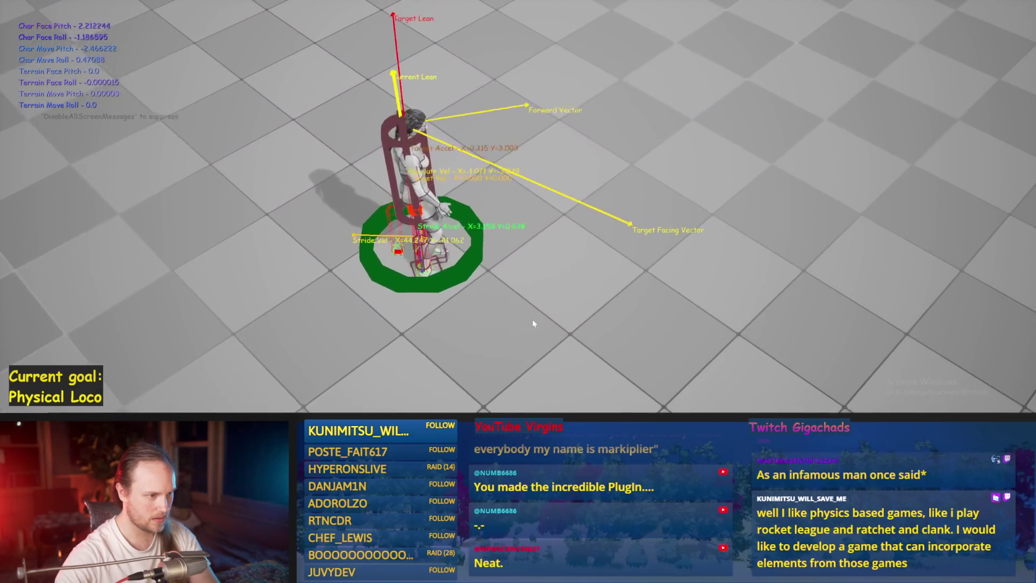
Step: Replay the test, then check the character lean section with the multiplier at 0.5
key(Escape)
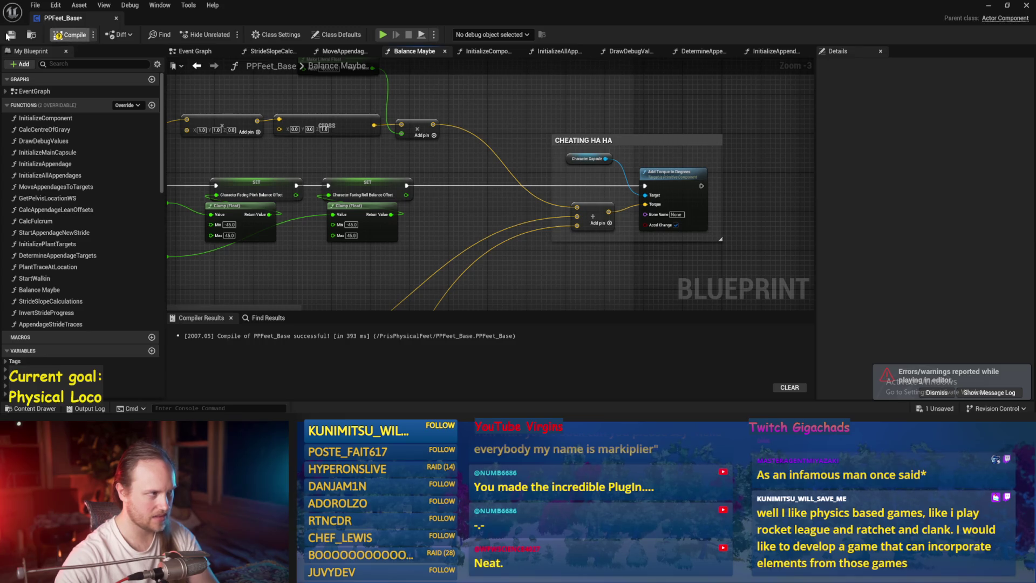
key(alt+p)
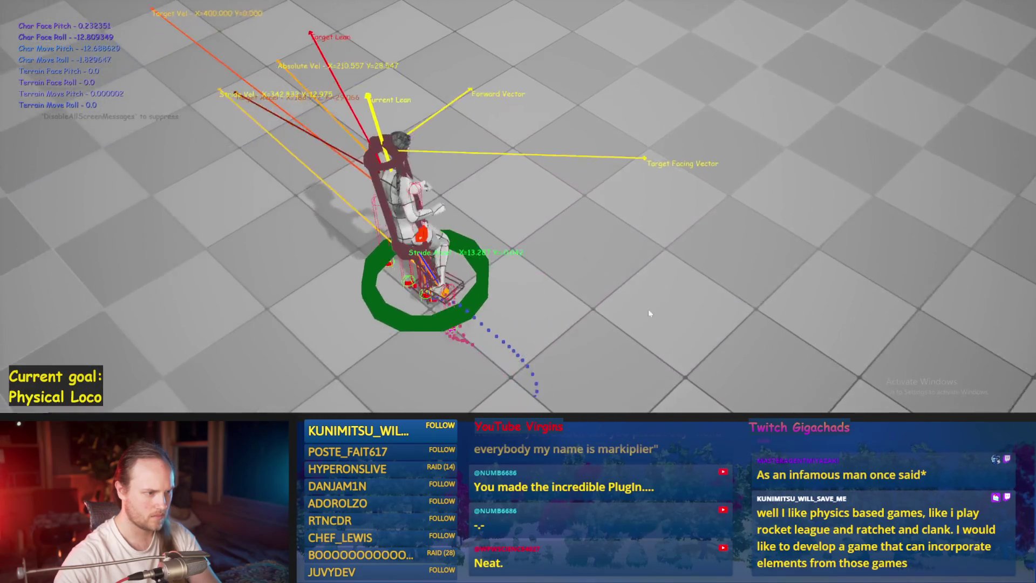
key(Escape)
click(437, 388)
mouse_move(385, 223)
mouse_down()
mouse_move(378, 178)
mouse_move(410, 162)
mouse_move(573, 249)
mouse_move(728, 162)
mouse_up()
scroll(583, 254, up, 4)
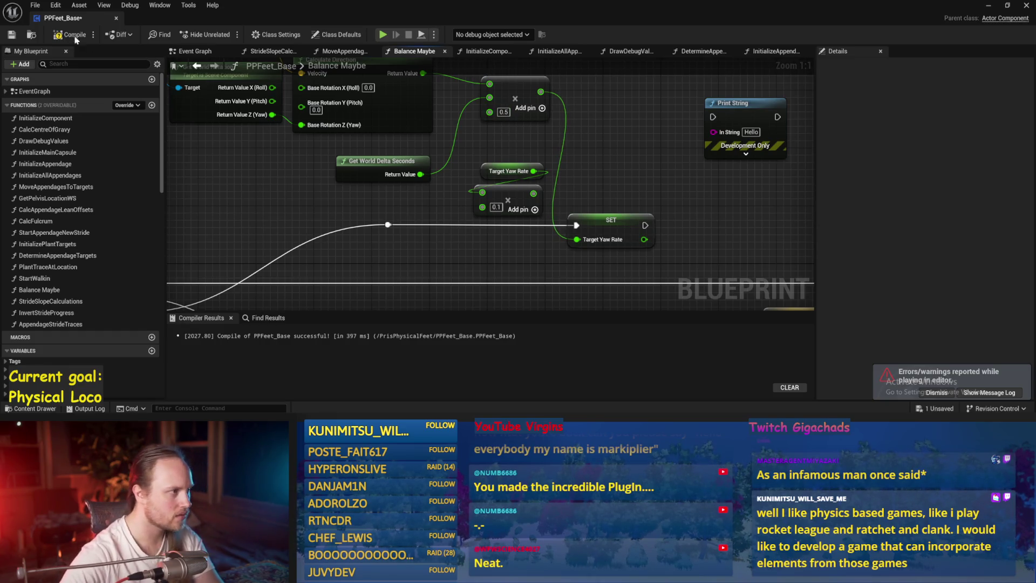
scroll(633, 131, down, 2)
click(994, 7)
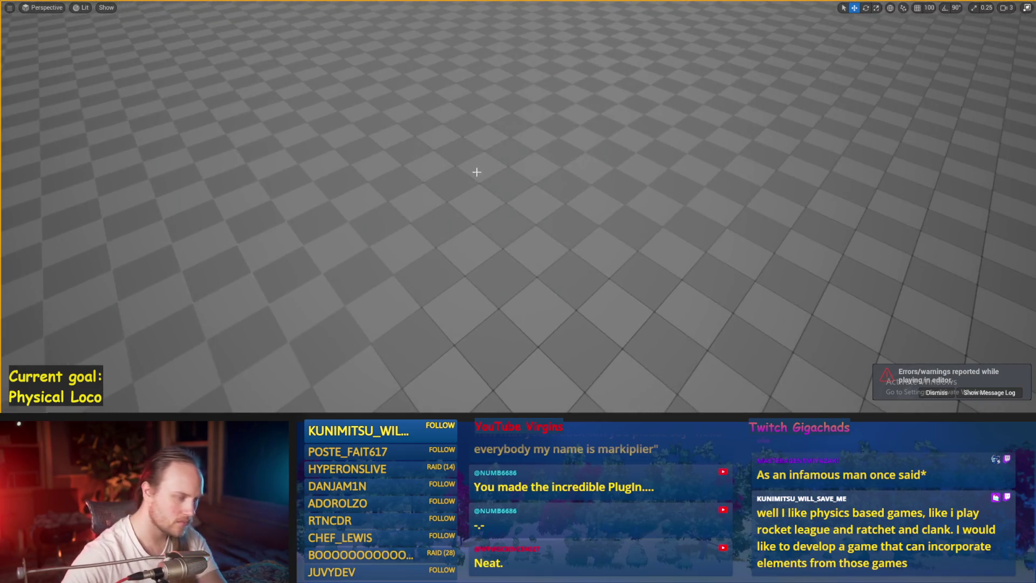
Step: Walk the character forward with W in the 0.5 test, then end the play test
key(w)
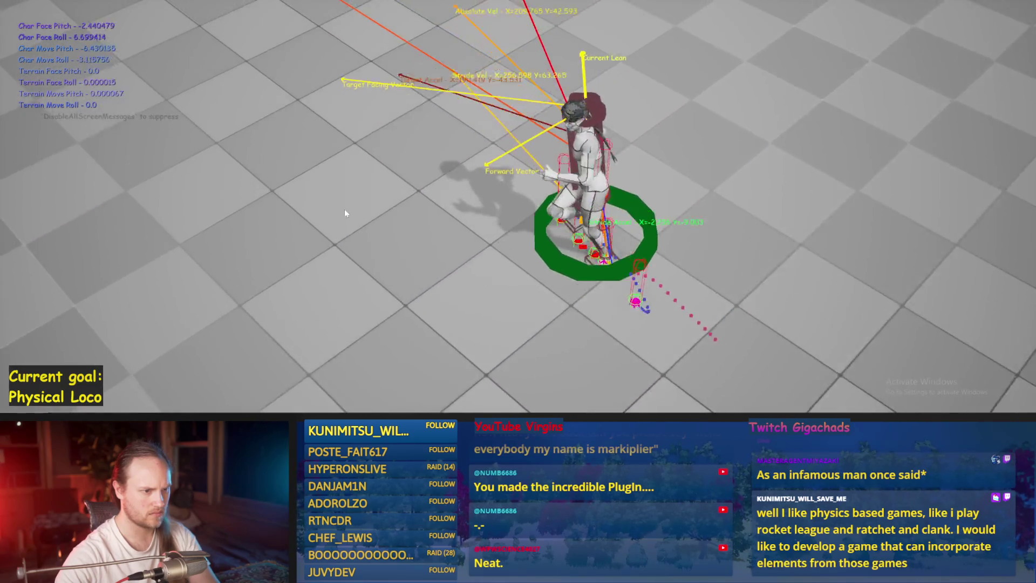
key(Escape)
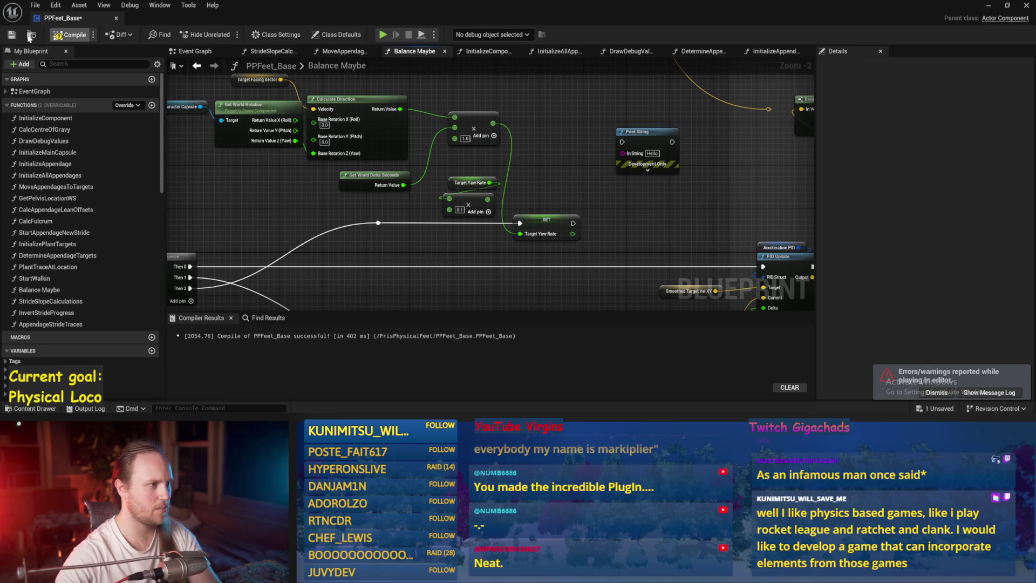
Step: Inspect the Make Transform node in the Event Graph and save PPFeet_Base
click(205, 54)
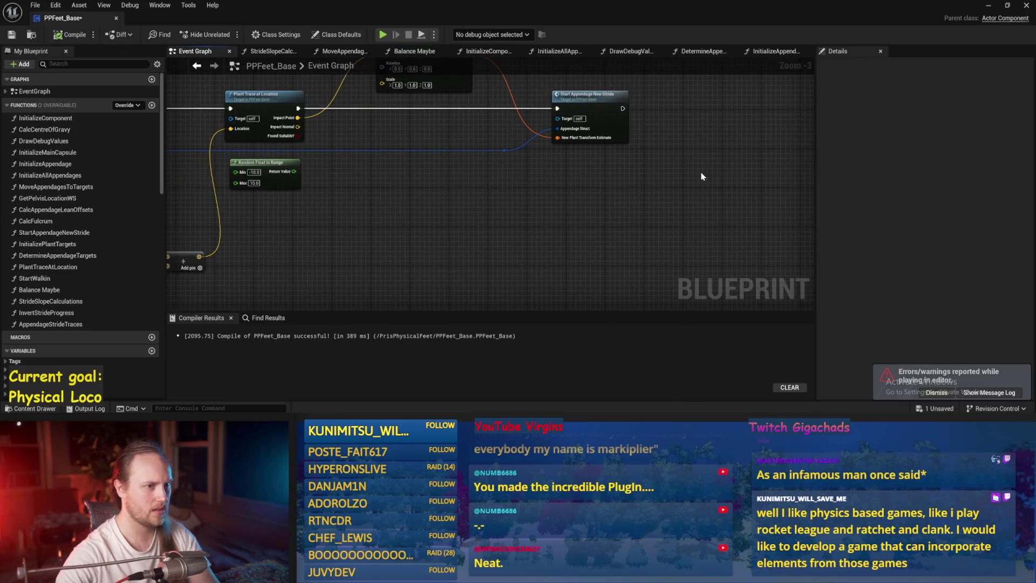
drag(478, 115, 444, 218)
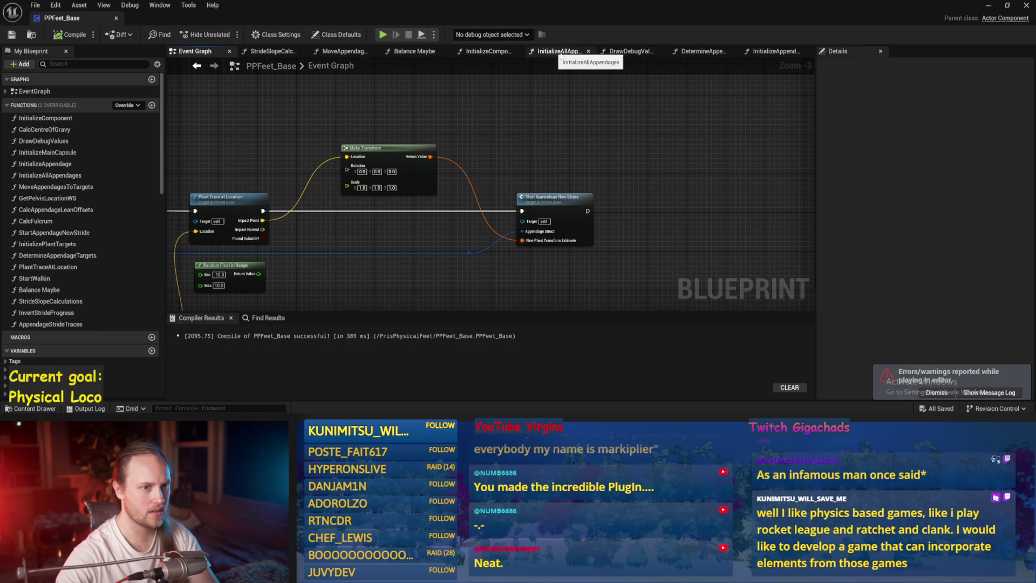
scroll(604, 225, up, 6)
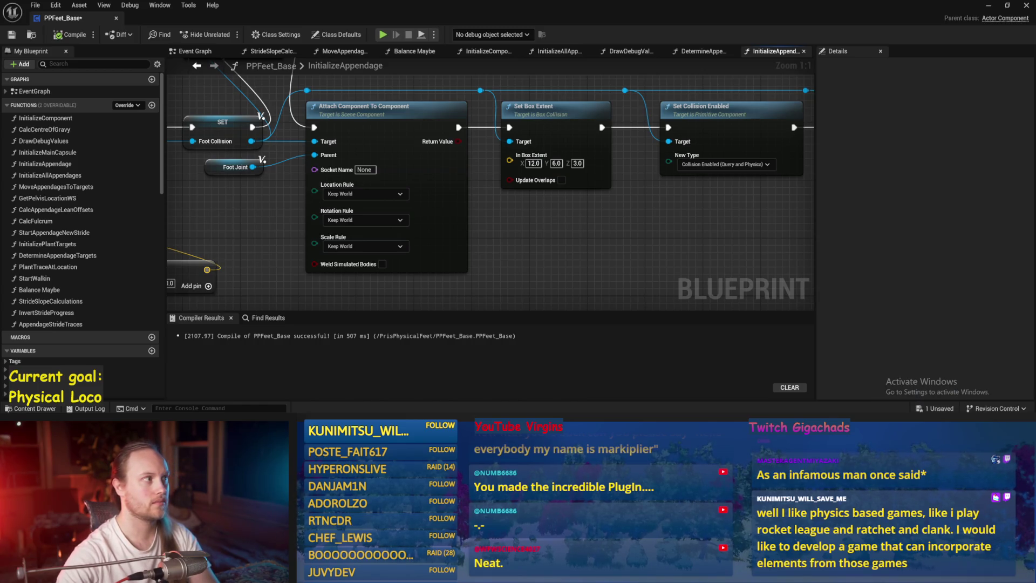
key(ctrl+s)
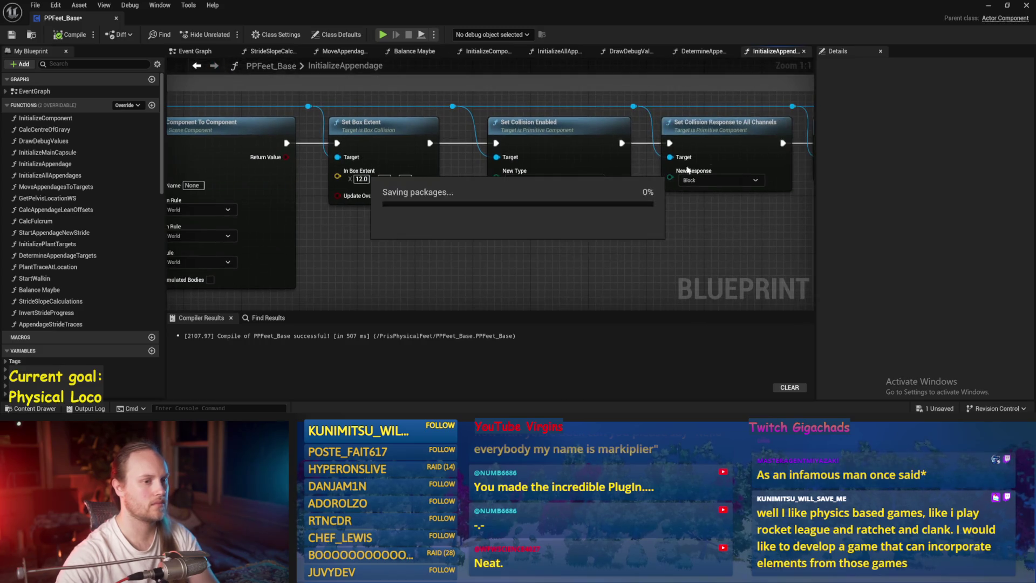
click(990, 7)
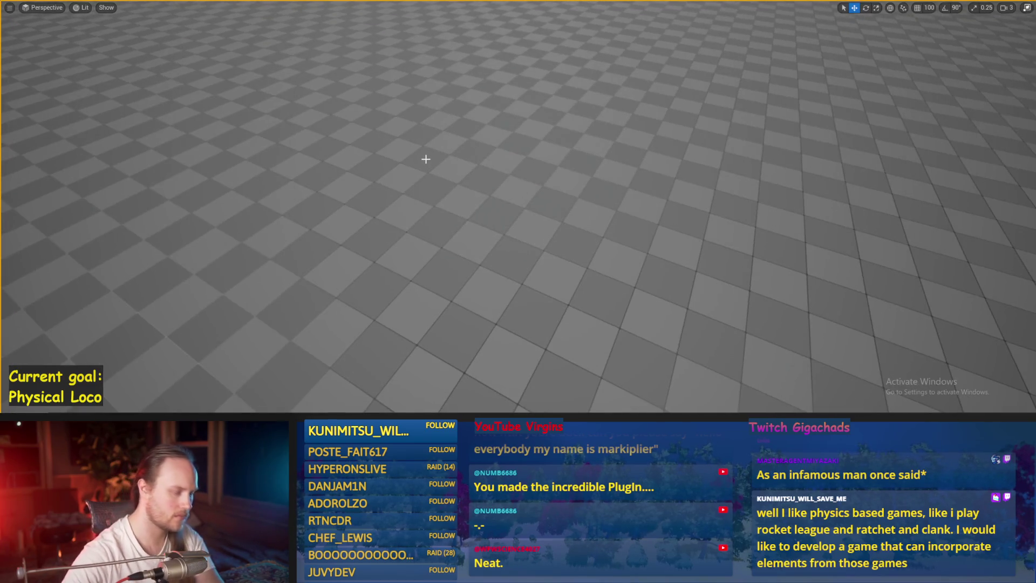
Step: Walk the character, run another play test, then return to PPFeet_Base and save it
key(w)
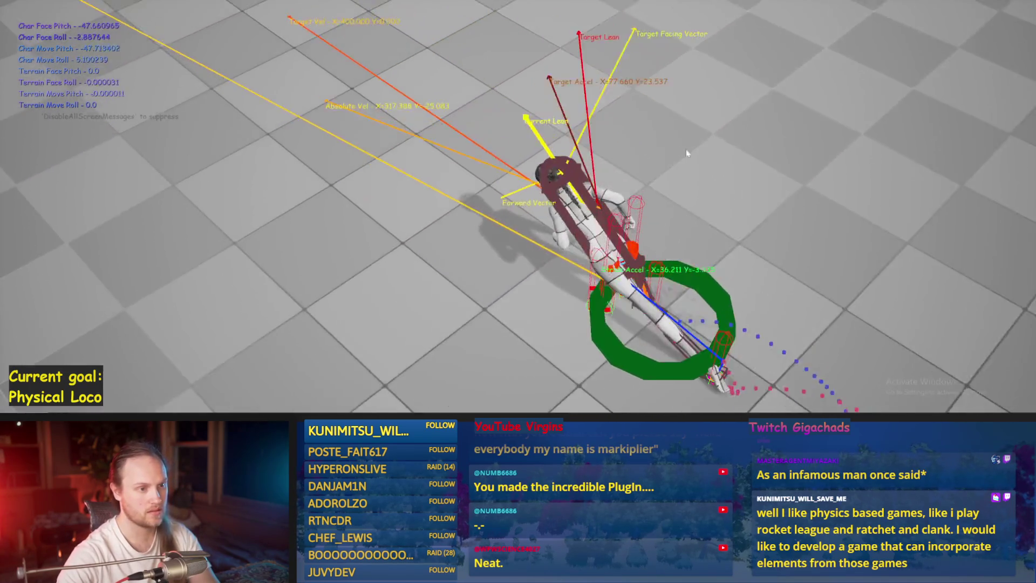
key(Escape)
key(alt+p)
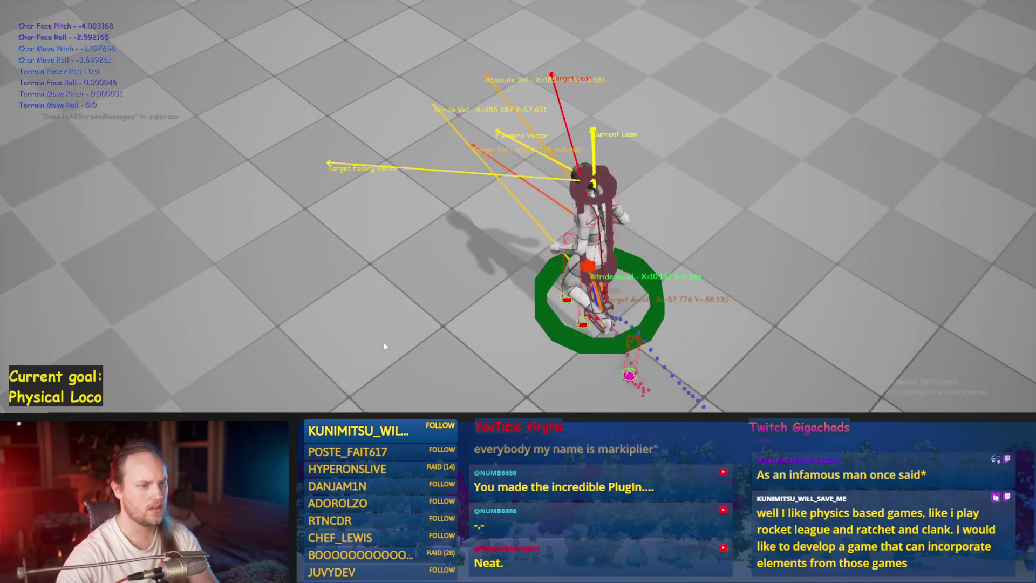
key(Escape)
click(437, 399)
key(ctrl+s)
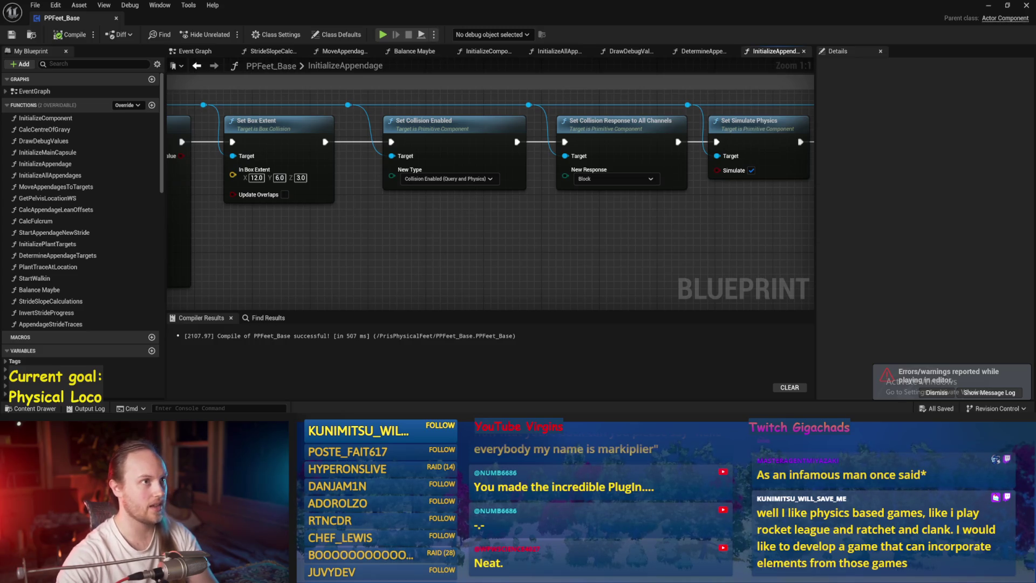
Step: Set the Balance Maybe up-vector Make Literal Float to 30.0, then start a play test
drag(619, 244, 562, 240)
click(193, 52)
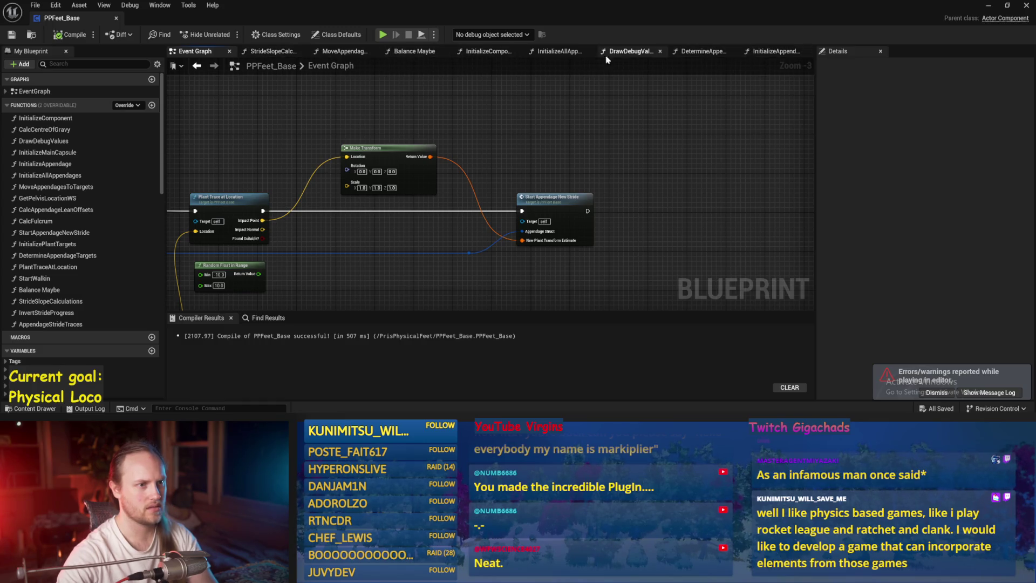
click(419, 54)
mouse_move(443, 162)
mouse_down()
mouse_move(464, 205)
mouse_move(450, 178)
mouse_up()
scroll(456, 186, up, 2)
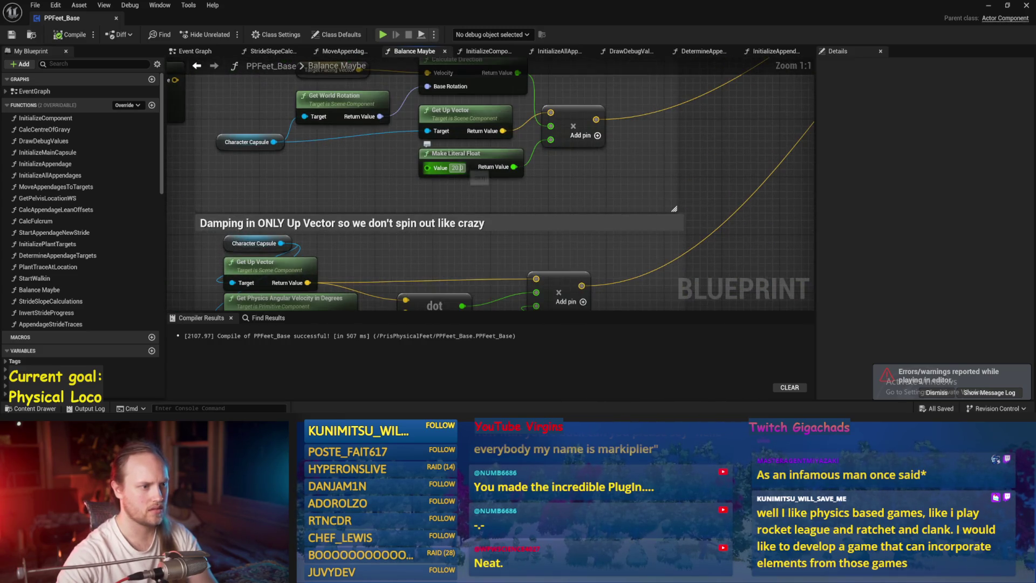
drag(524, 177, 499, 119)
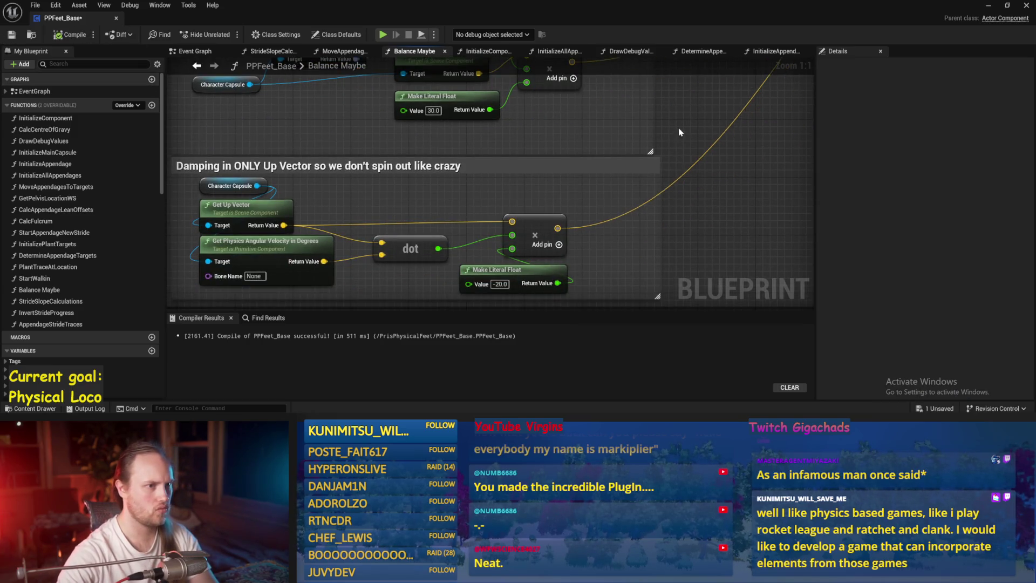
scroll(637, 201, down, 3)
click(989, 6)
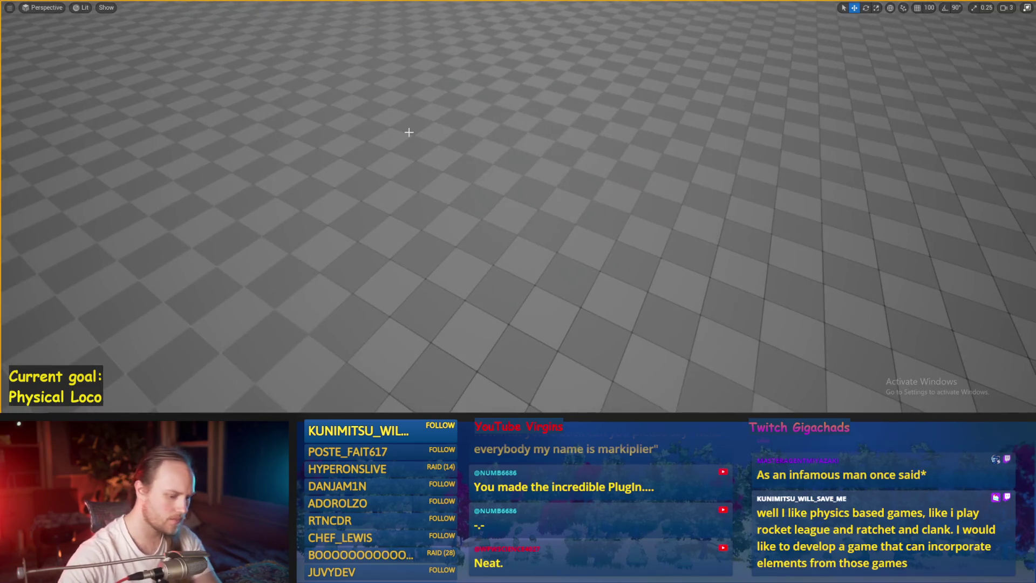
key(alt+p)
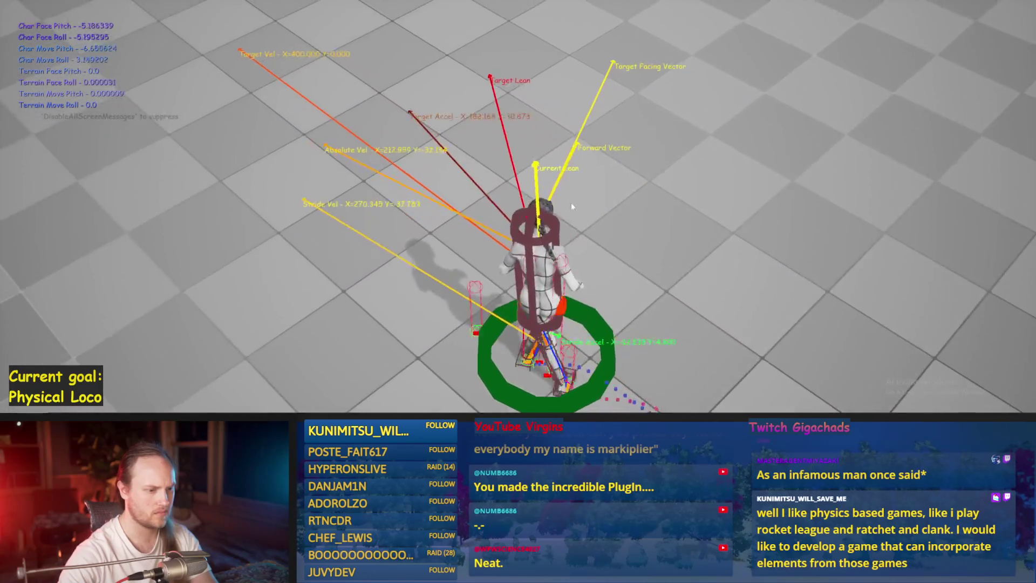
Step: Stop the test, compile and save PPFeet_Base, and resume watching the play test
key(Escape)
mouse_move(413, 403)
click(416, 378)
scroll(416, 198, up, 5)
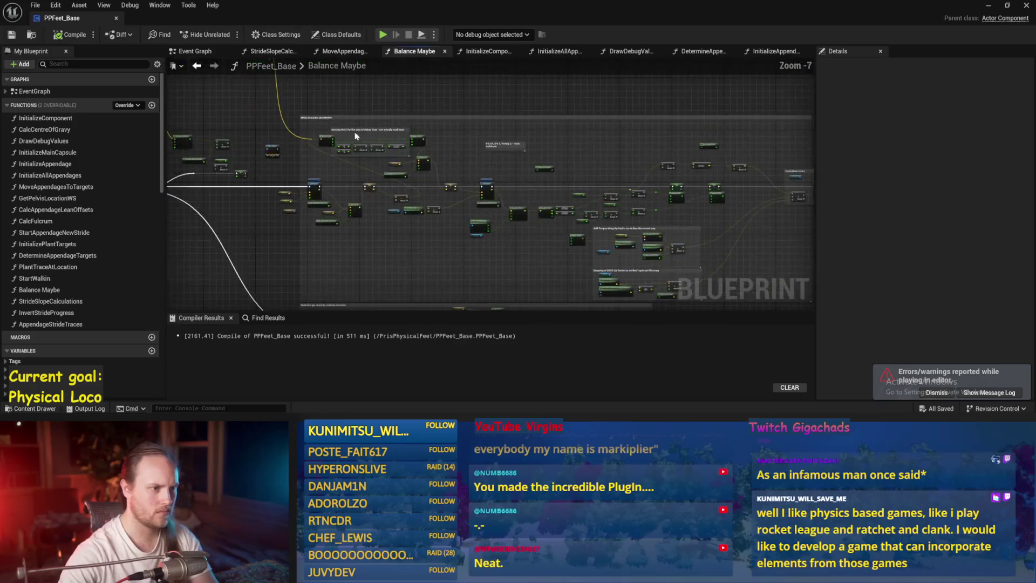
scroll(407, 189, up, 2)
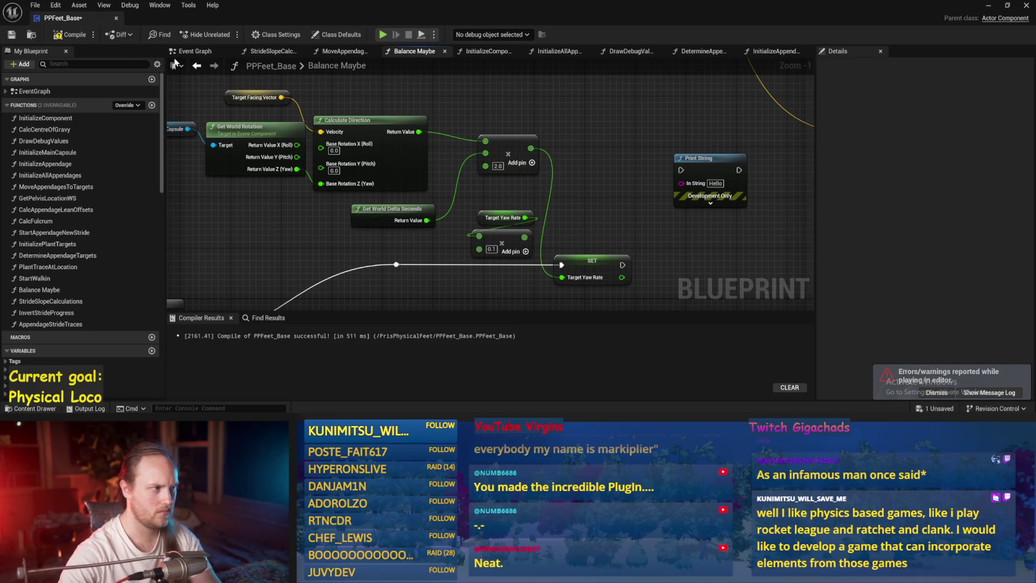
key(ctrl+s)
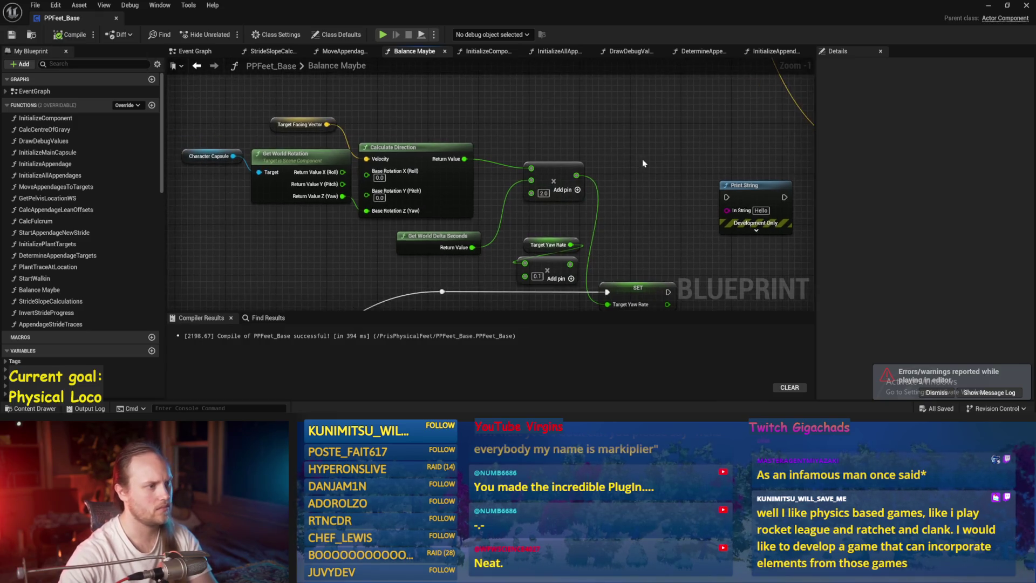
click(989, 8)
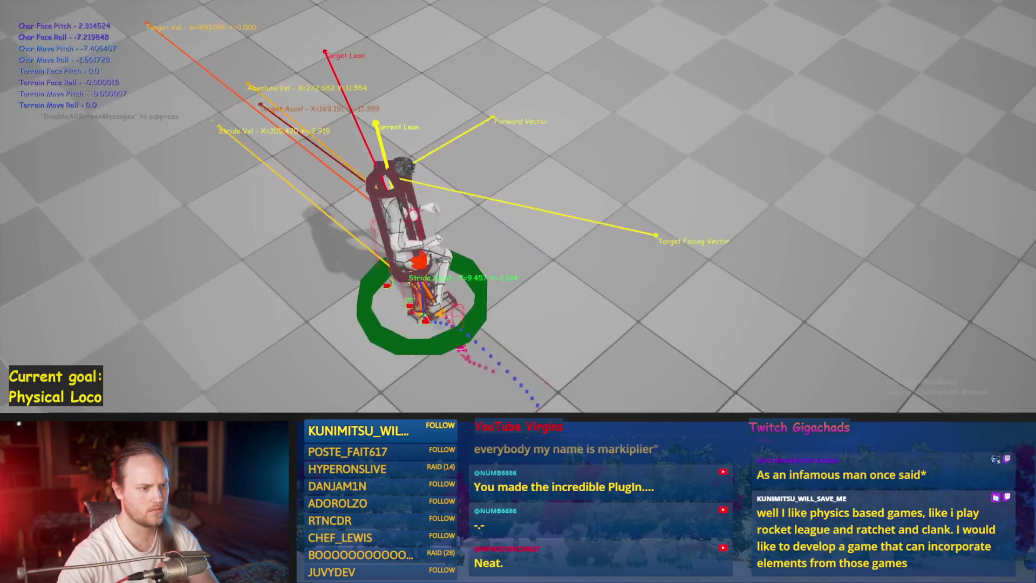
Step: End the play test and reopen the InitializeAllAppendages and MoveAppendagesToTargets graphs
key(Escape)
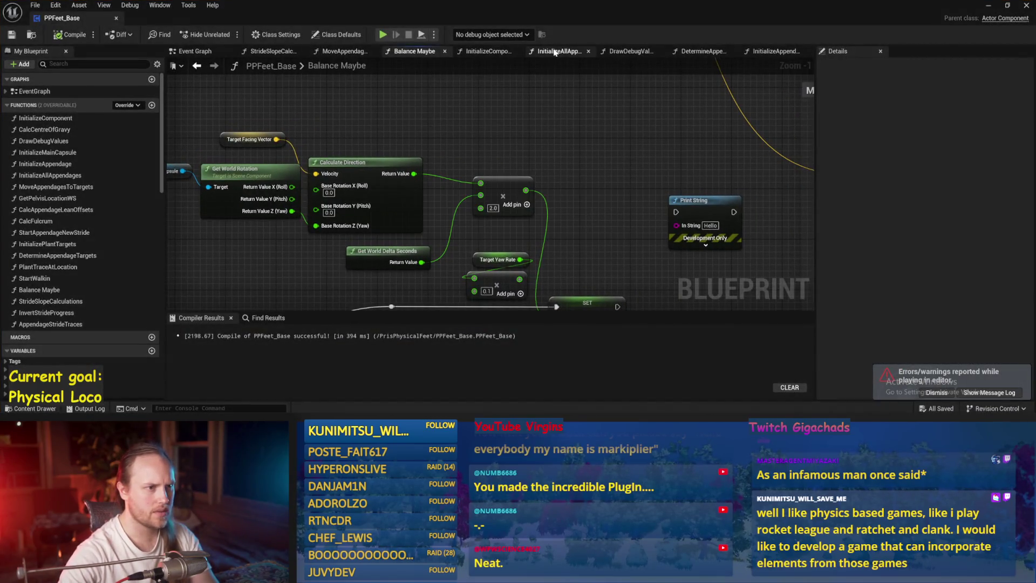
click(554, 51)
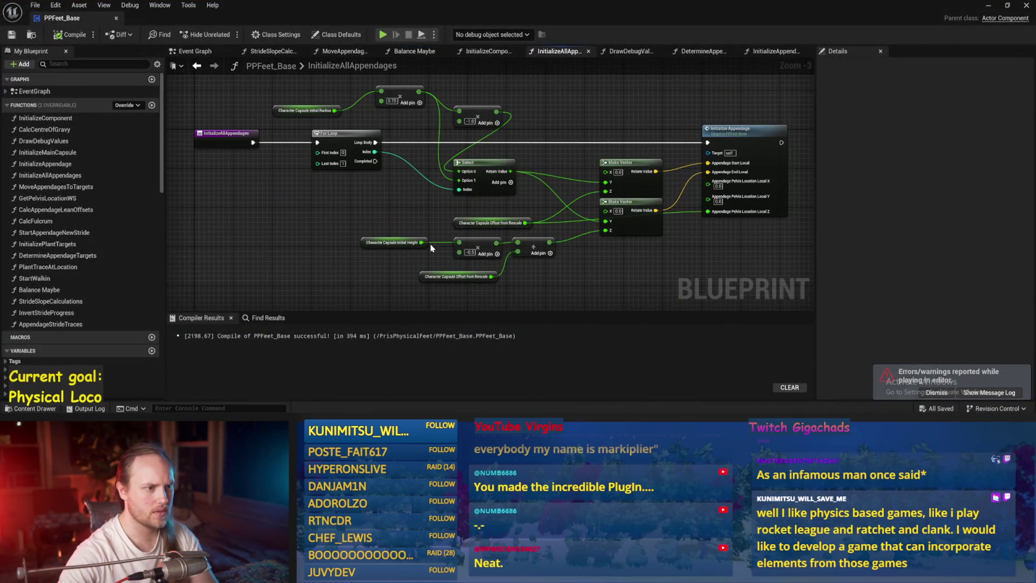
click(342, 52)
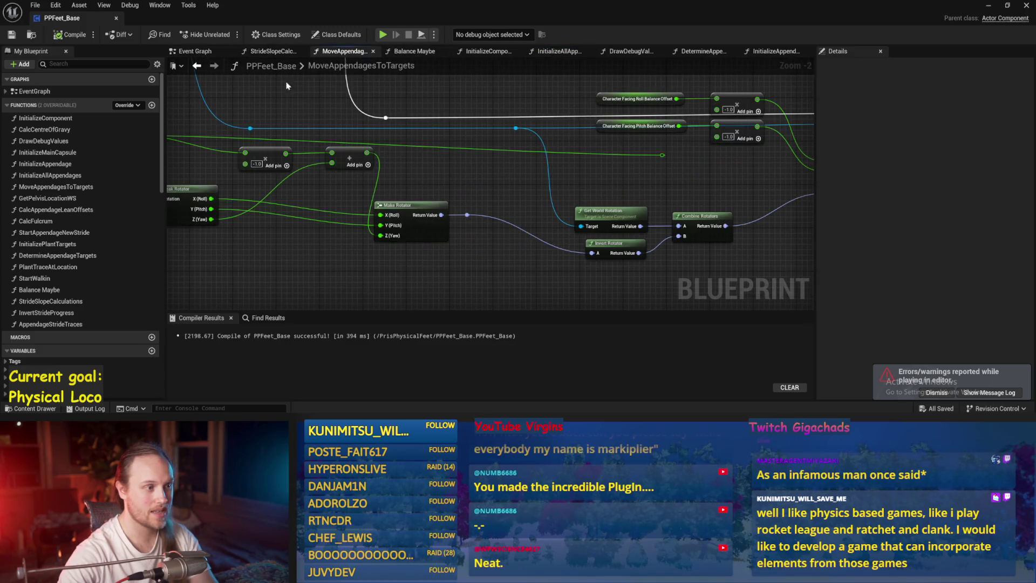
Step: Lower the InitializeAppendage Set Angular Drive Params position strength from 10000 to 7000
click(760, 52)
scroll(504, 261, down, 3)
scroll(306, 208, up, 3)
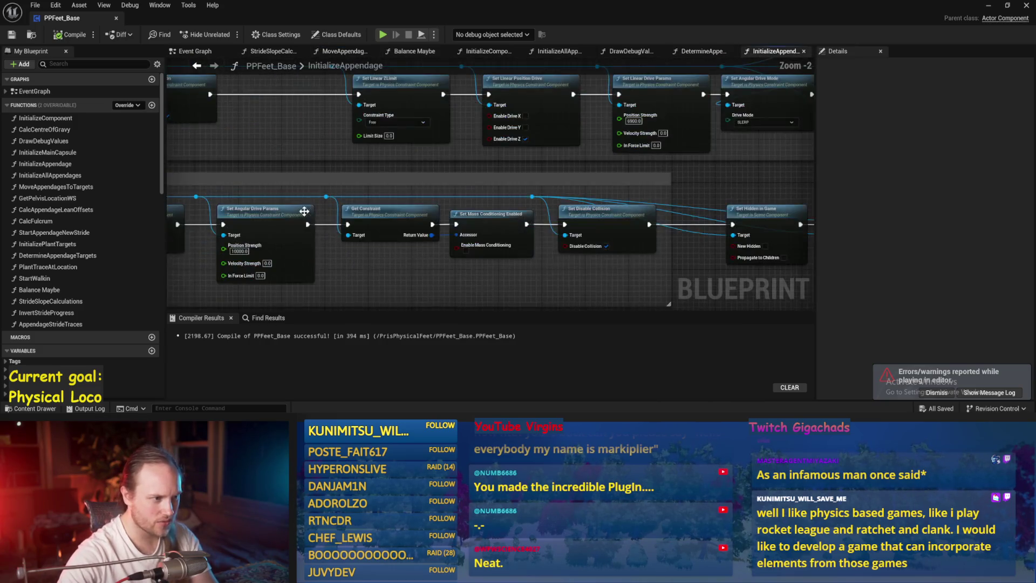
scroll(305, 209, up, 2)
mouse_move(412, 224)
mouse_down()
mouse_move(648, 248)
mouse_move(379, 240)
mouse_up()
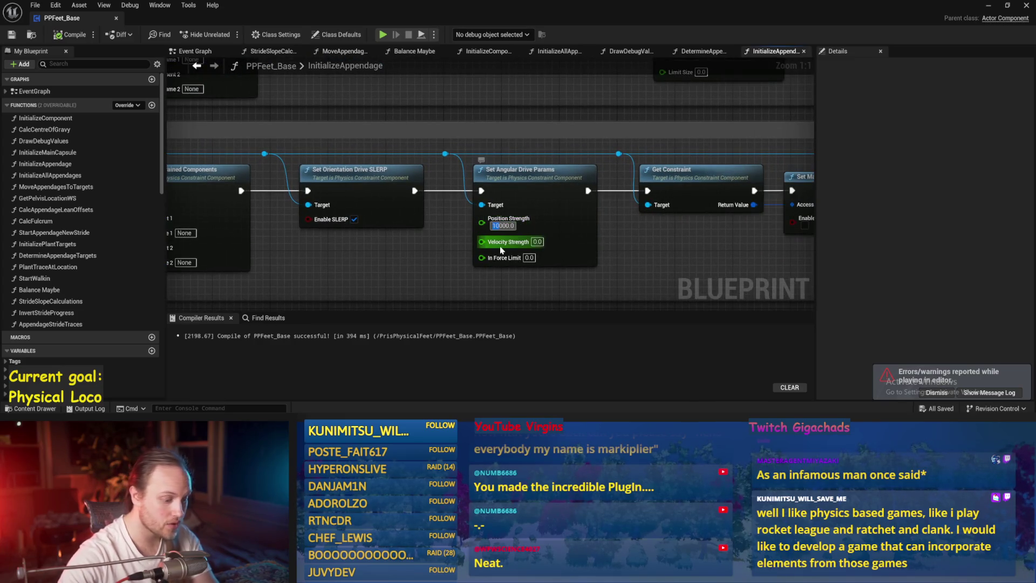
mouse_move(674, 249)
mouse_down()
mouse_move(525, 204)
mouse_move(97, 200)
mouse_up()
drag(568, 207, 549, 208)
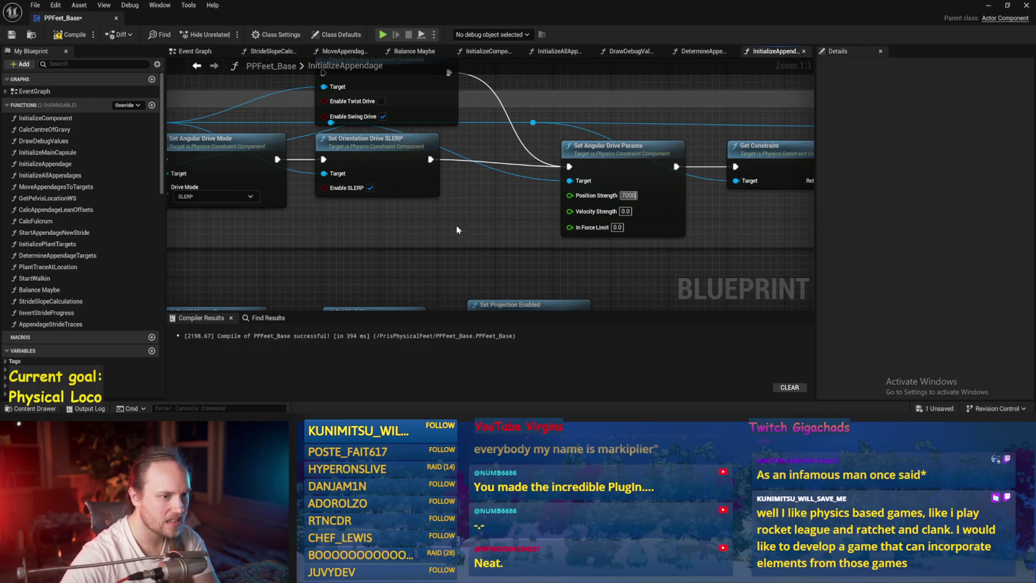
drag(462, 231, 747, 243)
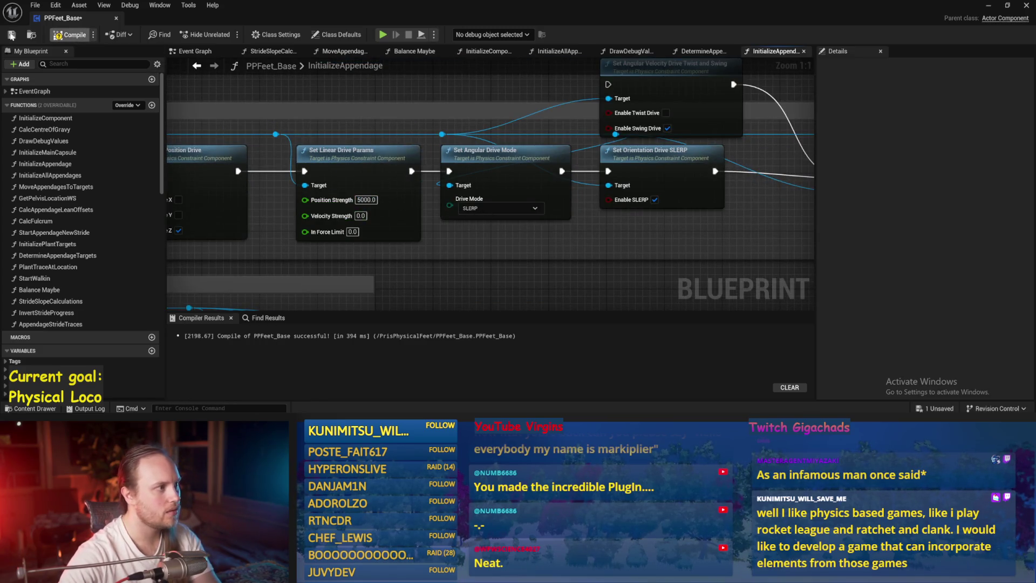
click(998, 12)
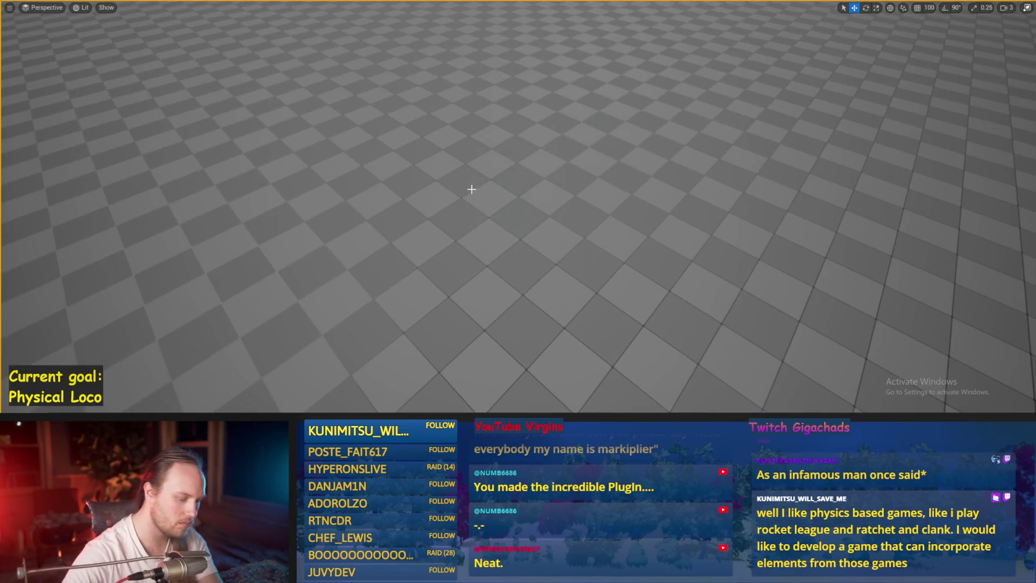
Step: Run two play tests with the 7000 angular drive strength, walking the character until it falls
key(w)
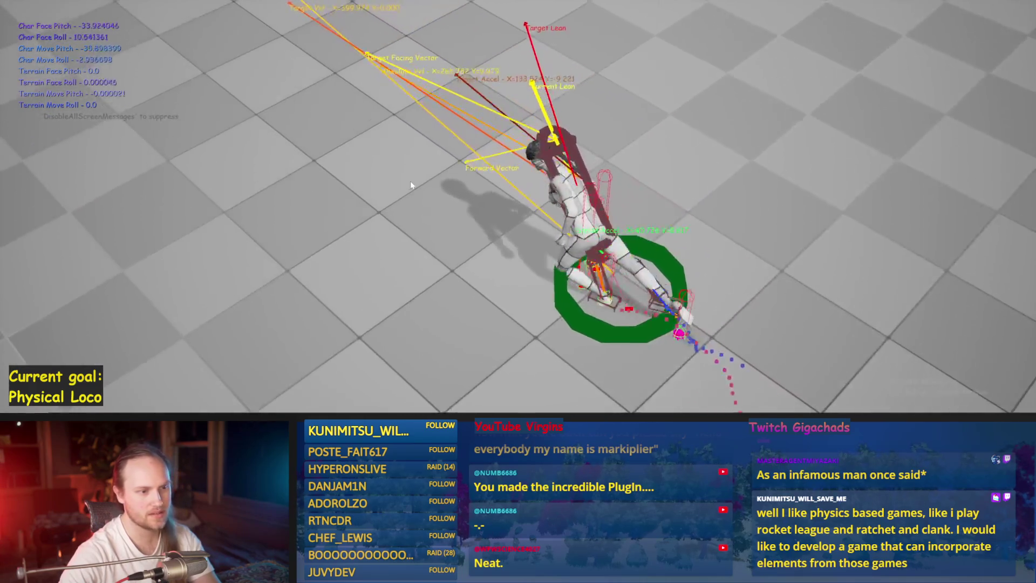
key(Escape)
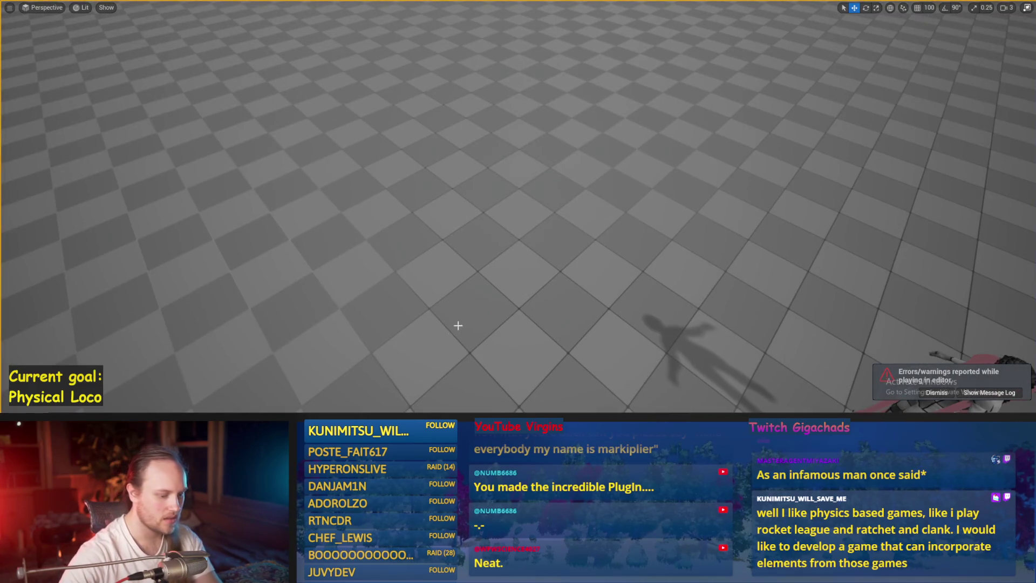
key(alt+p)
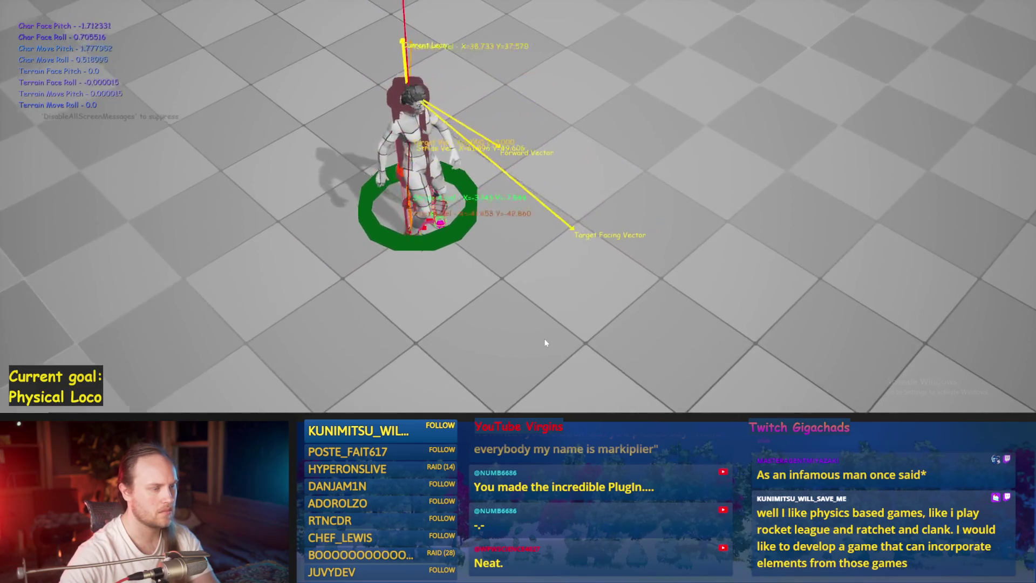
key(Escape)
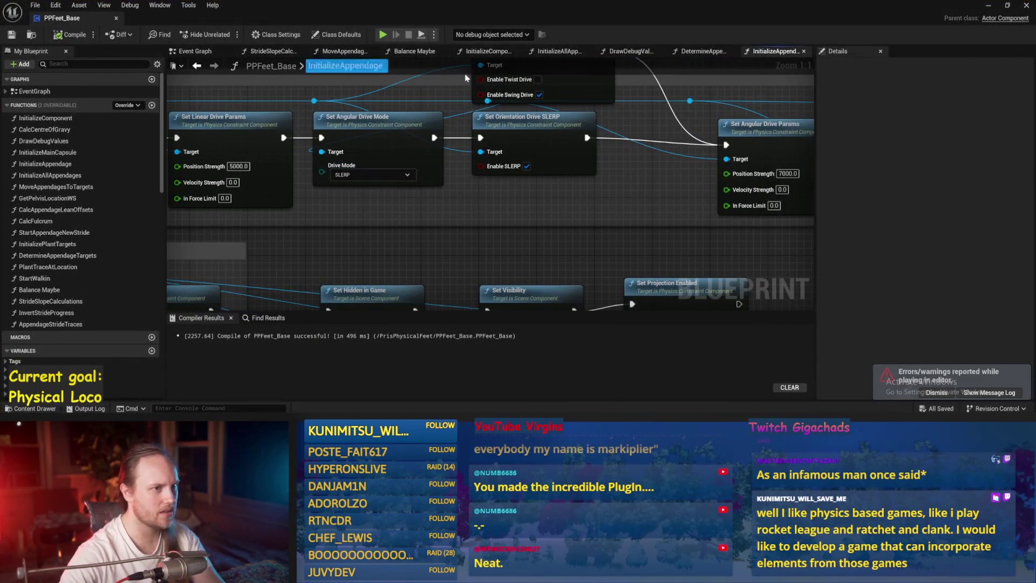
Step: In Balance Maybe, multiply Vector Length by 25.0 before the 0–400 Clamp and compile
drag(689, 136, 609, 165)
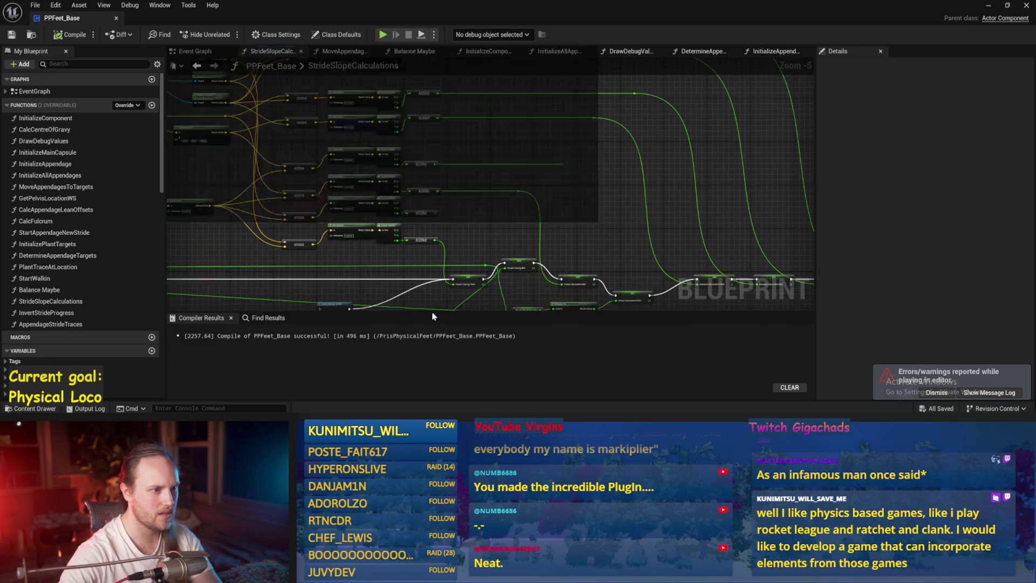
drag(433, 174, 420, 150)
scroll(593, 130, up, 3)
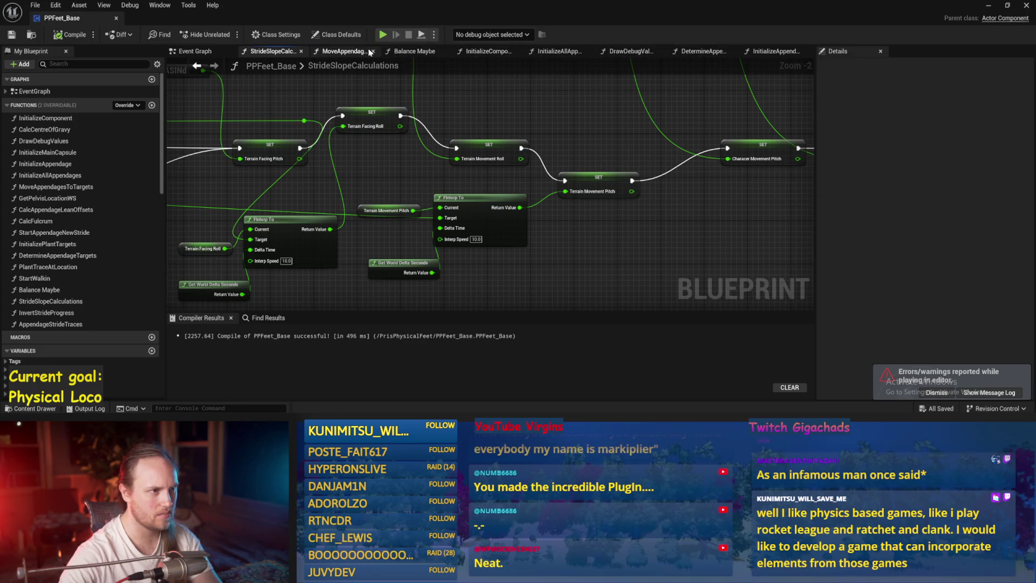
click(391, 52)
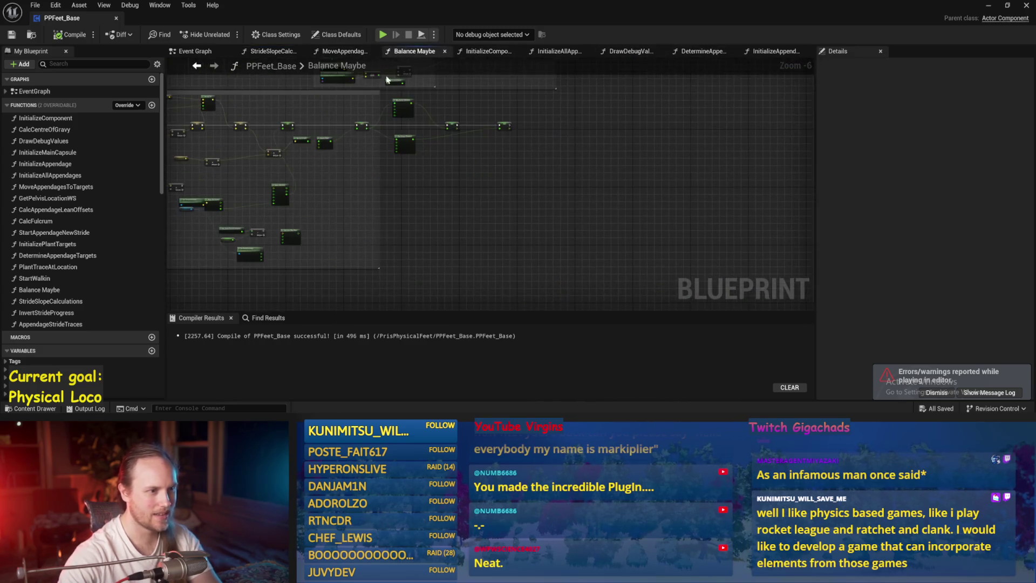
scroll(410, 162, up, 4)
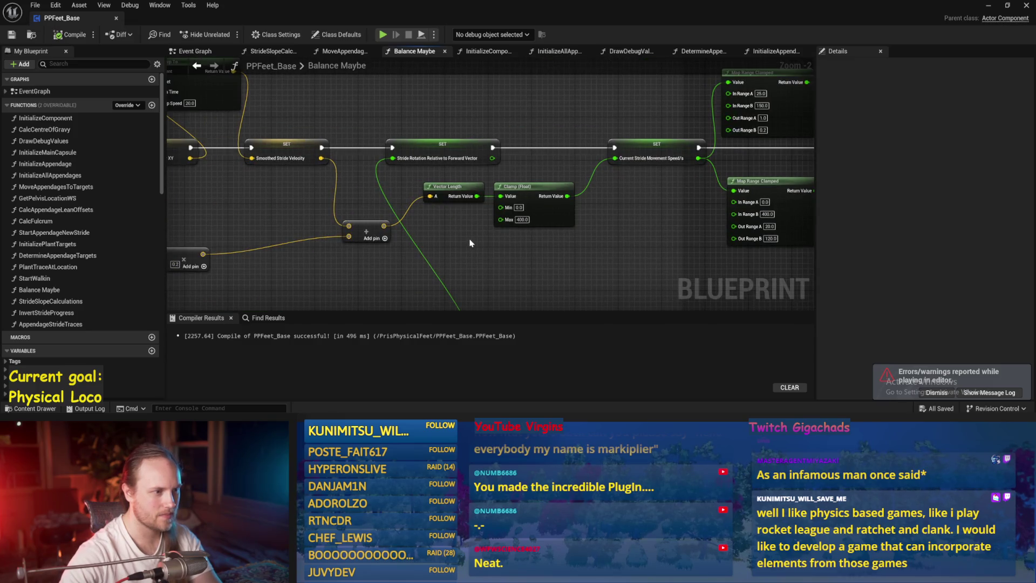
scroll(470, 243, up, 1)
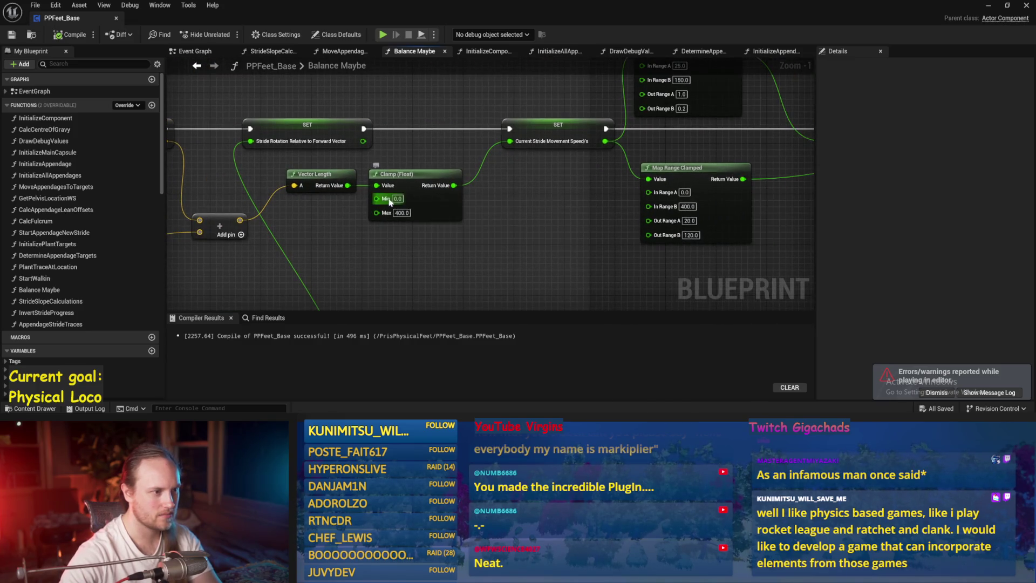
drag(388, 219, 477, 216)
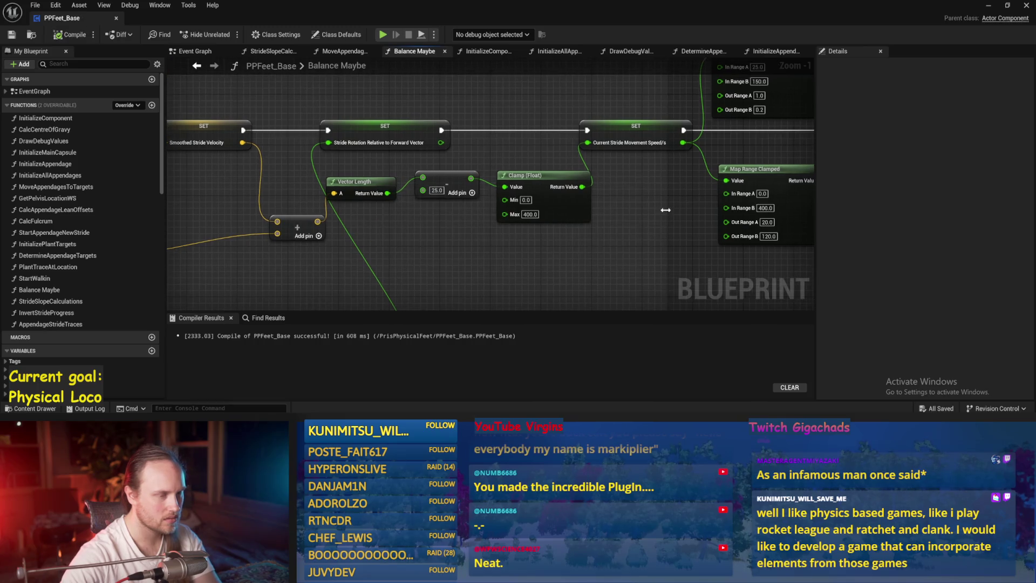
click(991, 8)
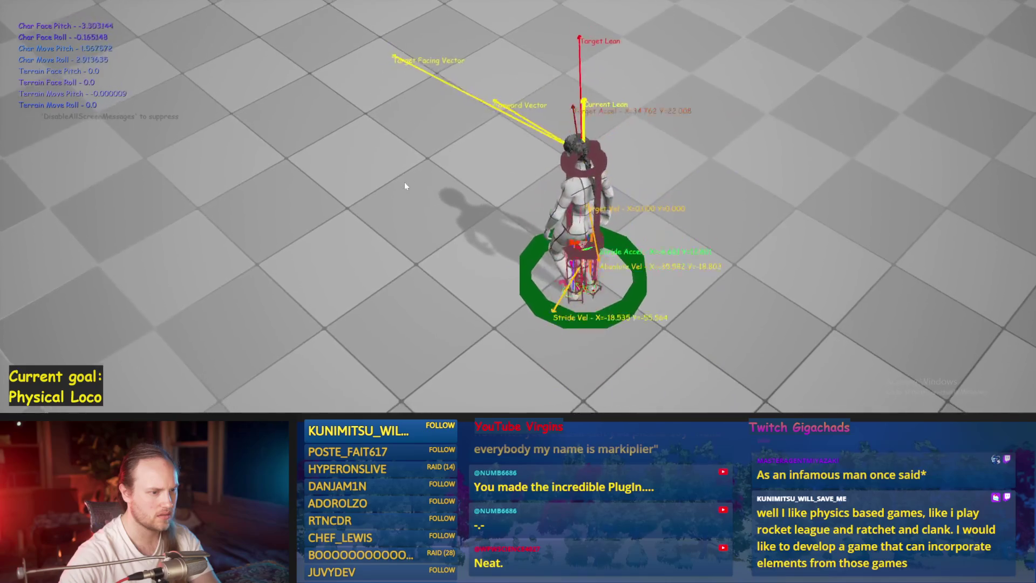
Step: End the test and paste a duplicate Map Range Clamped node (0–400 to 20–120) below the Clamp
key(w)
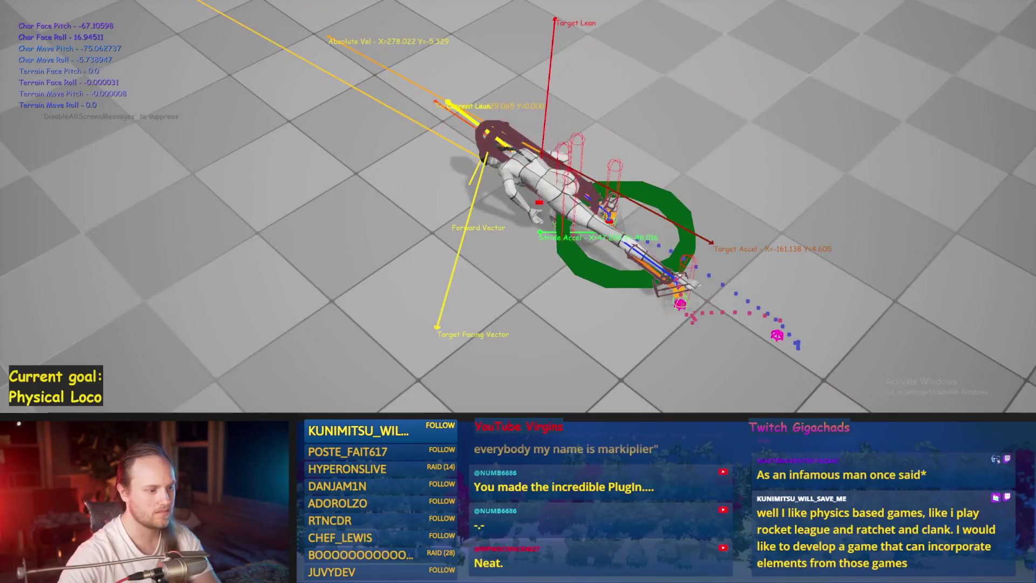
key(Escape)
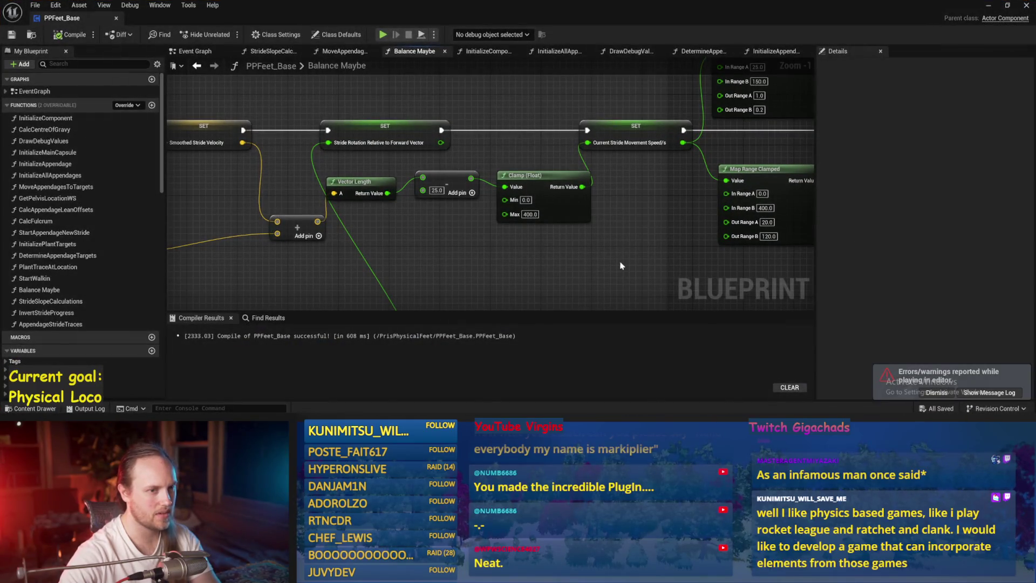
click(760, 175)
key(ctrl+c)
key(ctrl+v)
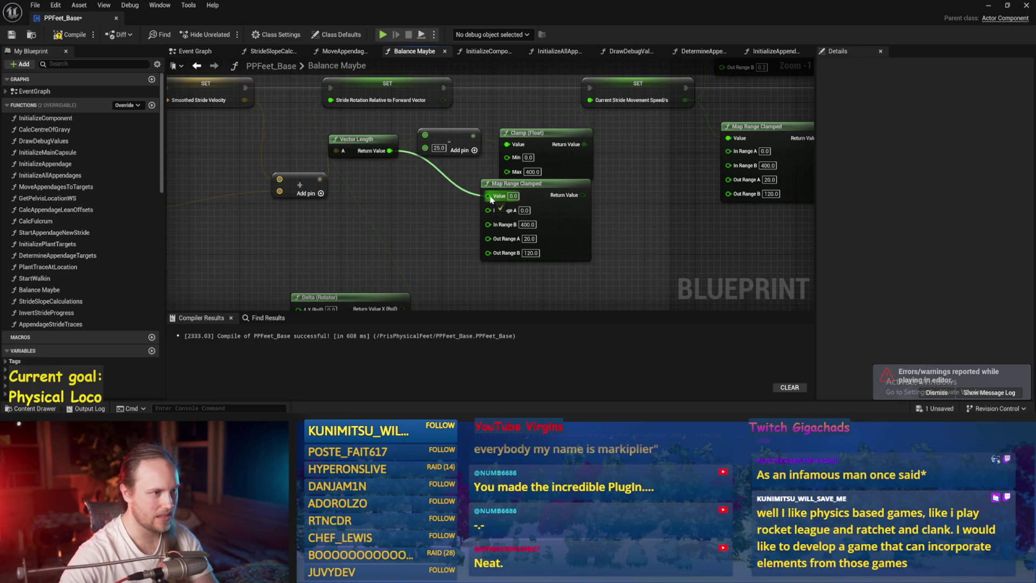
mouse_move(482, 200)
mouse_down()
mouse_move(492, 196)
mouse_move(468, 223)
mouse_up()
key(Escape)
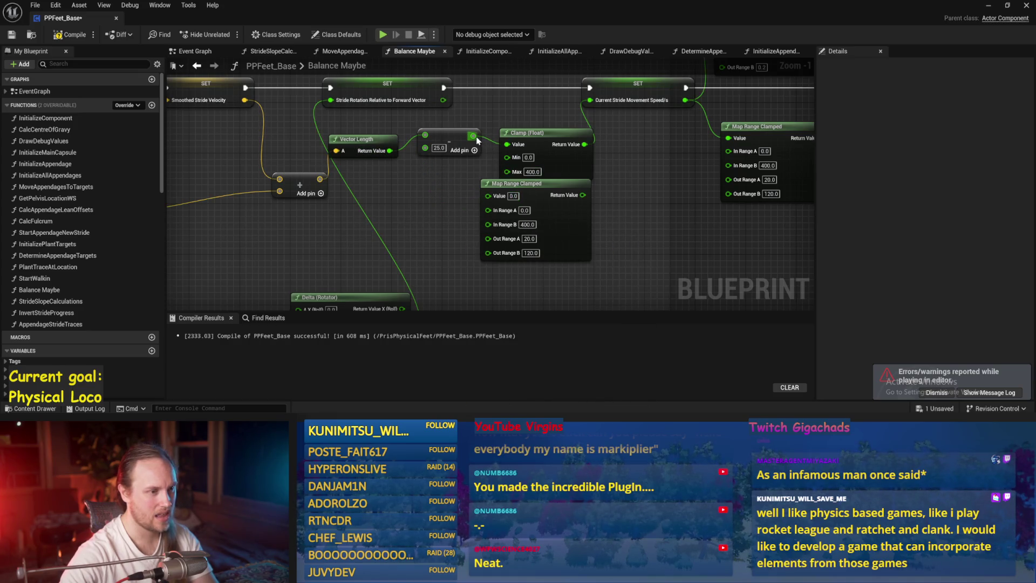
Step: Save and compile PPFeet_Base, run a play test, then save it again
scroll(435, 198, up, 1)
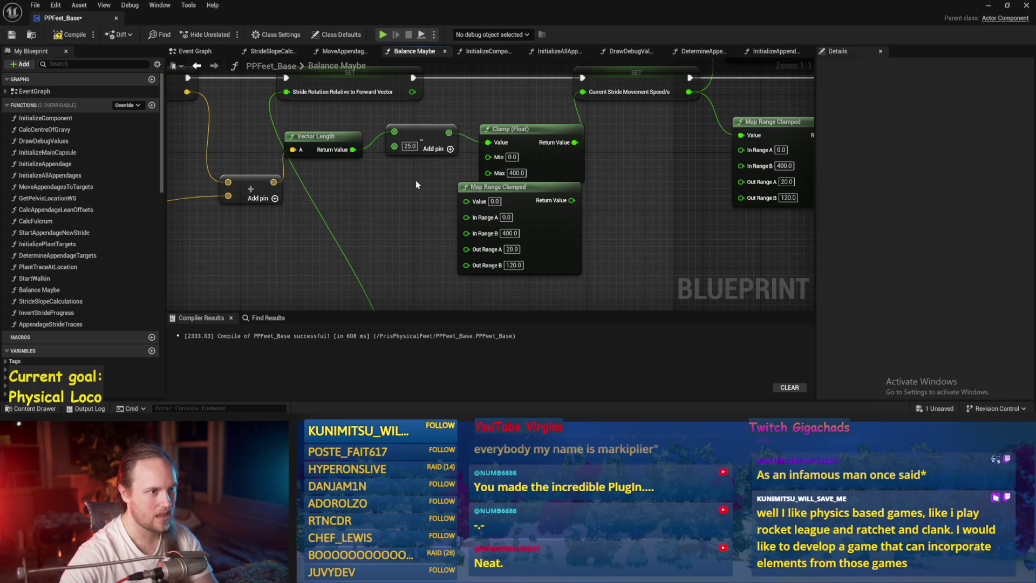
click(395, 176)
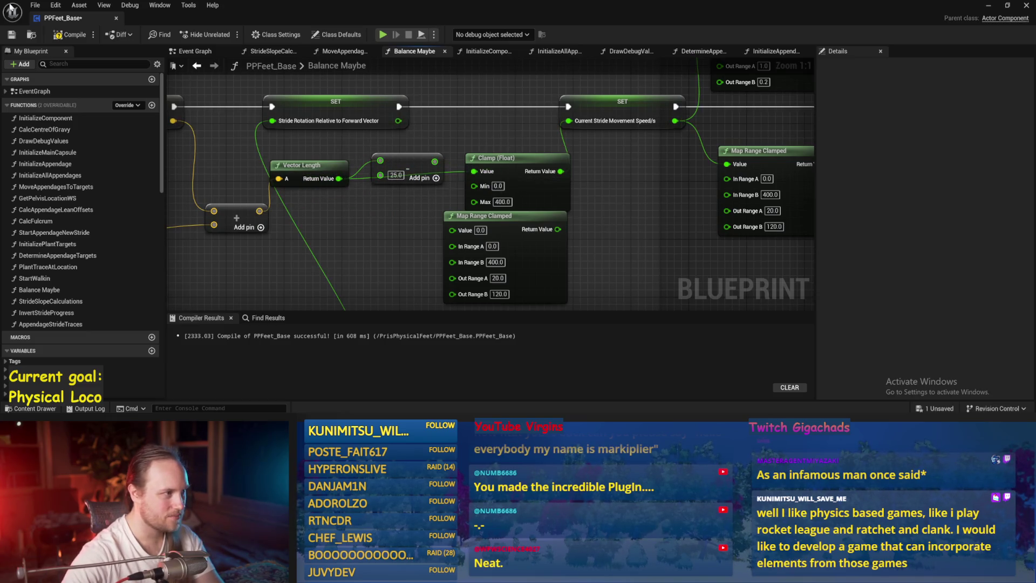
key(ctrl+s)
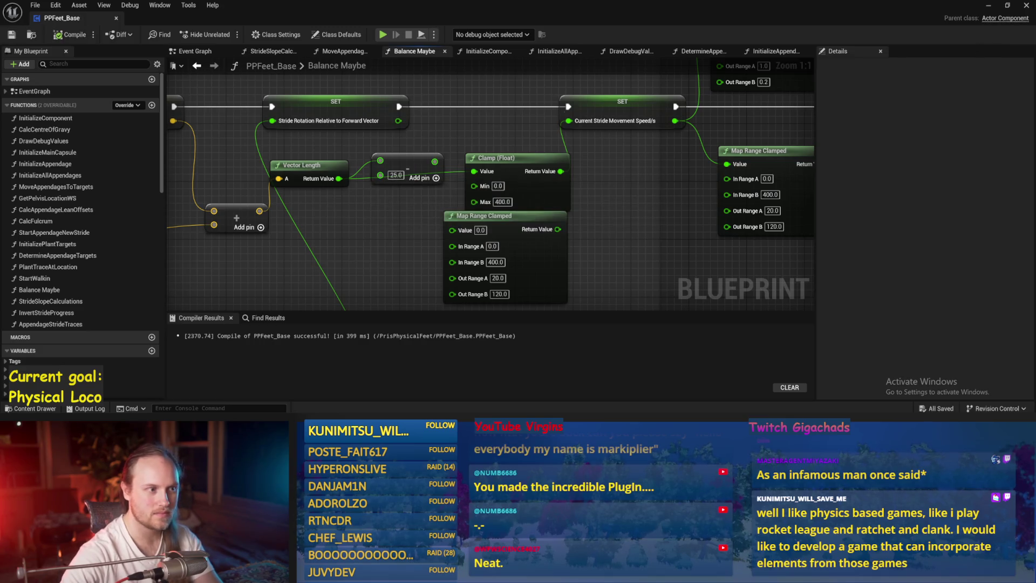
scroll(497, 219, down, 4)
scroll(536, 190, up, 4)
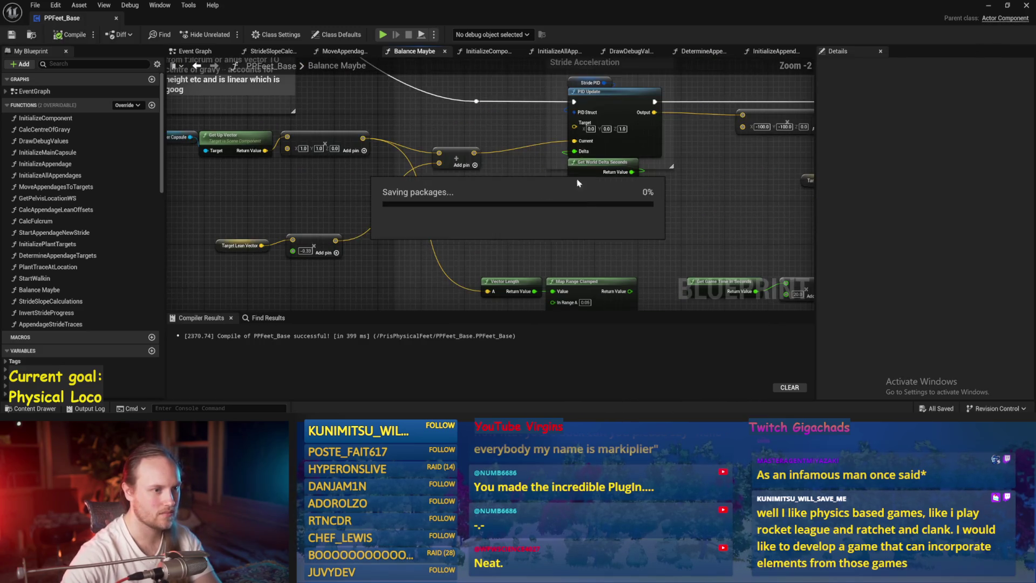
click(989, 5)
key(alt+p)
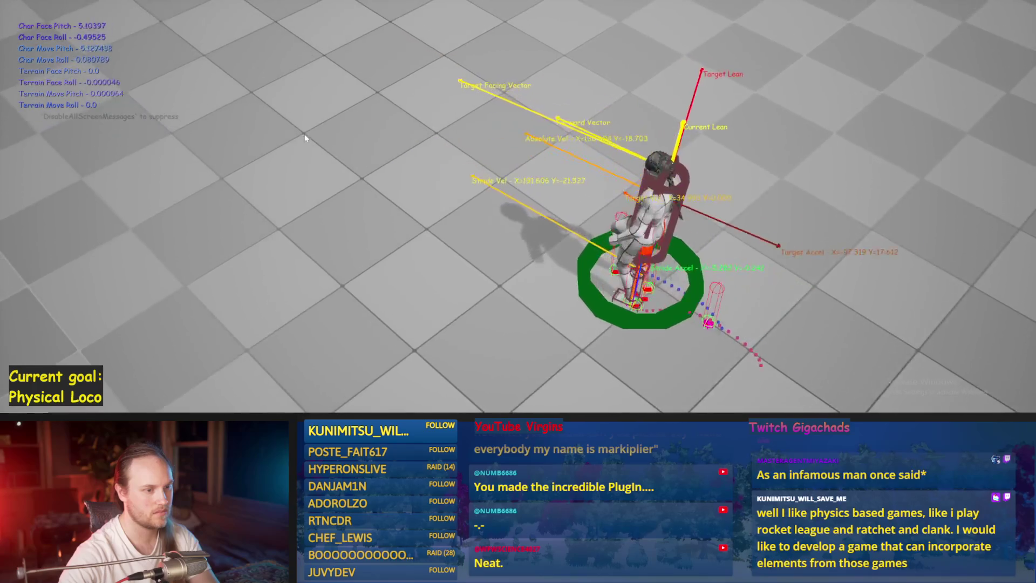
key(Escape)
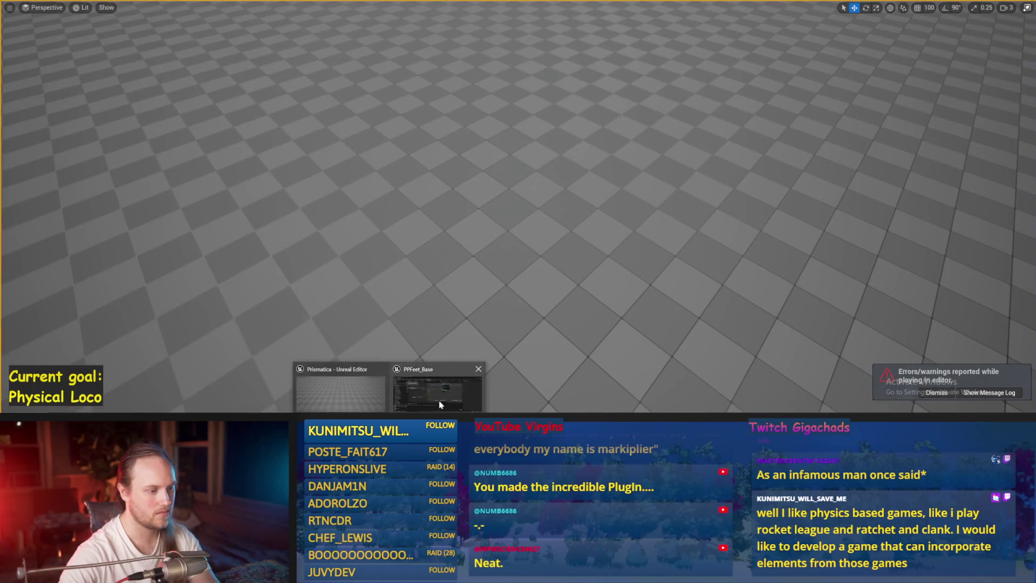
click(434, 391)
key(ctrl+s)
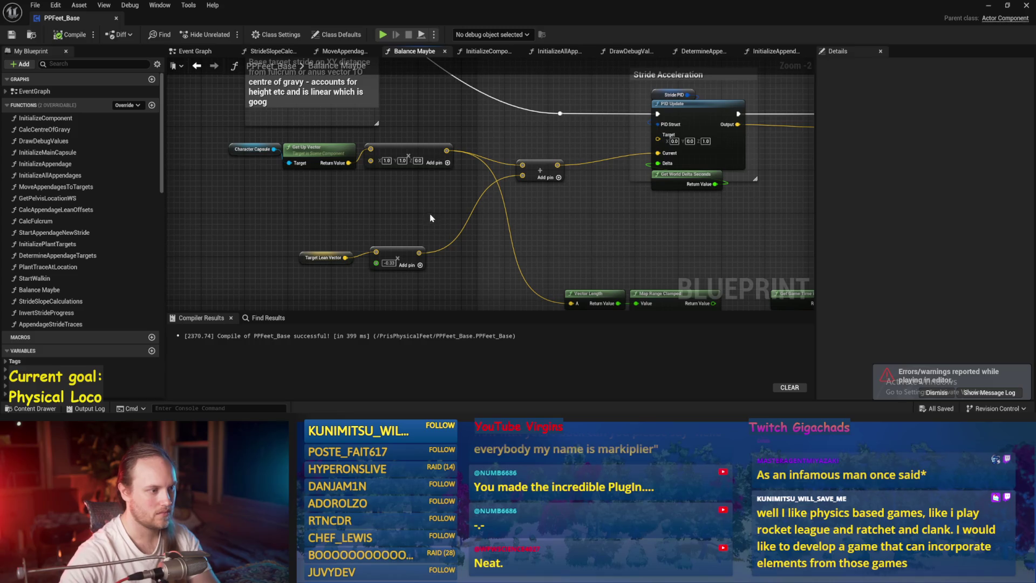
Step: Set the Stride PID default ProportionalFactor to 0.33 and save the Blueprint
drag(430, 217, 411, 213)
mouse_move(550, 186)
mouse_down()
mouse_move(606, 250)
mouse_move(471, 135)
mouse_up()
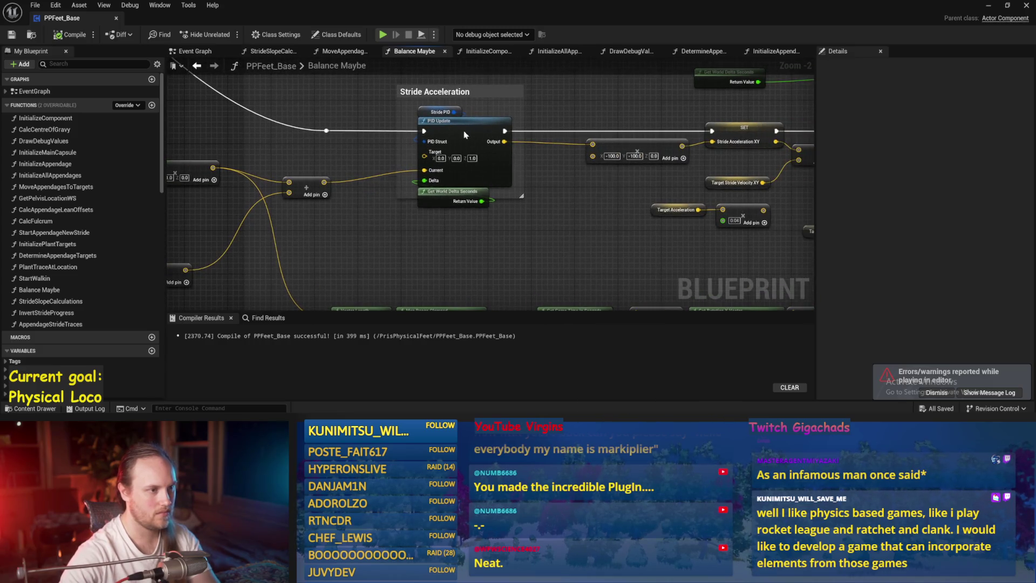
click(420, 112)
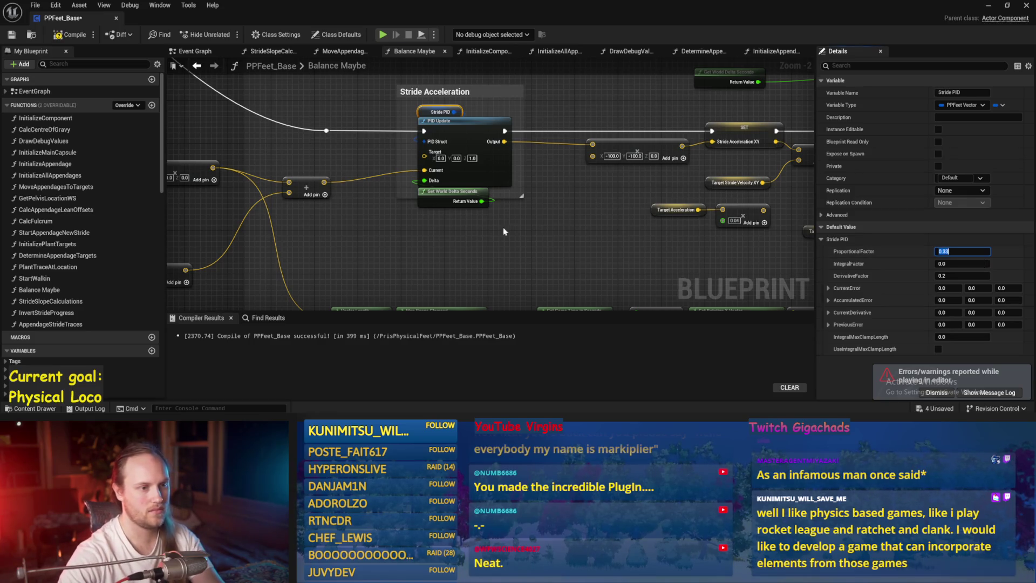
key(ctrl+s)
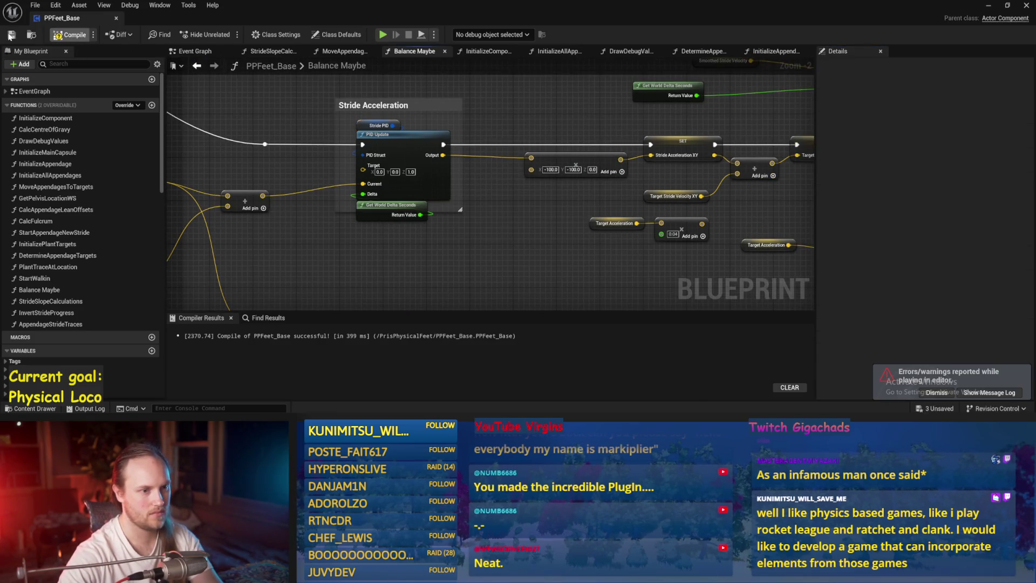
Step: Play-test the character with the 0.33 gain, then save PPFeet_Base
mouse_move(696, 225)
mouse_down()
mouse_move(539, 205)
mouse_move(674, 186)
mouse_up()
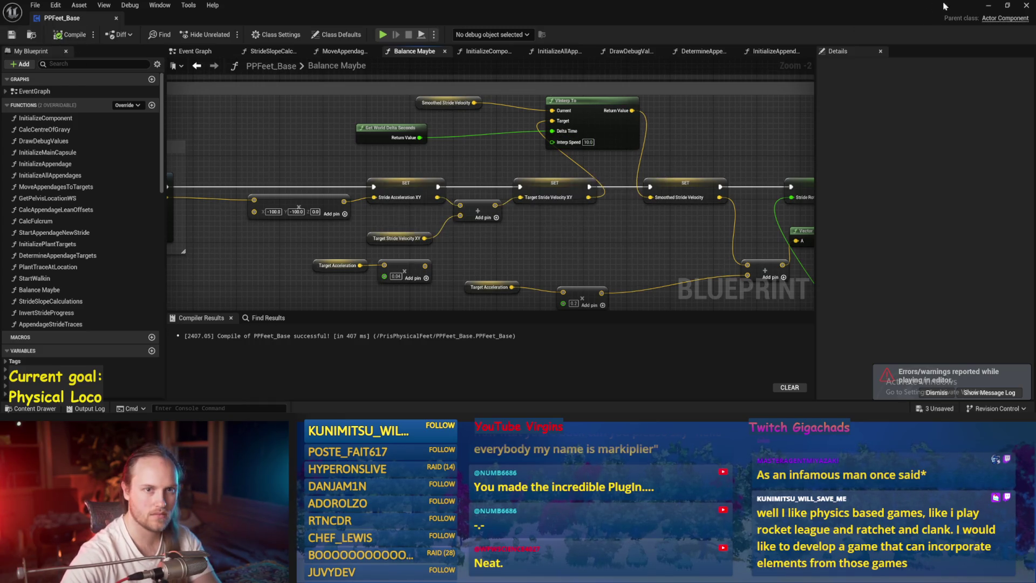
click(988, 5)
key(alt+p)
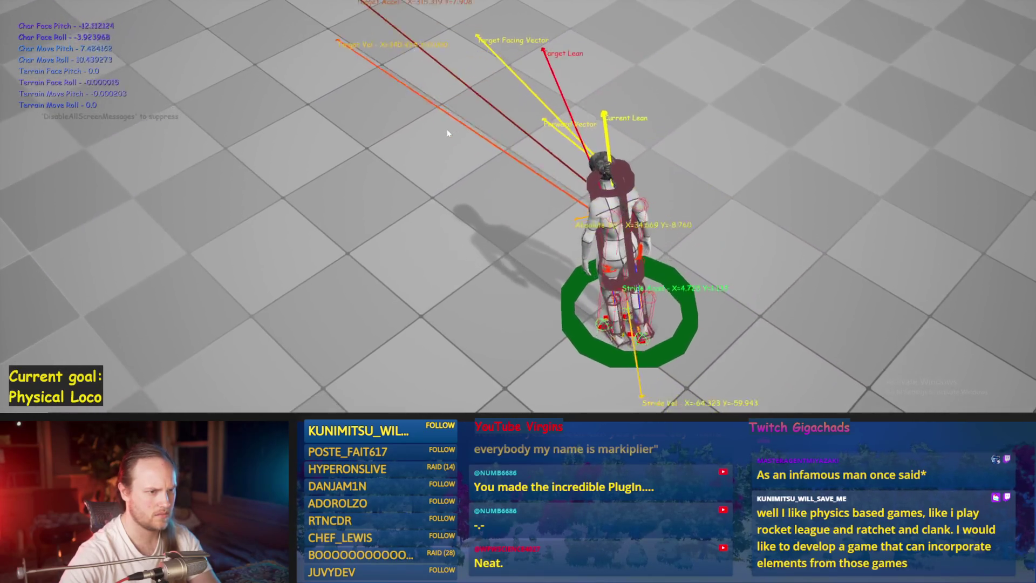
key(Escape)
key(ctrl+s)
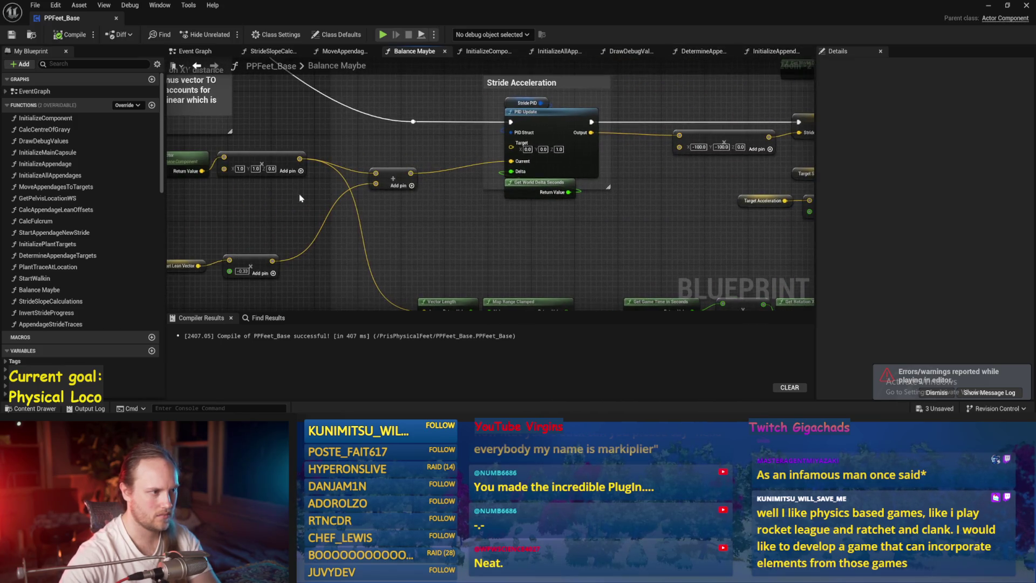
Step: Adjust the Stride PID ProportionalFactor in Details and run a play test
drag(596, 97, 596, 98)
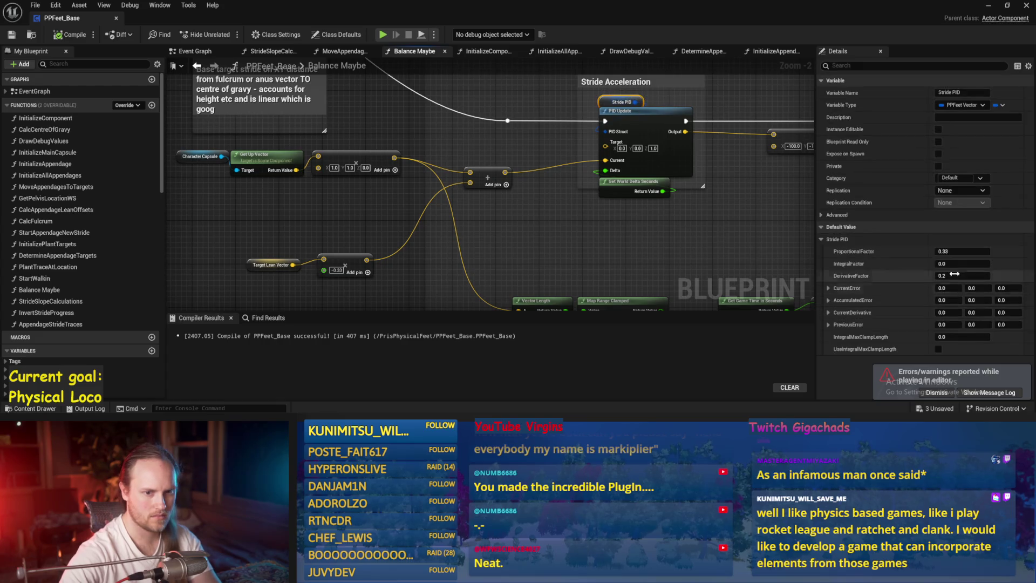
click(730, 247)
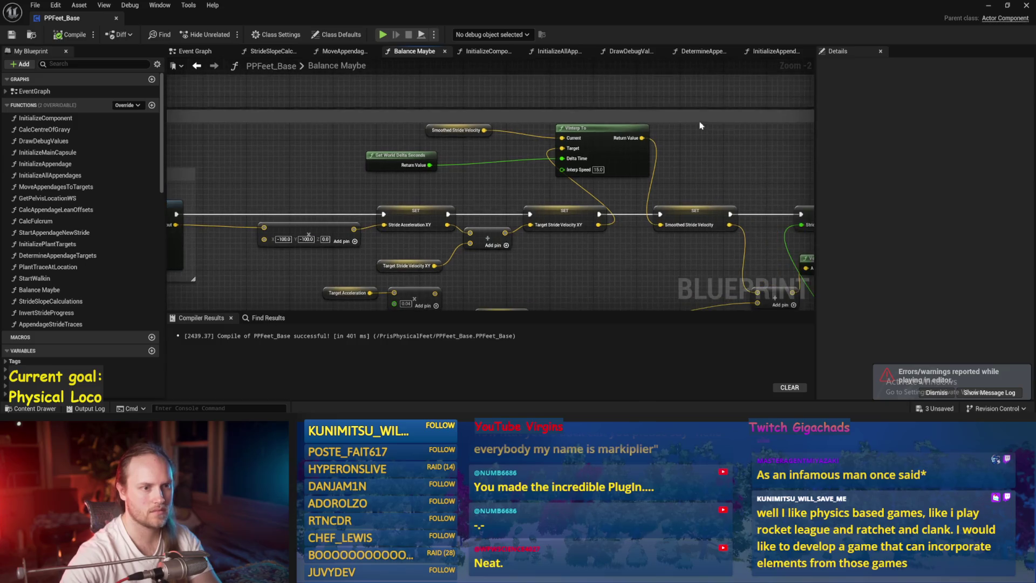
key(alt+Tab)
key(alt+p)
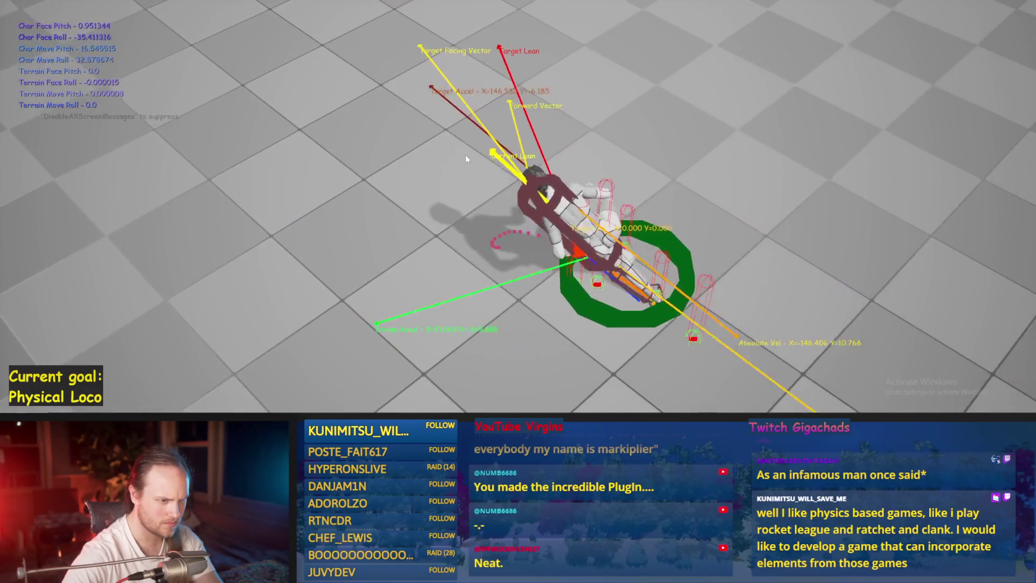
key(Escape)
Step: Run three more play tests of the walking character with the new gains
key(alt+p)
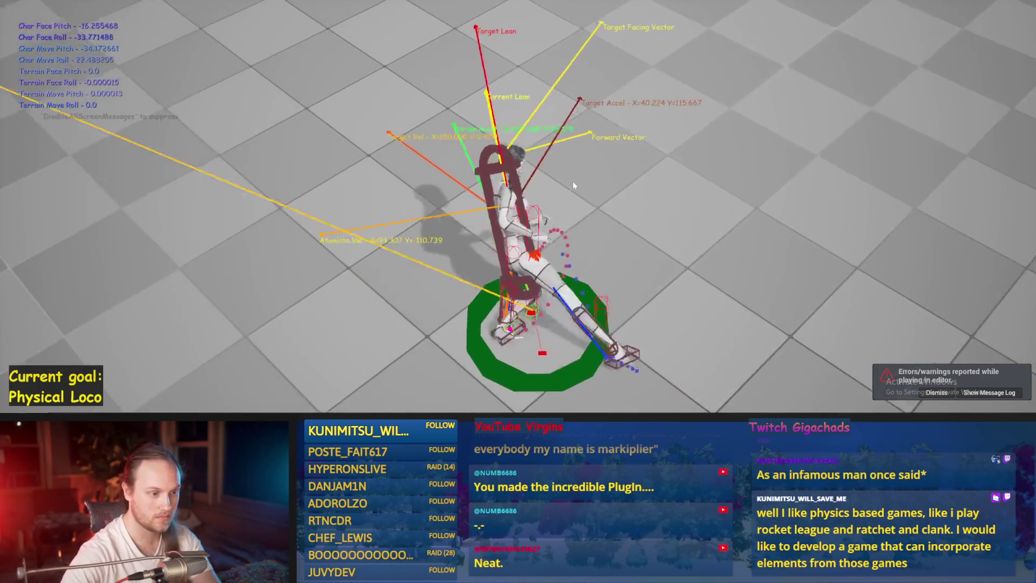
key(Escape)
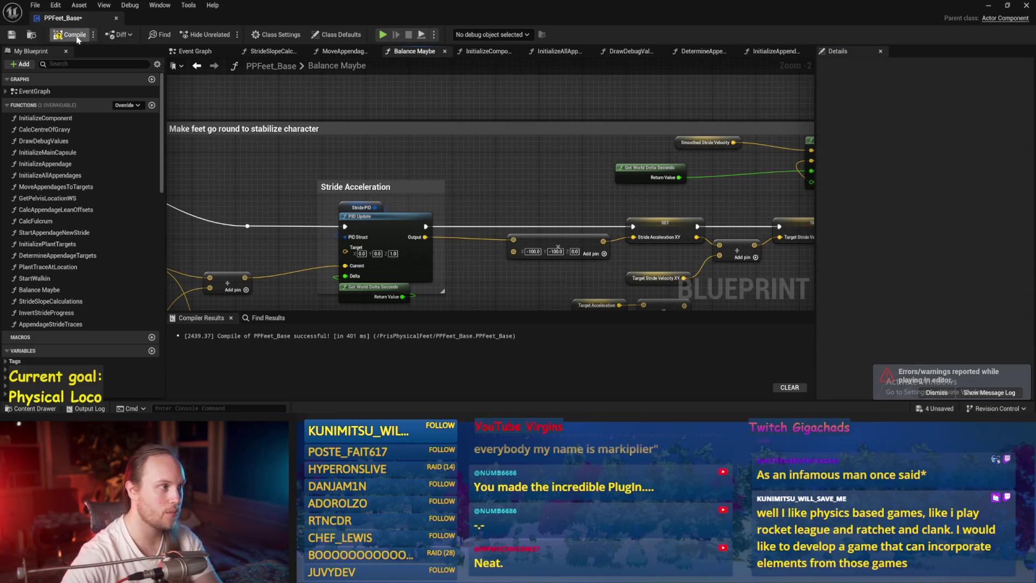
key(alt+p)
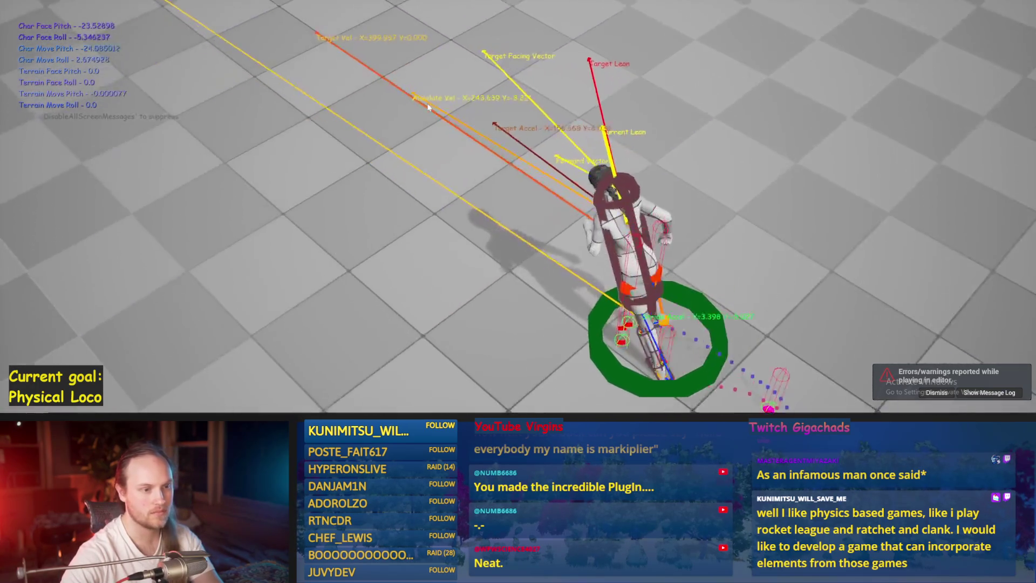
key(Escape)
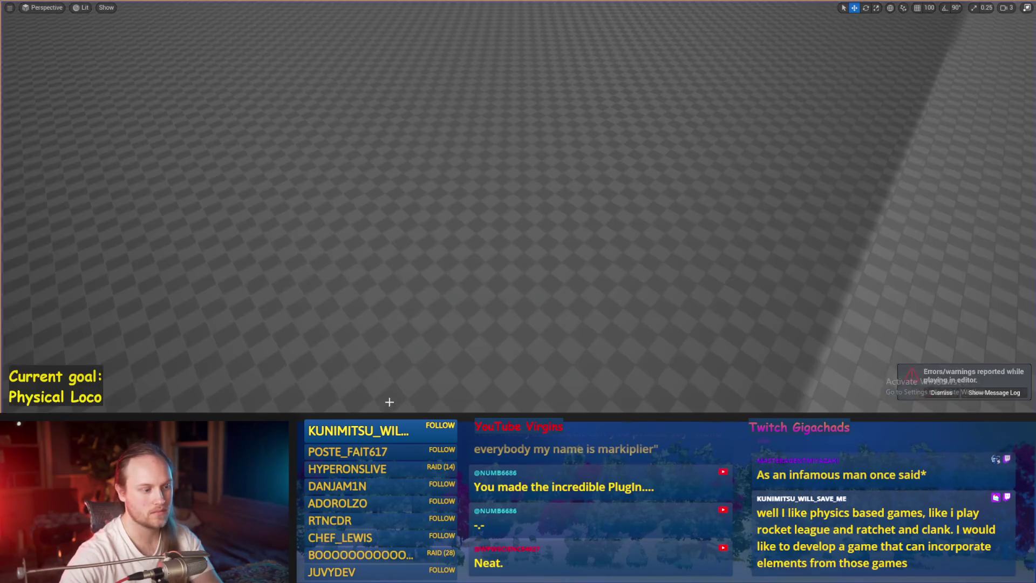
key(alt+p)
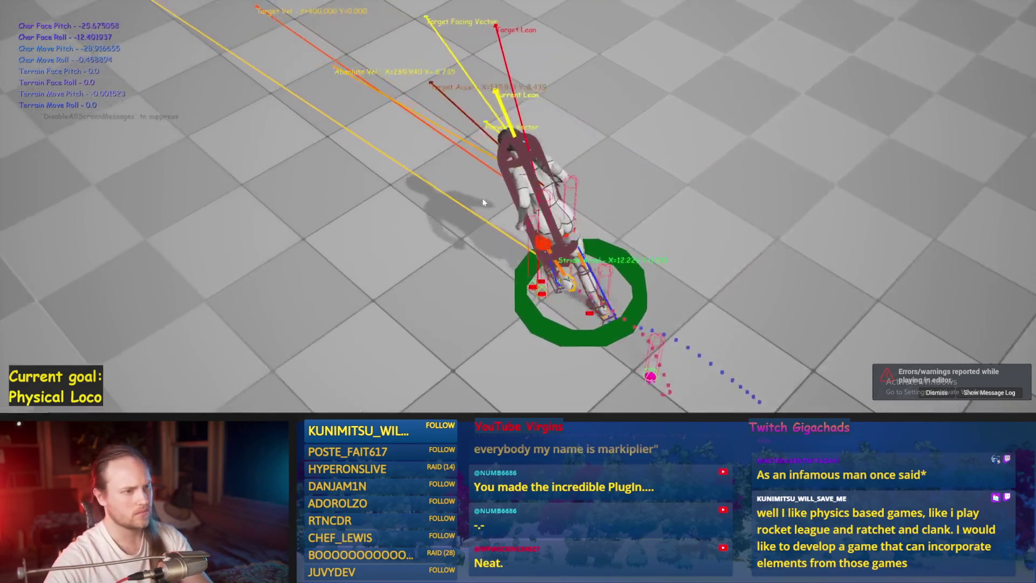
key(Escape)
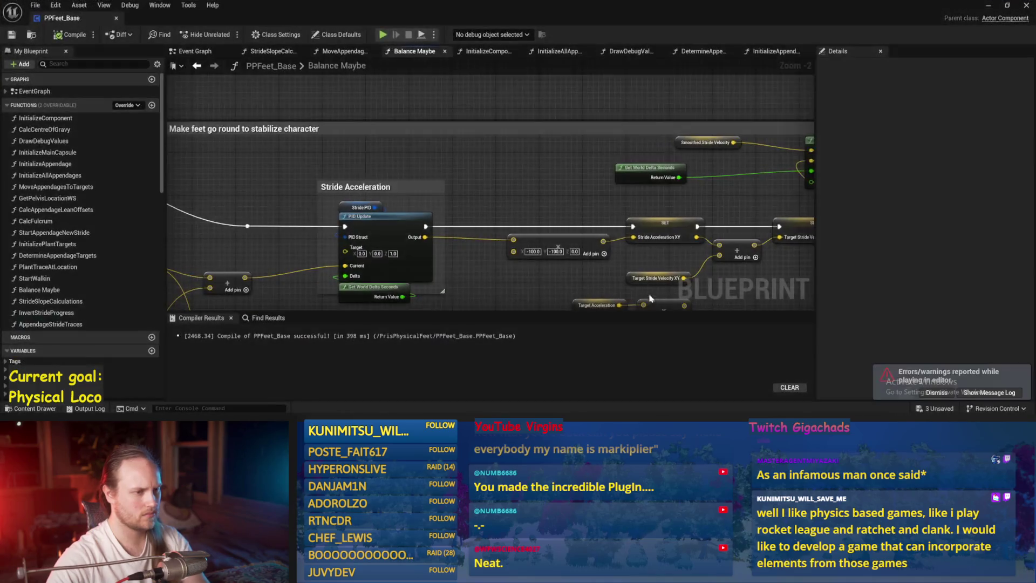
Step: Add a third pin to the Target Stride Velocity XY Add node and wire Target Acceleration × 0.04 into it
mouse_move(715, 270)
mouse_down()
mouse_move(494, 216)
mouse_move(504, 211)
mouse_move(443, 223)
mouse_move(400, 212)
mouse_move(359, 254)
mouse_move(259, 181)
mouse_move(623, 209)
mouse_move(534, 224)
mouse_up()
scroll(546, 194, up, 2)
click(570, 168)
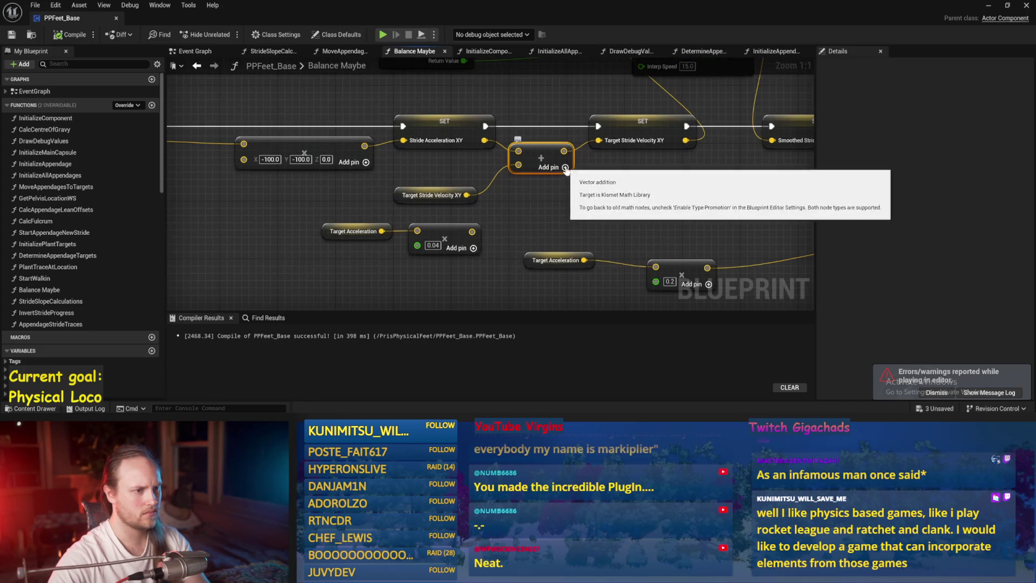
drag(472, 232, 528, 182)
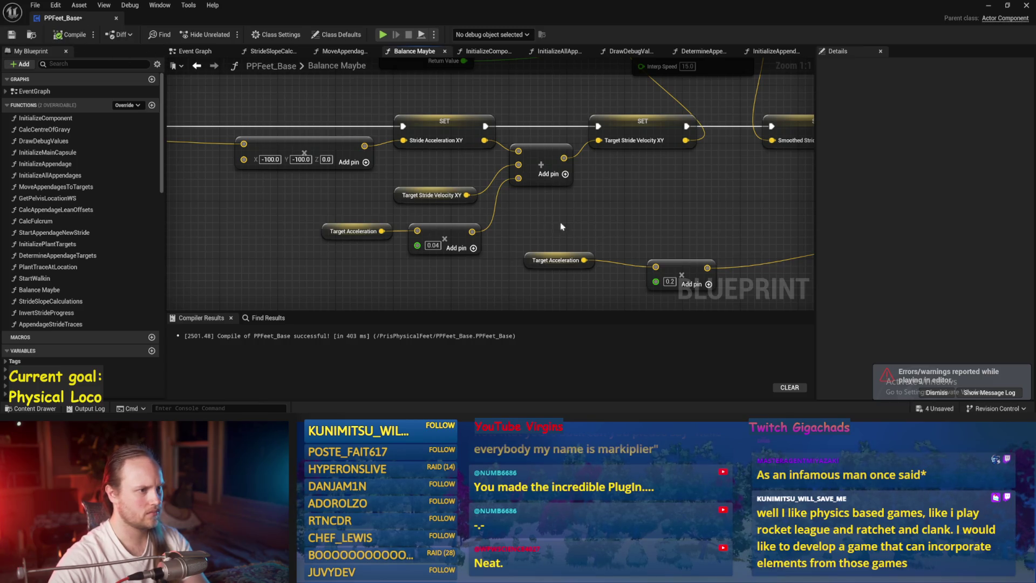
scroll(609, 208, down, 1)
Step: Run a short play test of the added acceleration term
click(989, 5)
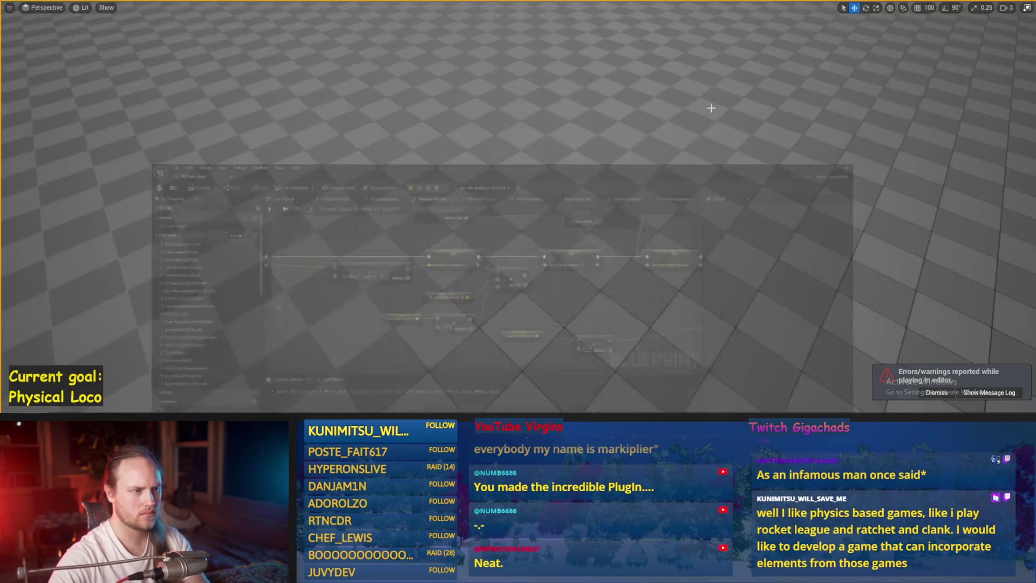
key(alt+p)
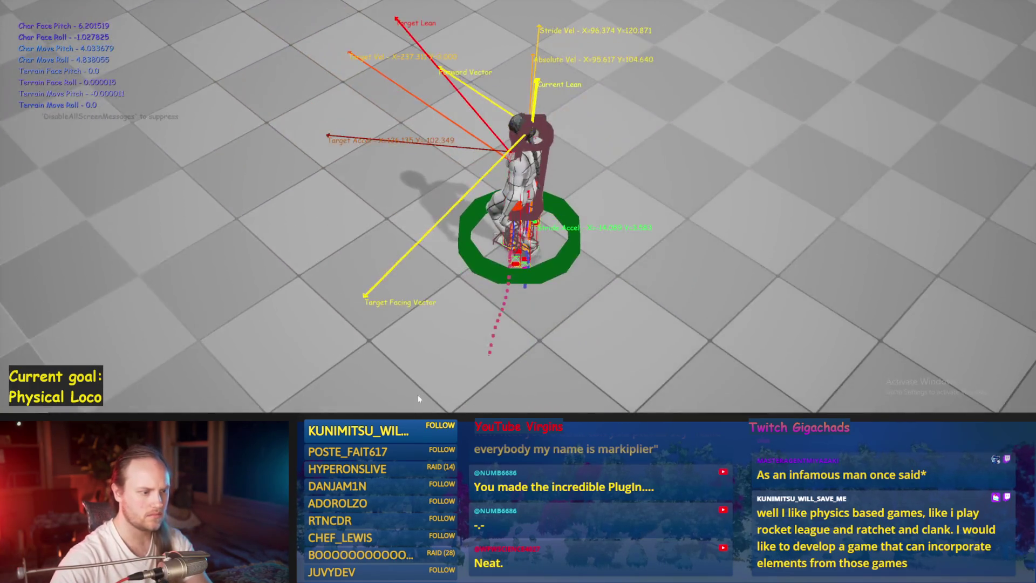
key(Escape)
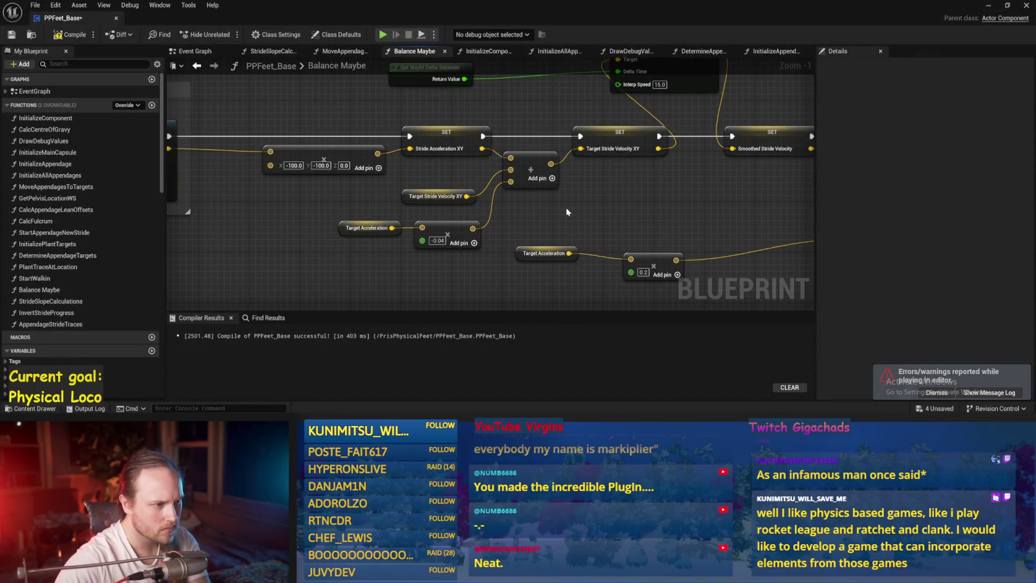
Step: Wire the Target Acceleration multiply result into the Add node and briefly play-test walking forward
mouse_move(645, 211)
mouse_down()
mouse_move(493, 247)
mouse_move(543, 316)
mouse_up()
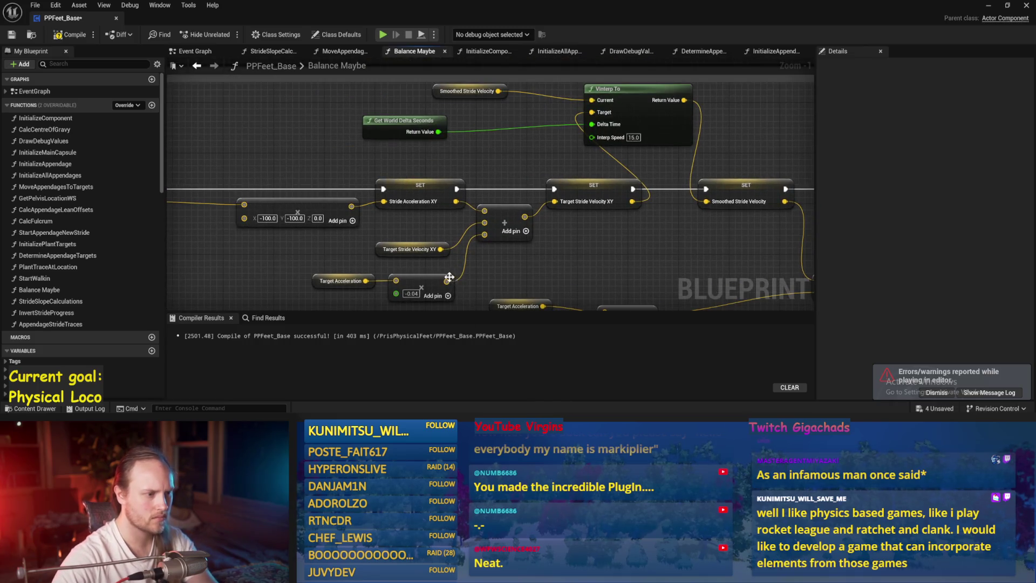
drag(491, 264, 545, 224)
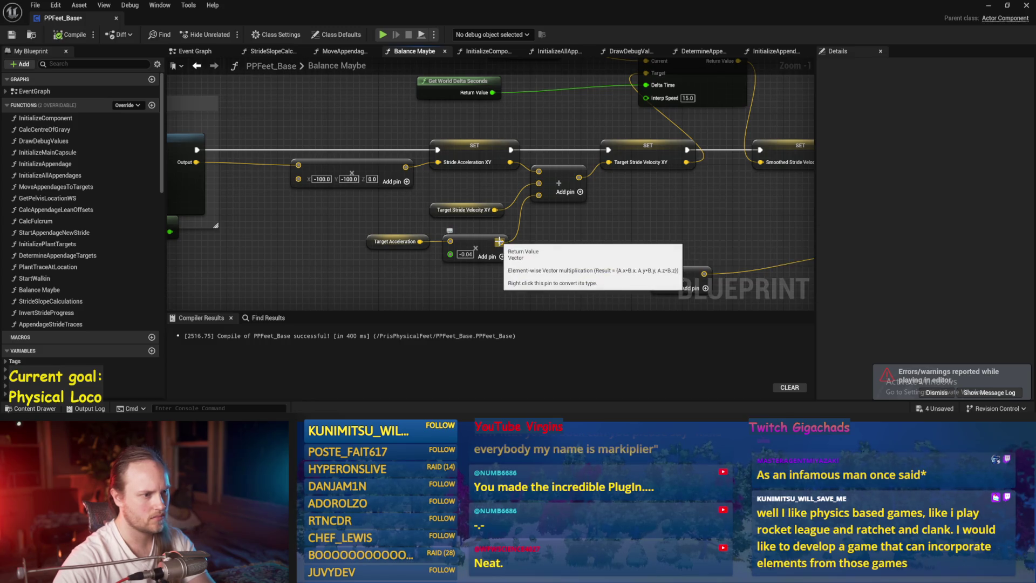
drag(499, 241, 499, 242)
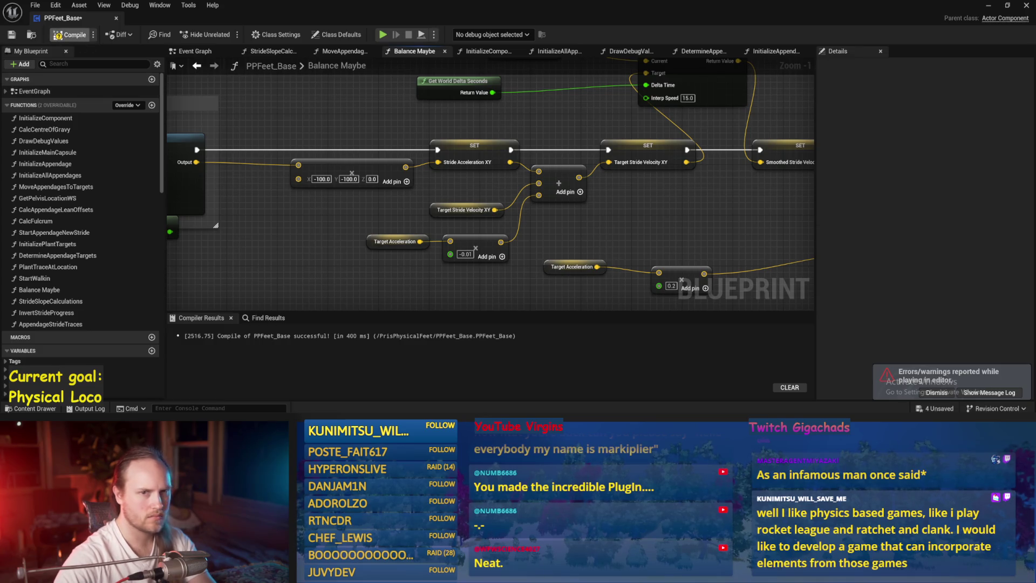
key(alt+p)
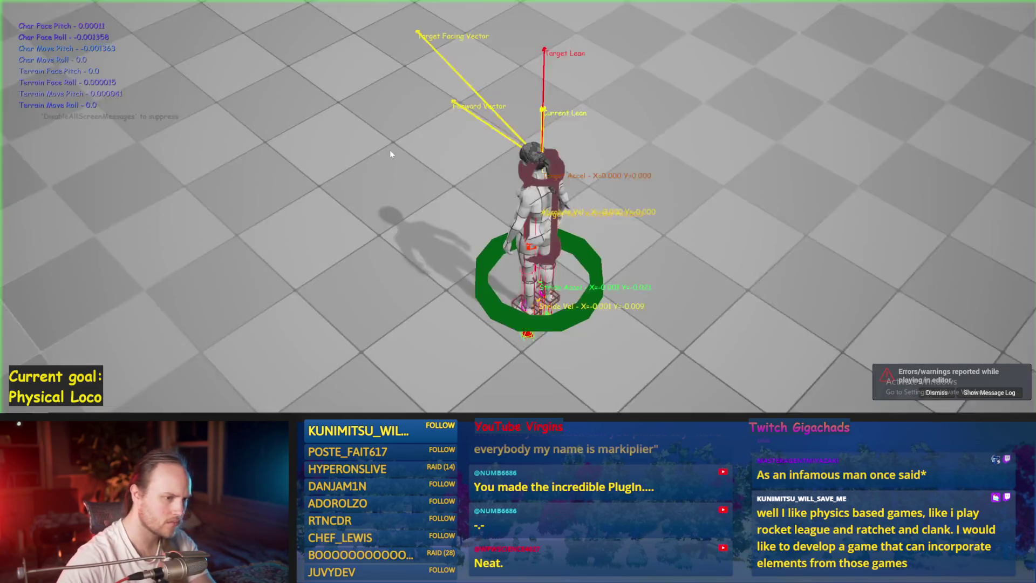
key(w)
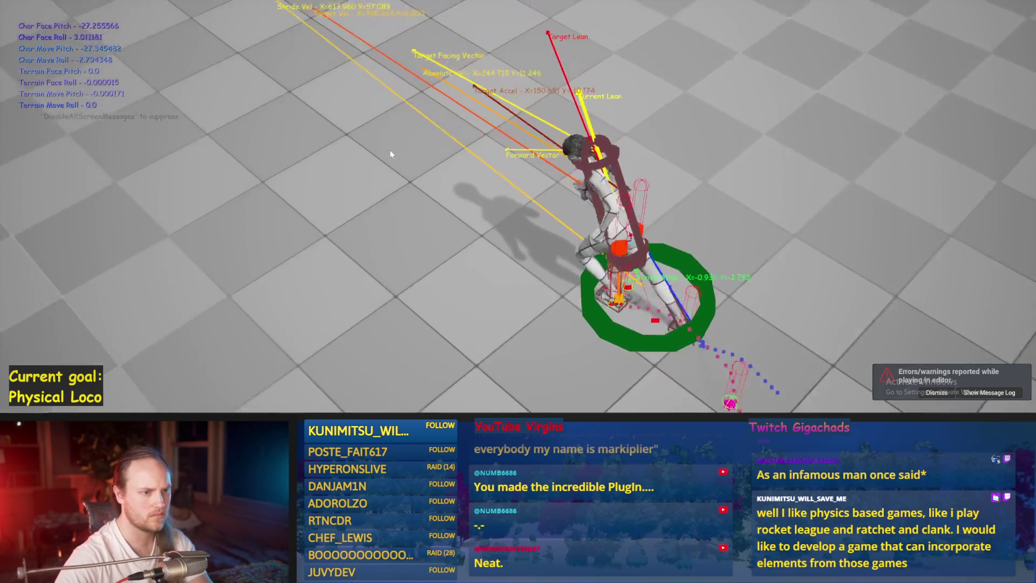
key(Escape)
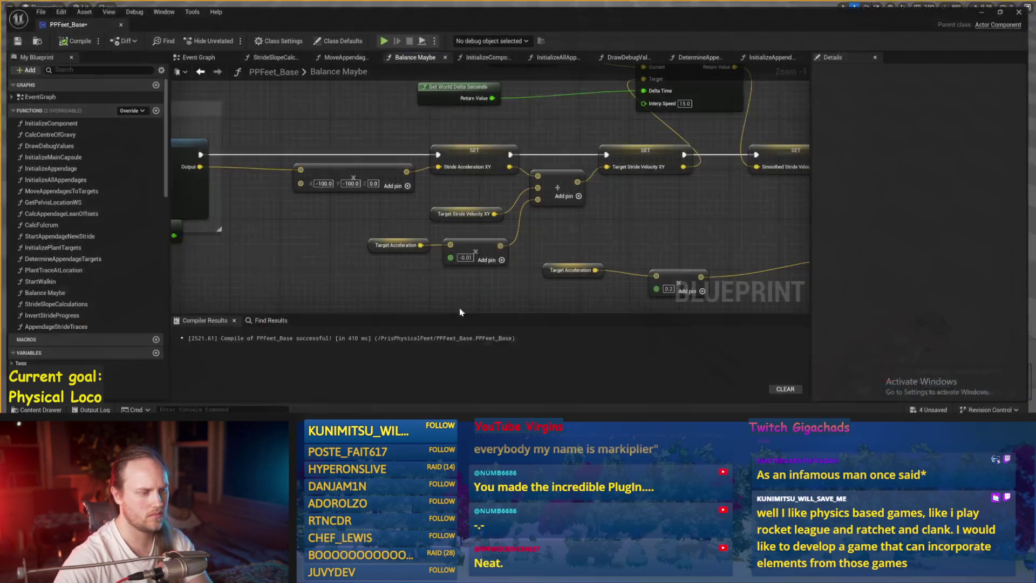
Step: Rearrange the Target Acceleration and VInterp To nodes, insert a vector Add feeding VInterp To, and start a play test
right_click(539, 196)
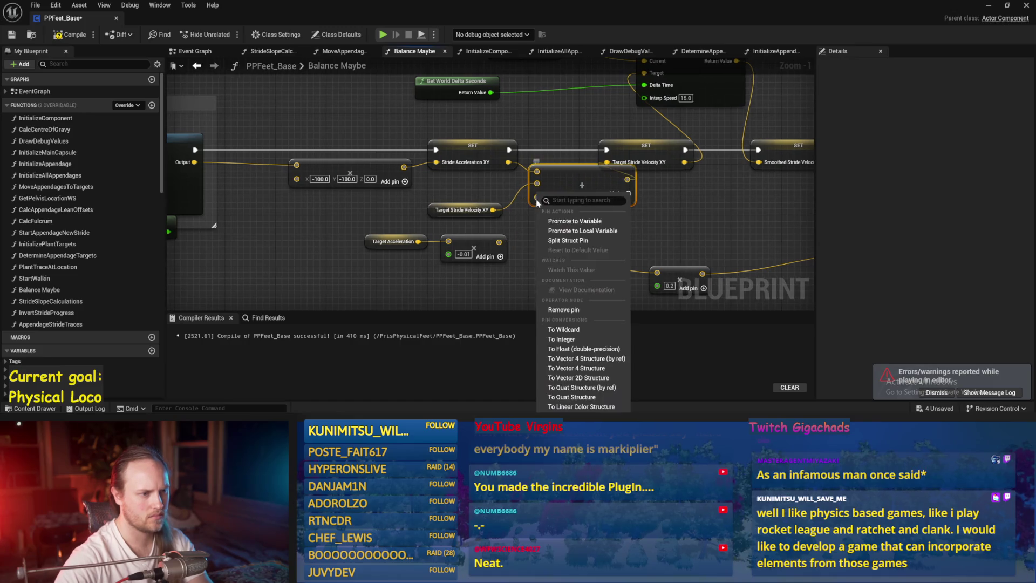
click(537, 251)
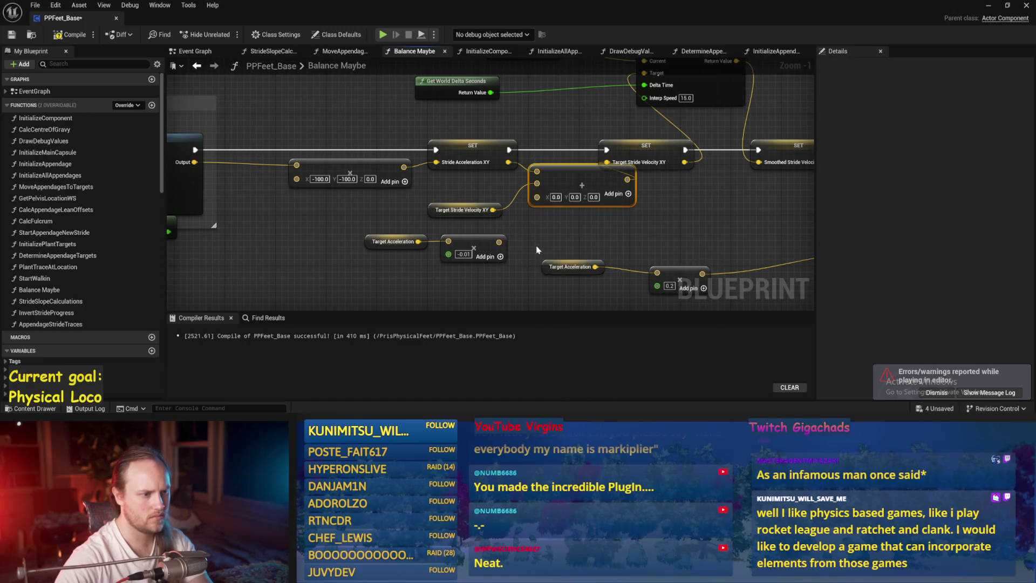
mouse_move(468, 240)
mouse_down()
mouse_move(540, 129)
mouse_move(648, 110)
mouse_move(583, 113)
mouse_up()
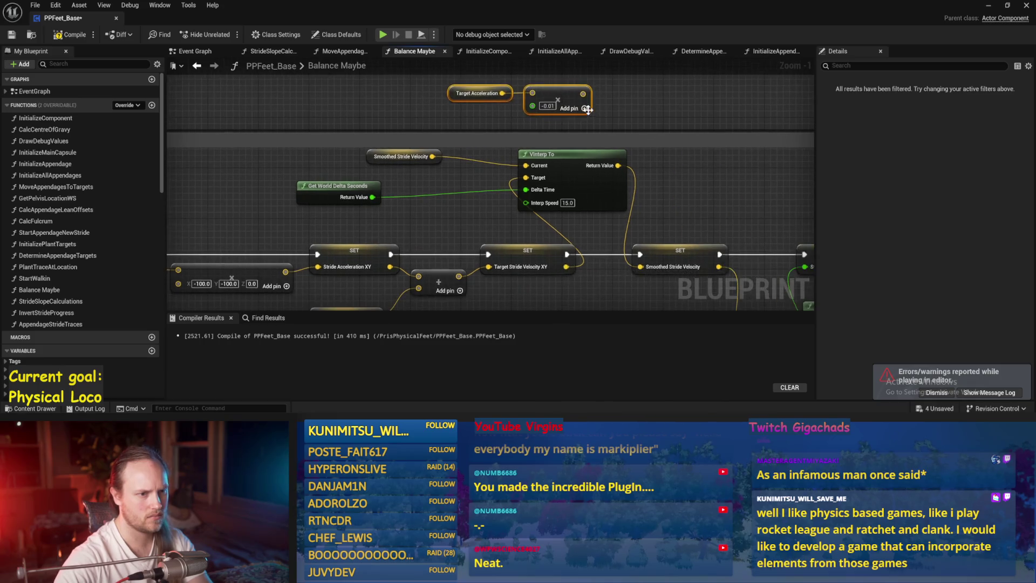
drag(589, 178, 634, 185)
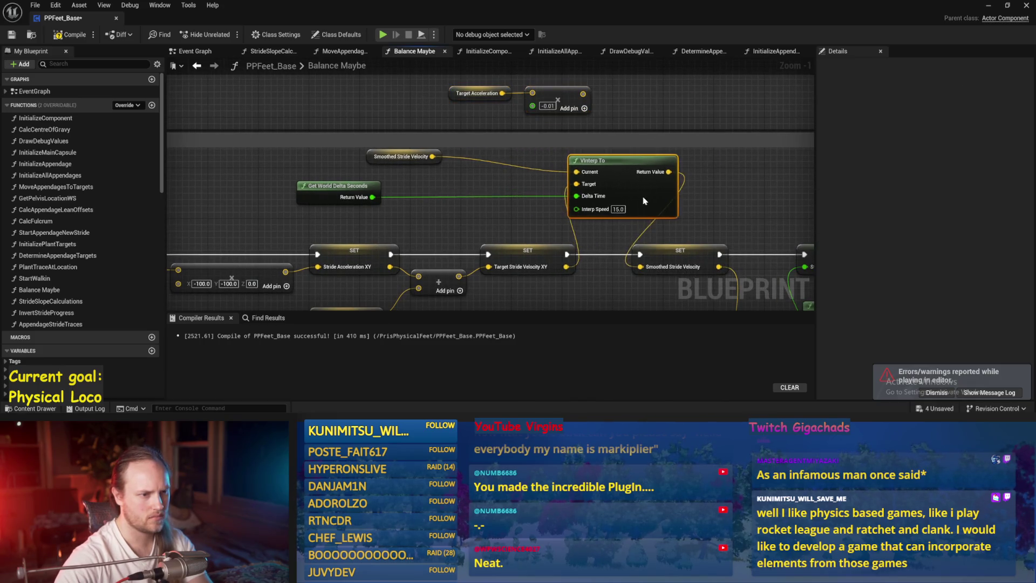
drag(641, 103, 646, 97)
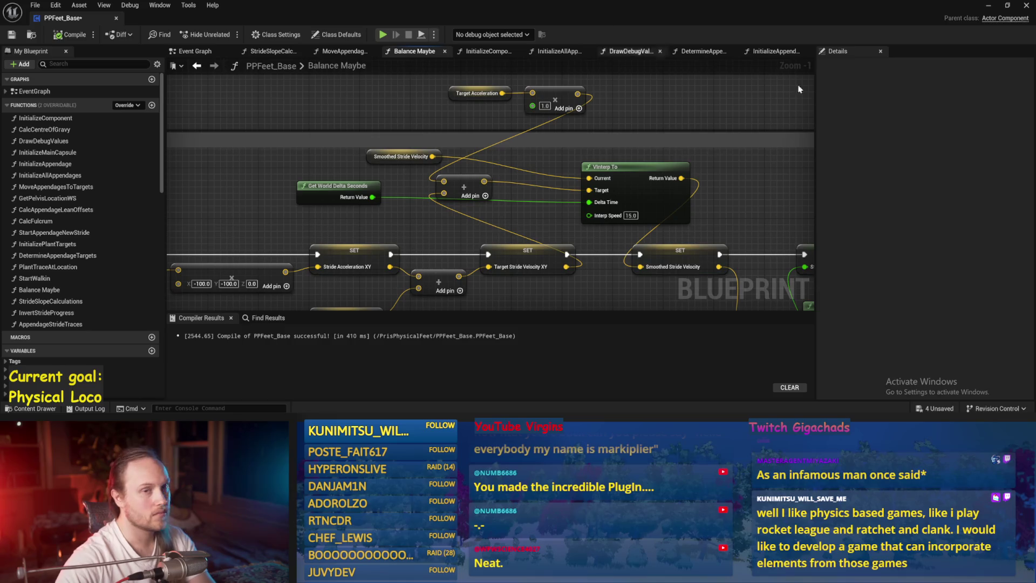
click(988, 6)
key(F8)
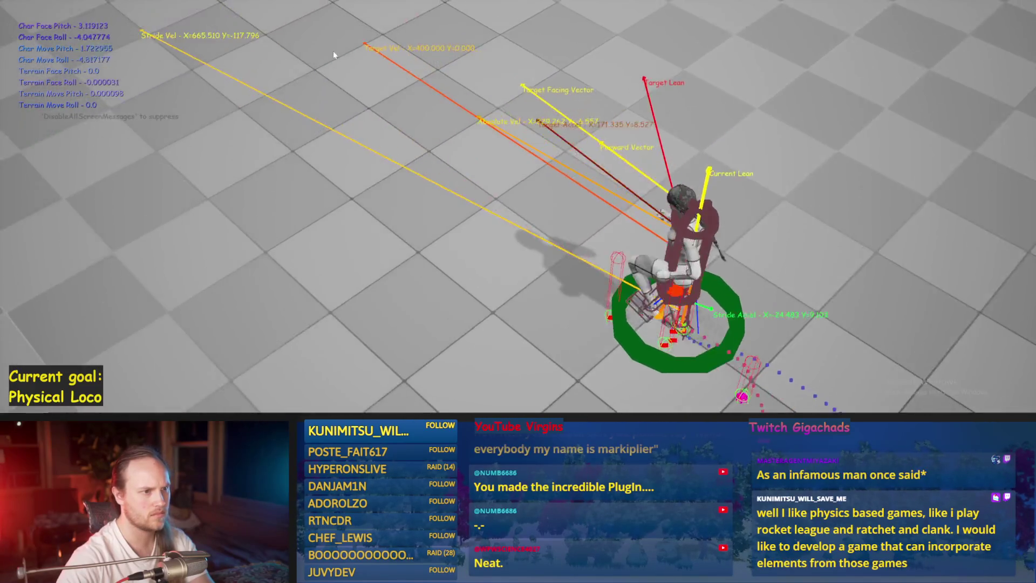
Step: Rerun several play tests, leaving the Target Acceleration multiplier at -1.0 and recompiled
key(Escape)
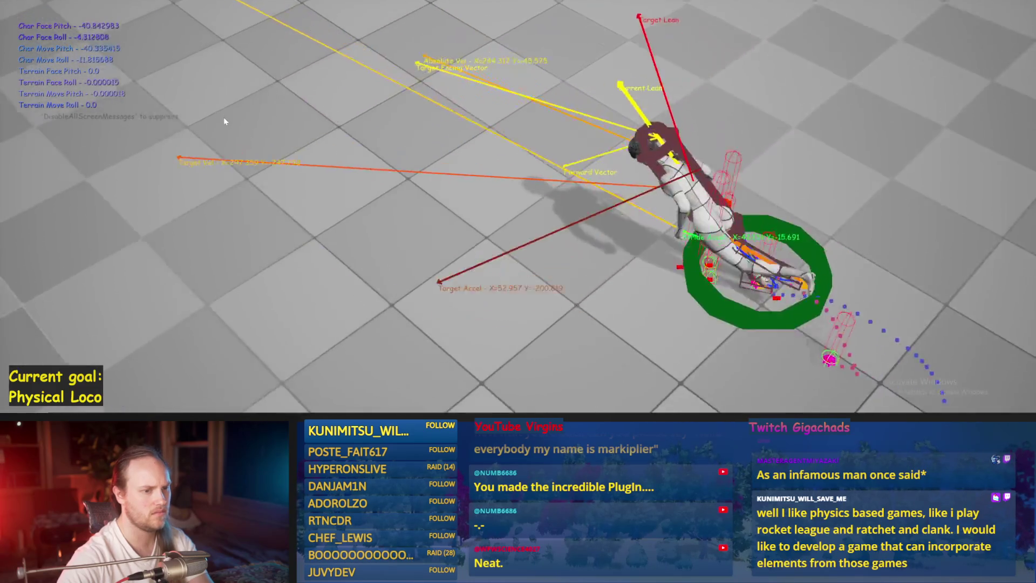
key(Escape)
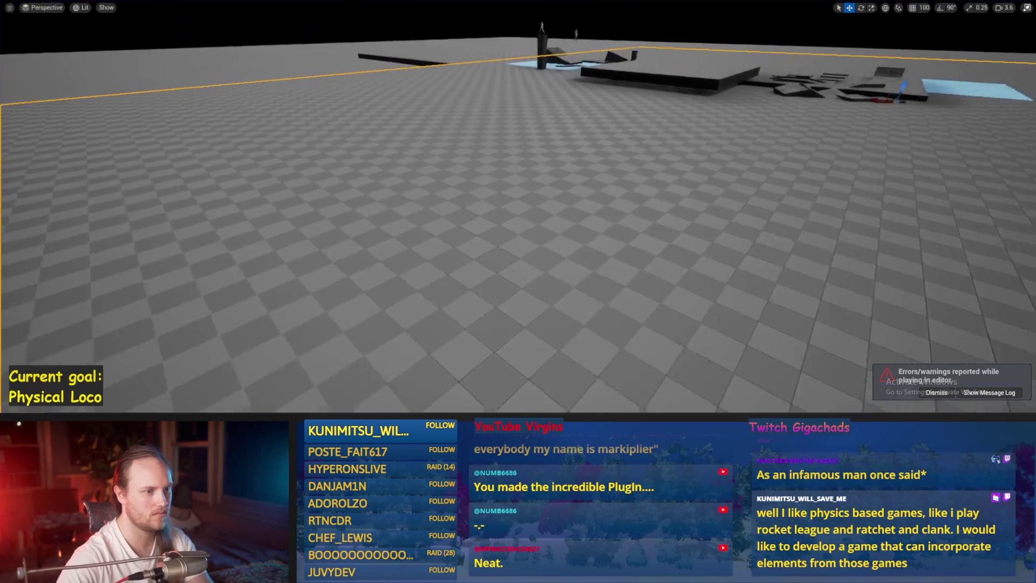
key(alt+p)
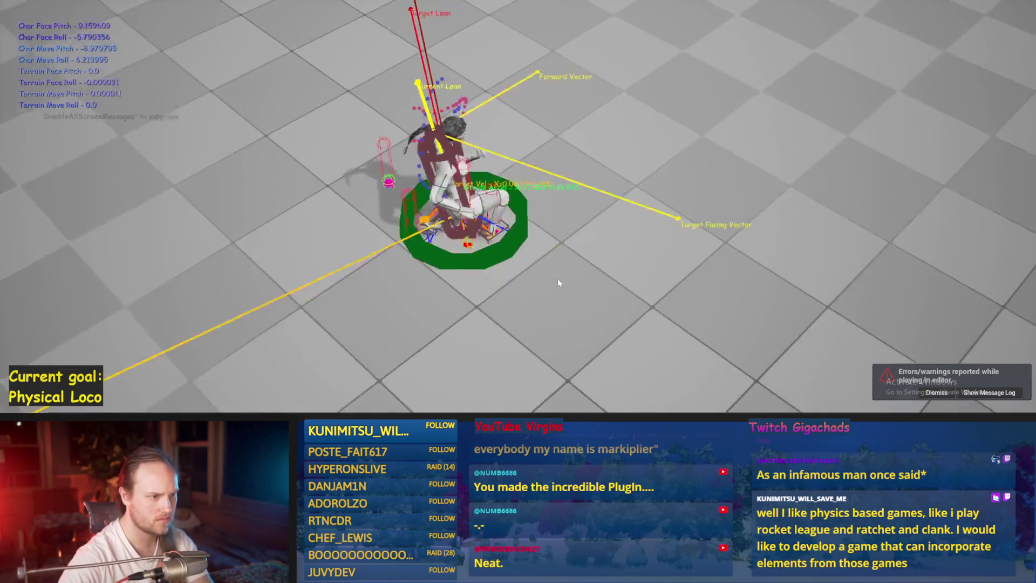
key(Escape)
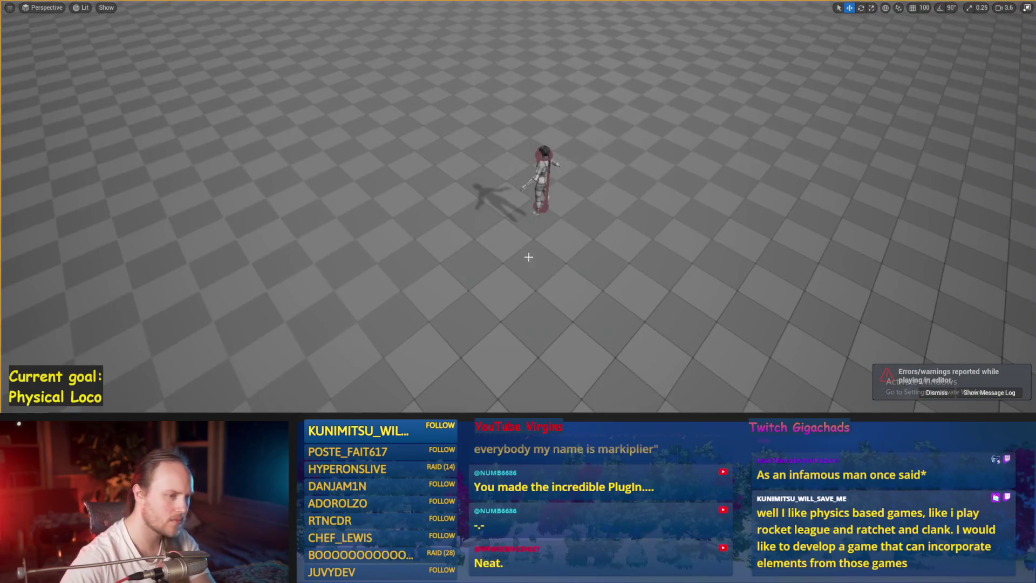
key(alt+p)
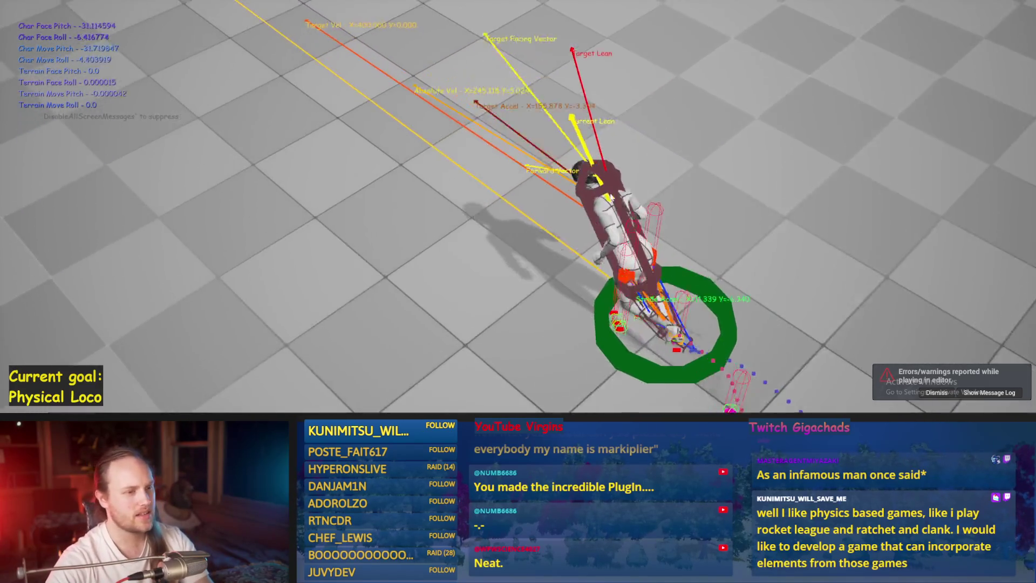
key(Escape)
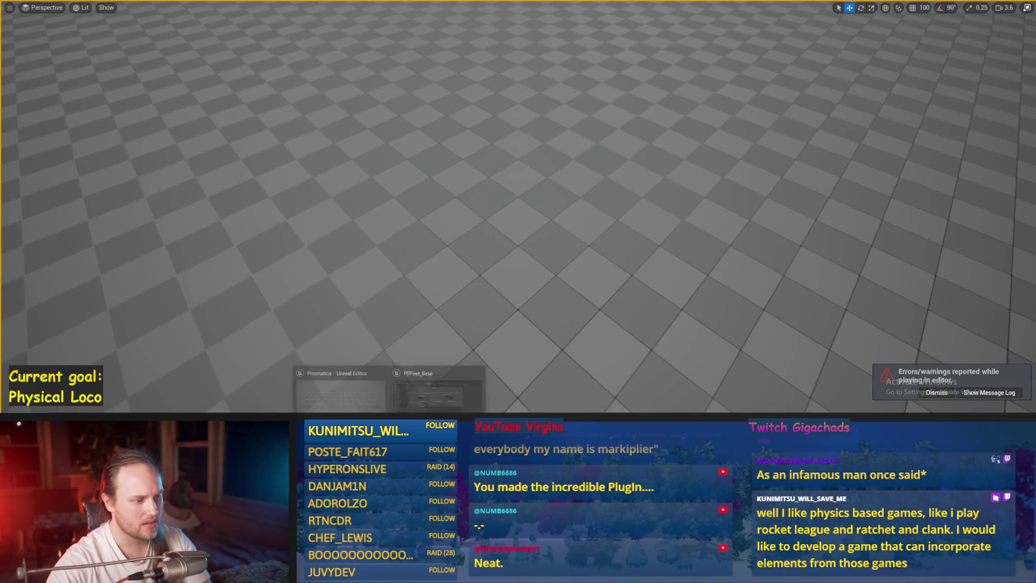
scroll(541, 212, up, 1)
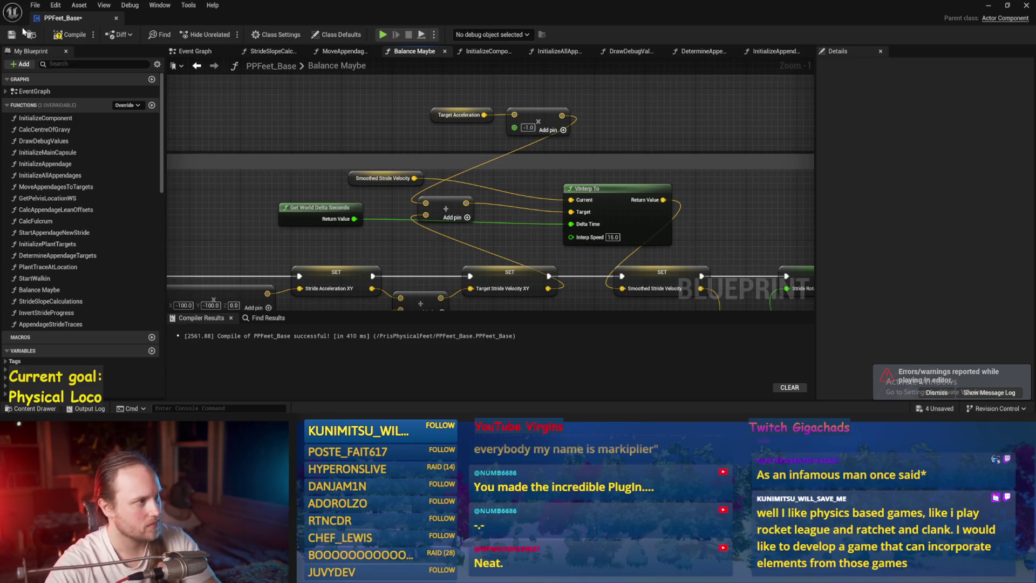
Step: Run two more play tests of the walking character at the -1.0 multiplier, then return to PPFeet_Base
click(988, 7)
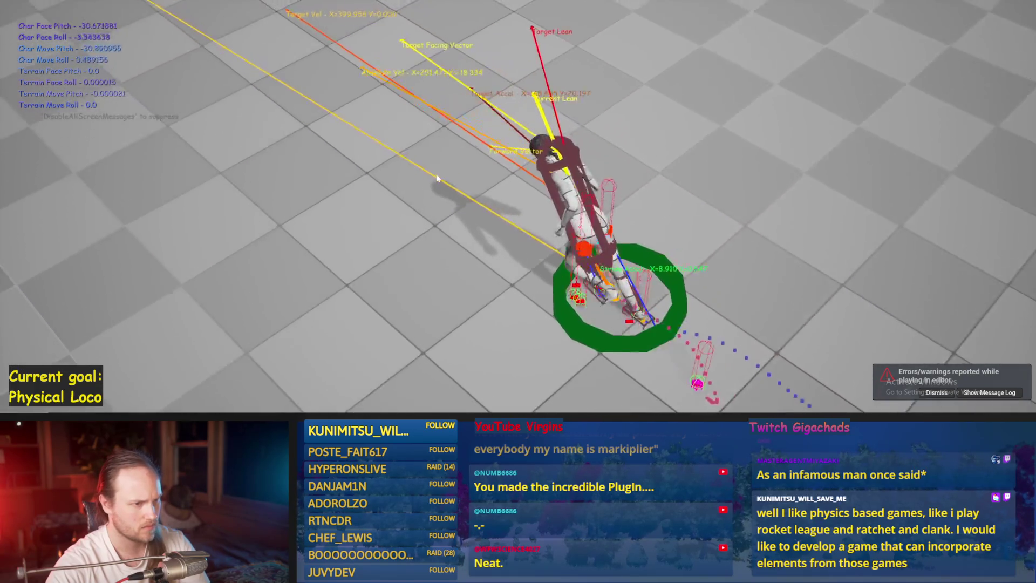
key(Escape)
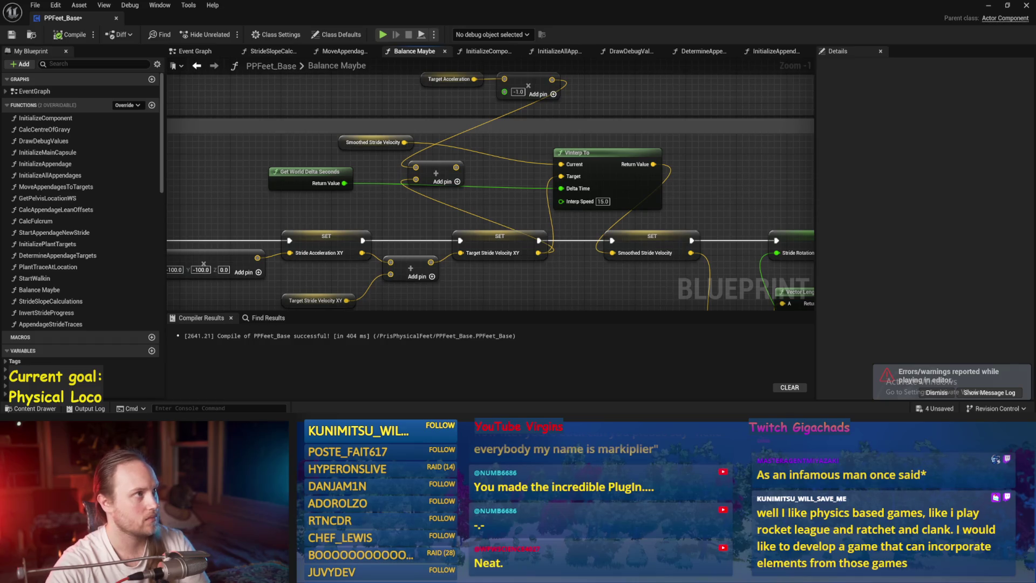
click(989, 6)
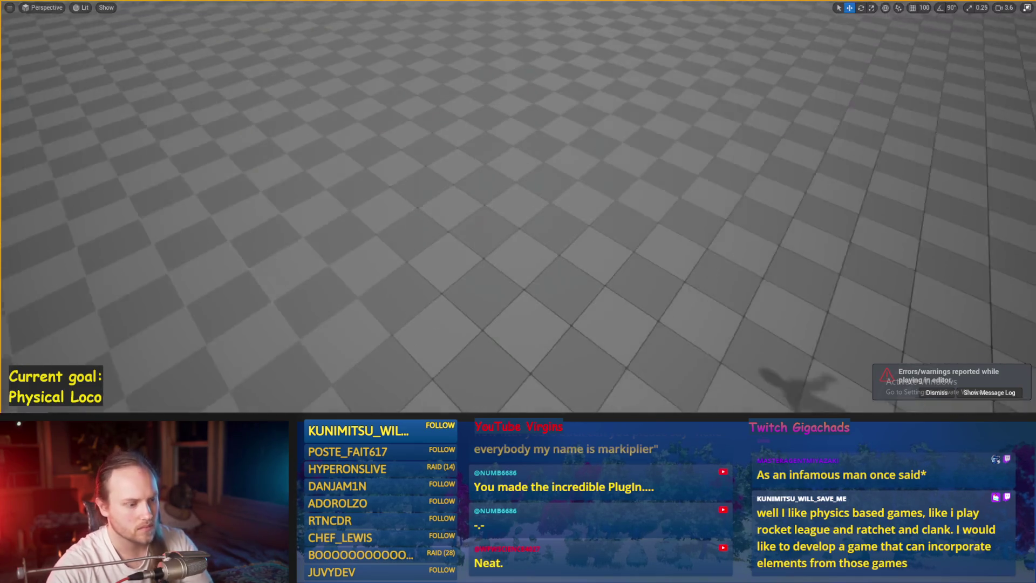
key(alt+p)
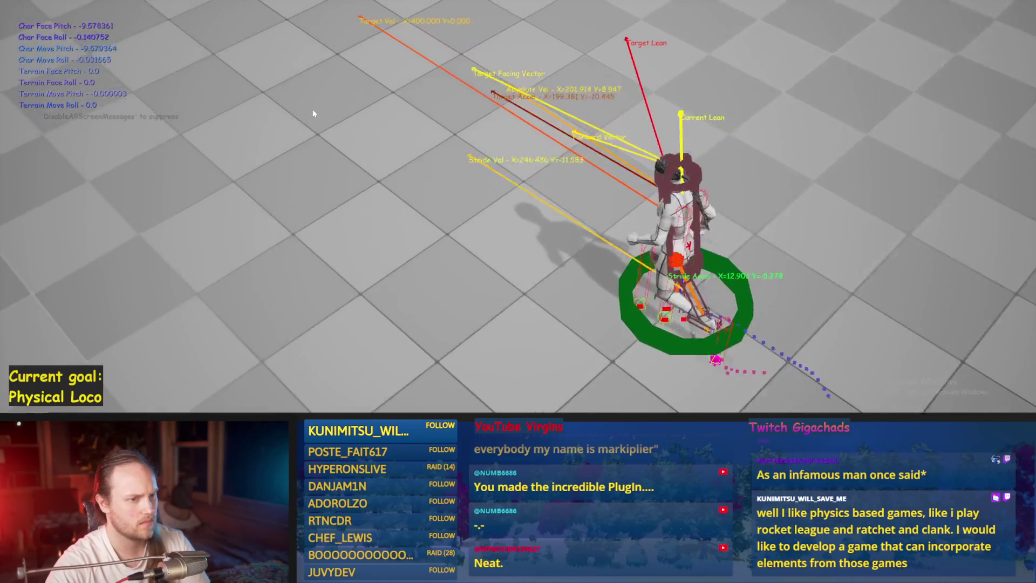
key(Escape)
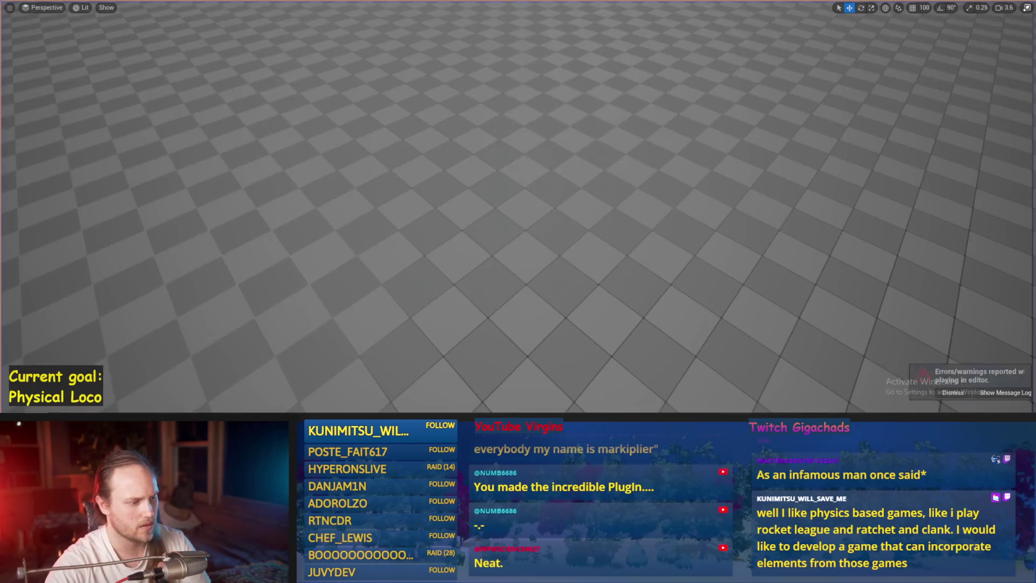
click(438, 391)
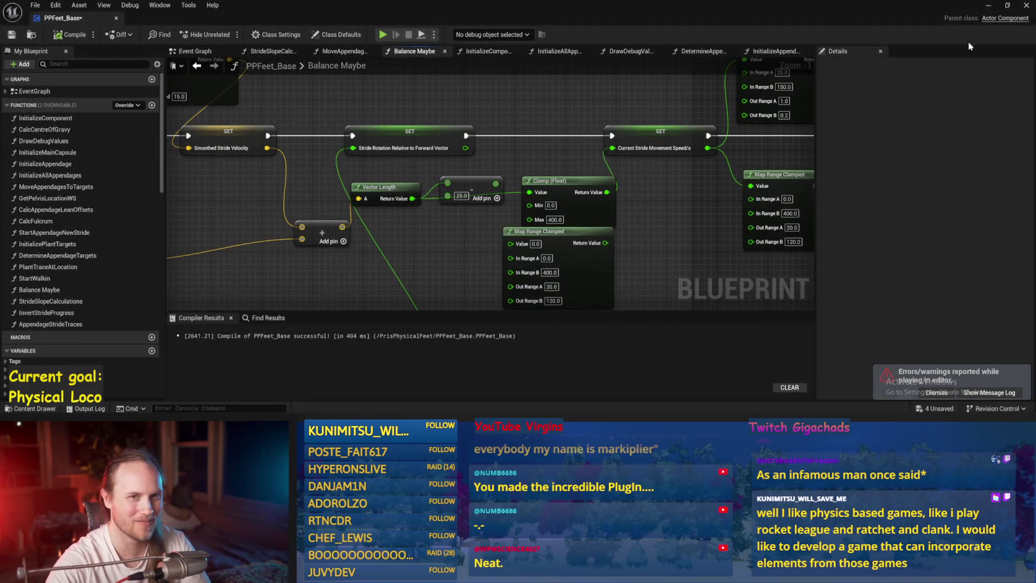
Step: Save all unsaved assets with File > Save All
click(992, 7)
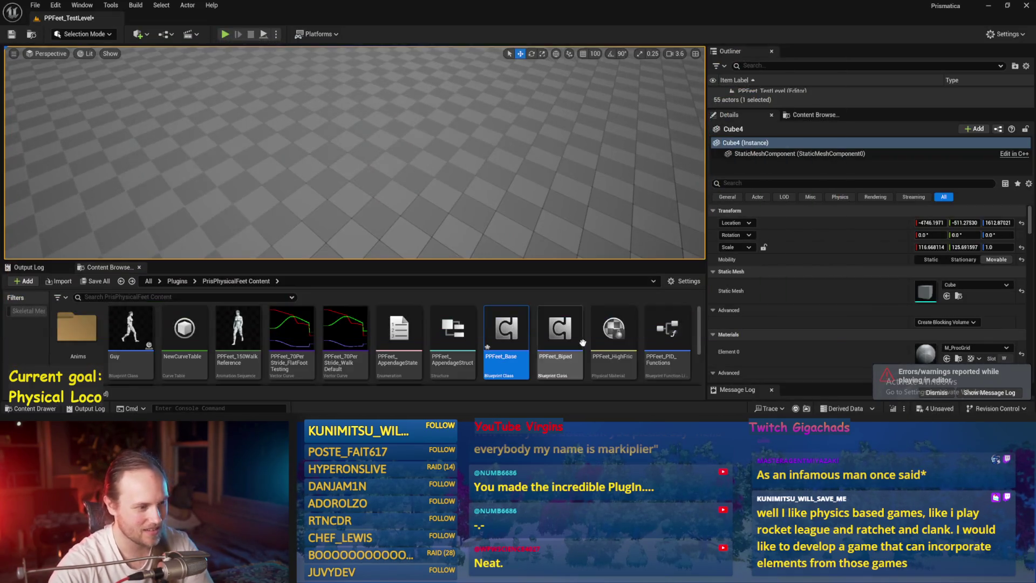
click(33, 7)
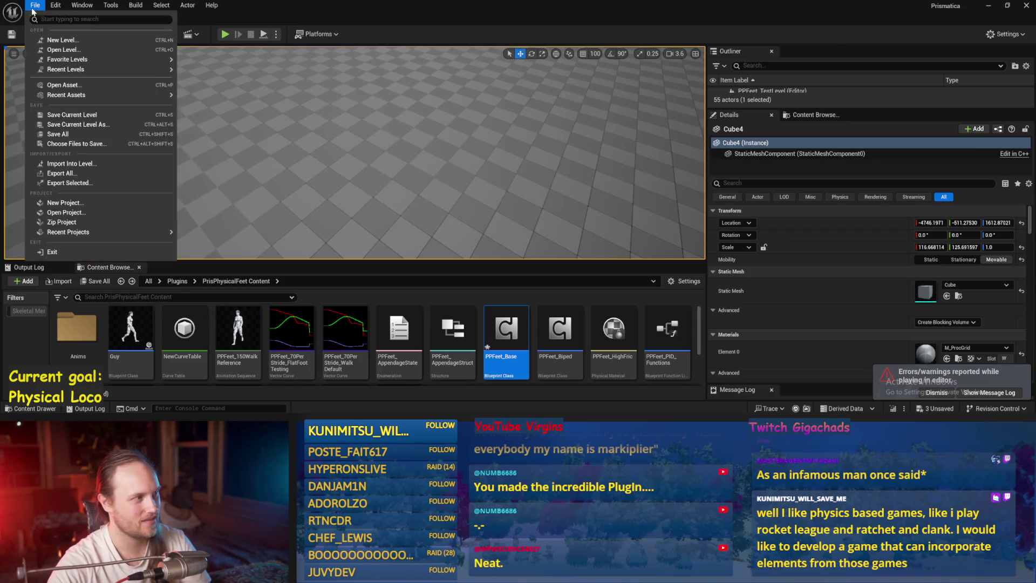
click(66, 135)
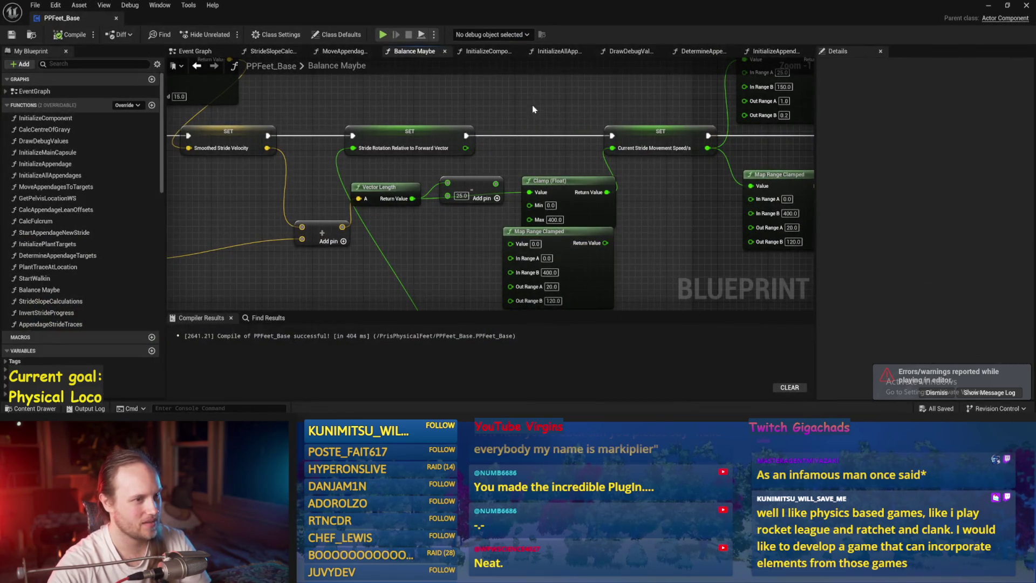
scroll(502, 162, down, 1)
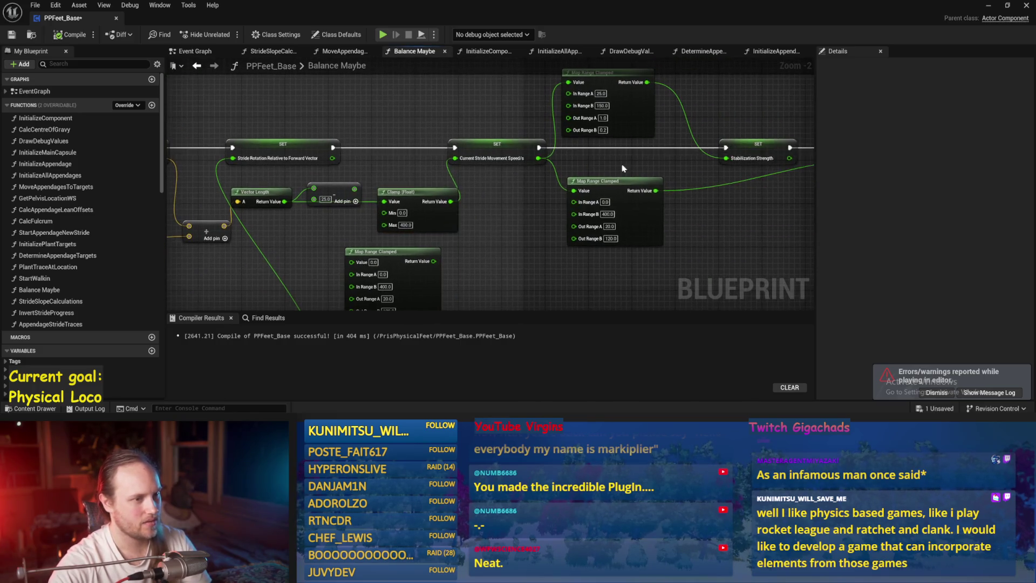
Step: Reveal the level editor and scroll through the plugin content folder's assets
double_click(988, 5)
click(870, 32)
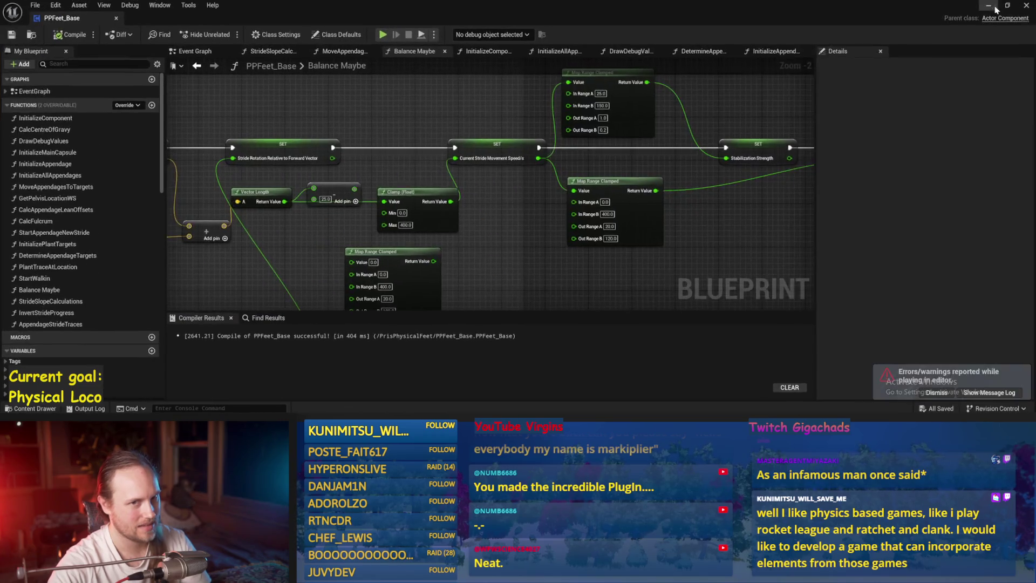
scroll(229, 327, down, 2)
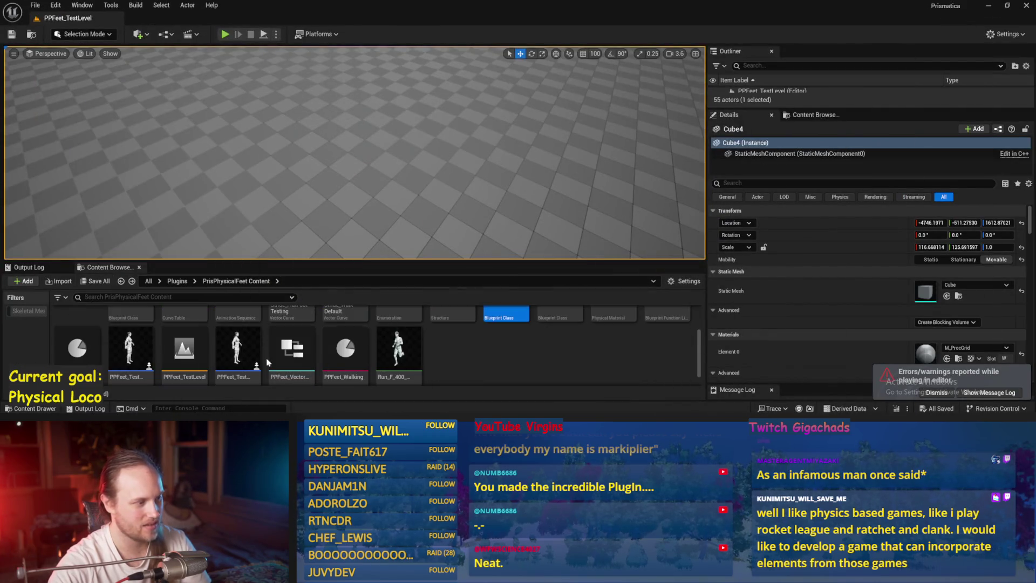
Step: In PPFeet_TestPlayer, enable spring arm camera lag at speed 5.0 and play-test it
double_click(227, 342)
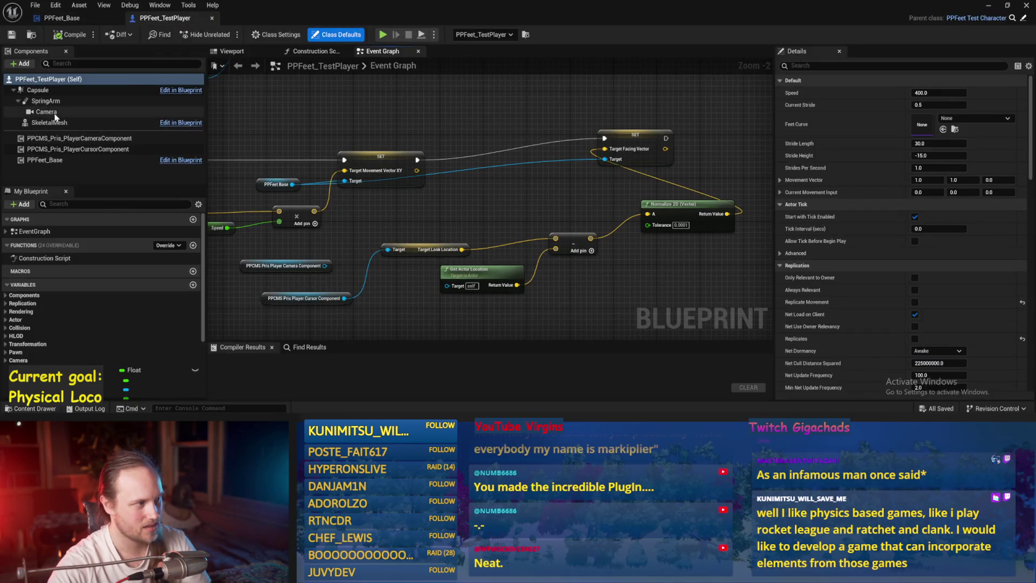
click(46, 112)
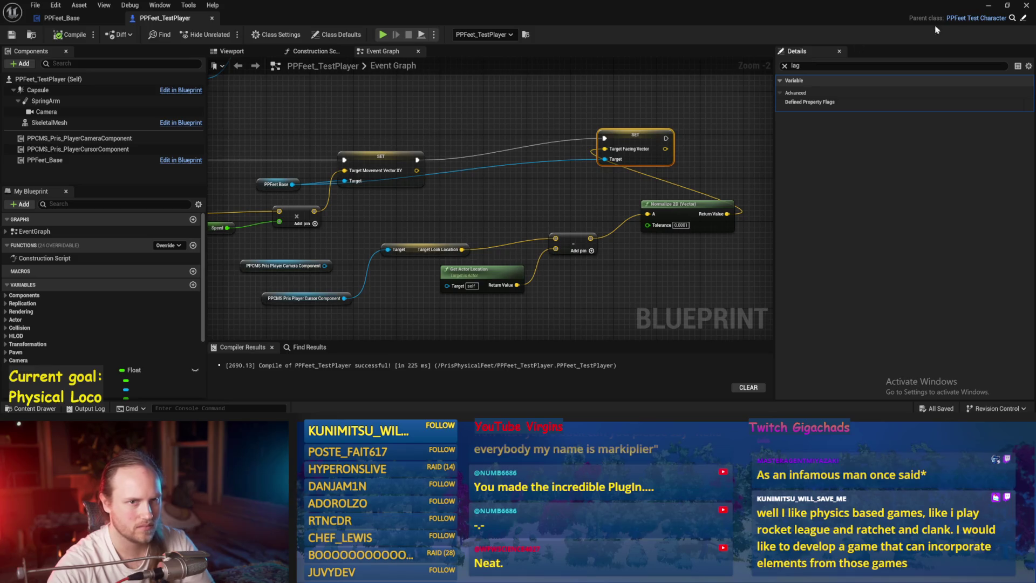
click(989, 5)
click(492, 196)
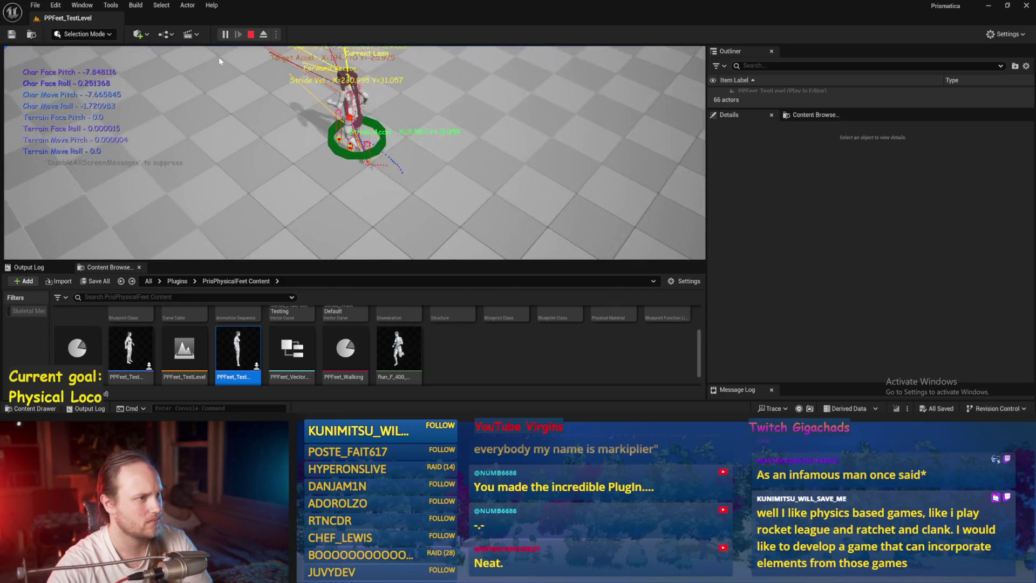
key(Escape)
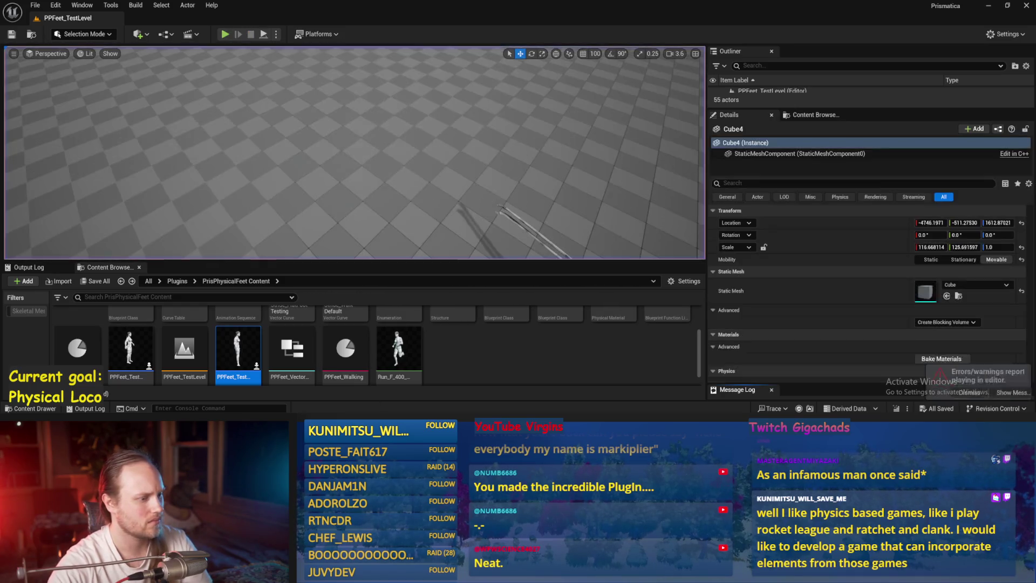
click(438, 400)
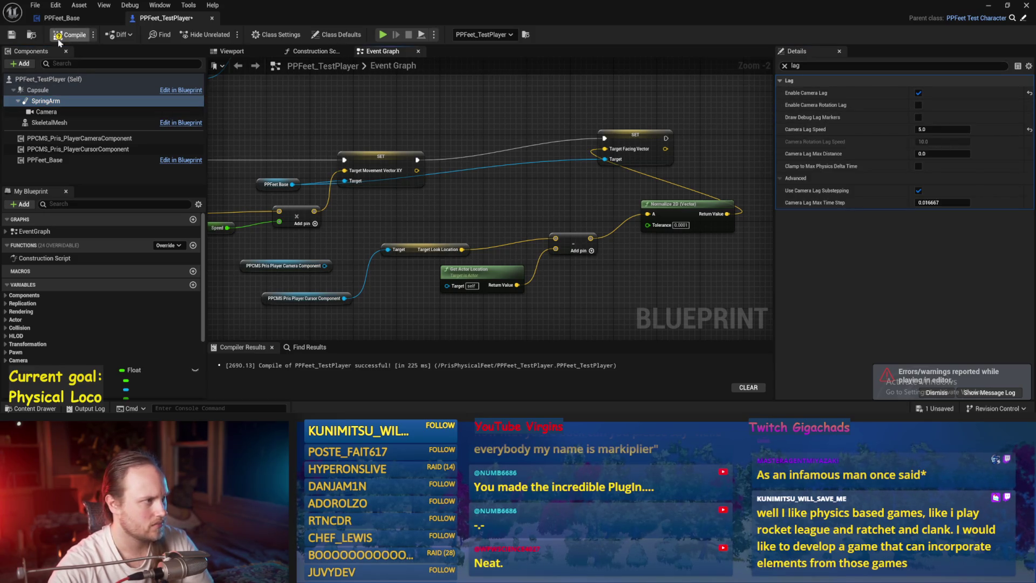
Step: Run another play test with the 5.0 camera lag
click(989, 8)
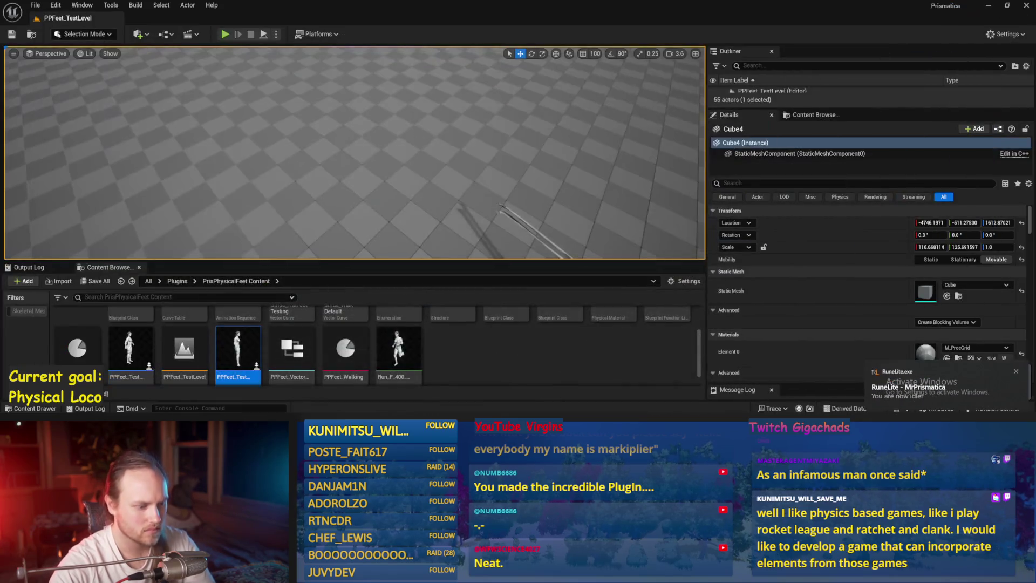
key(F11)
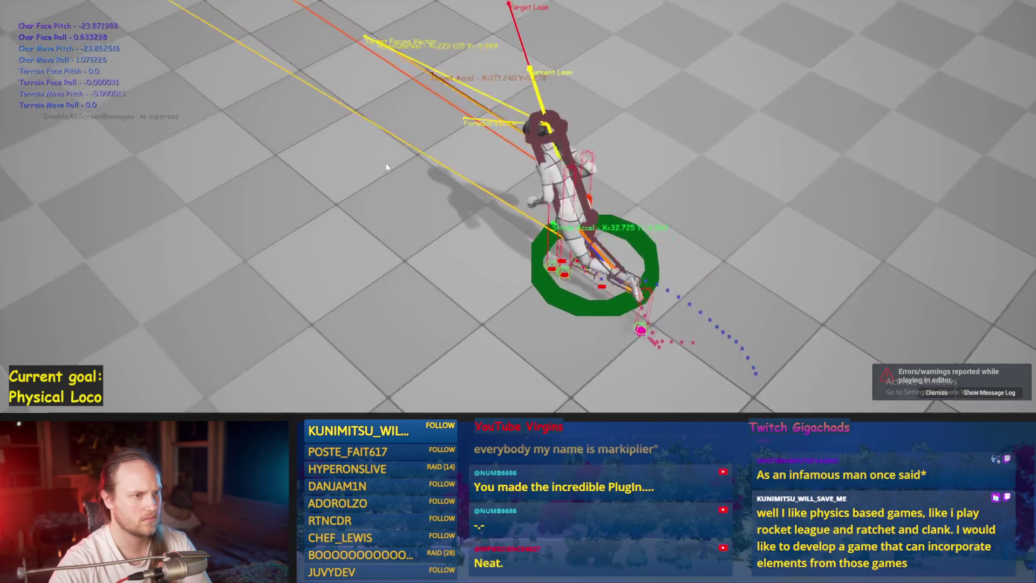
key(Escape)
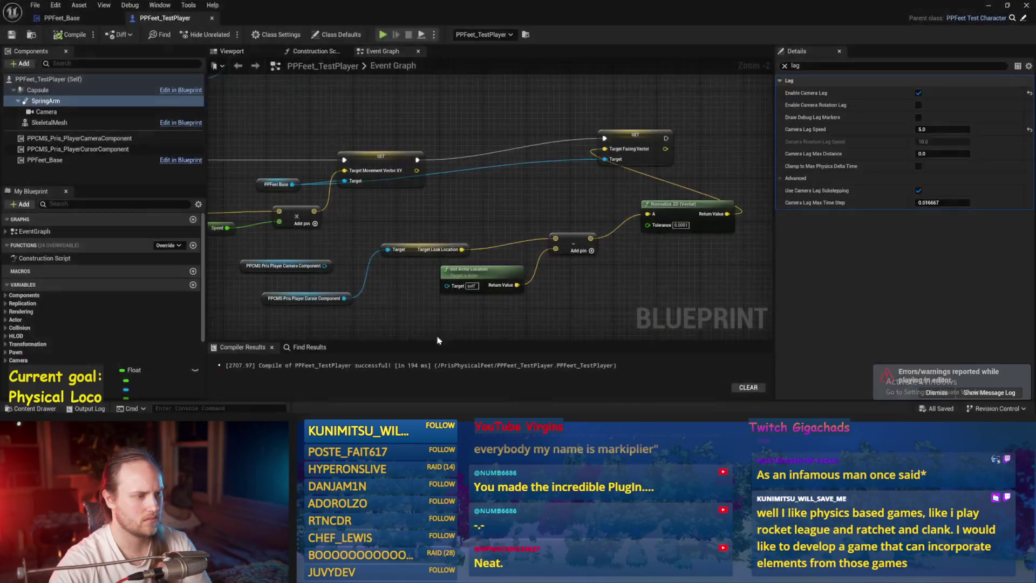
Step: In the Balance Maybe graph, move Target Lean Vector and its multiply node up
click(106, 16)
scroll(484, 224, up, 3)
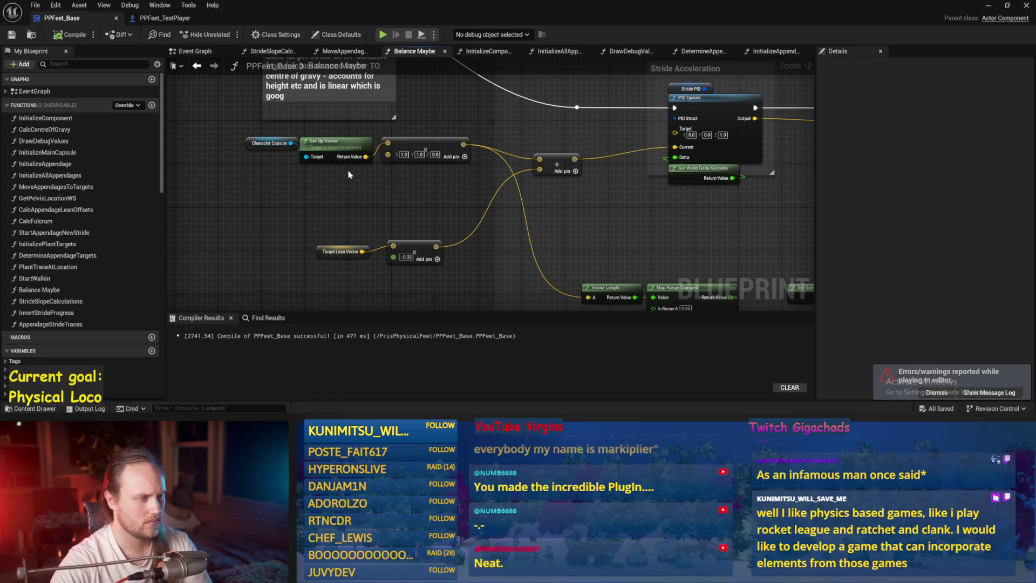
drag(556, 190, 507, 218)
drag(724, 177, 532, 222)
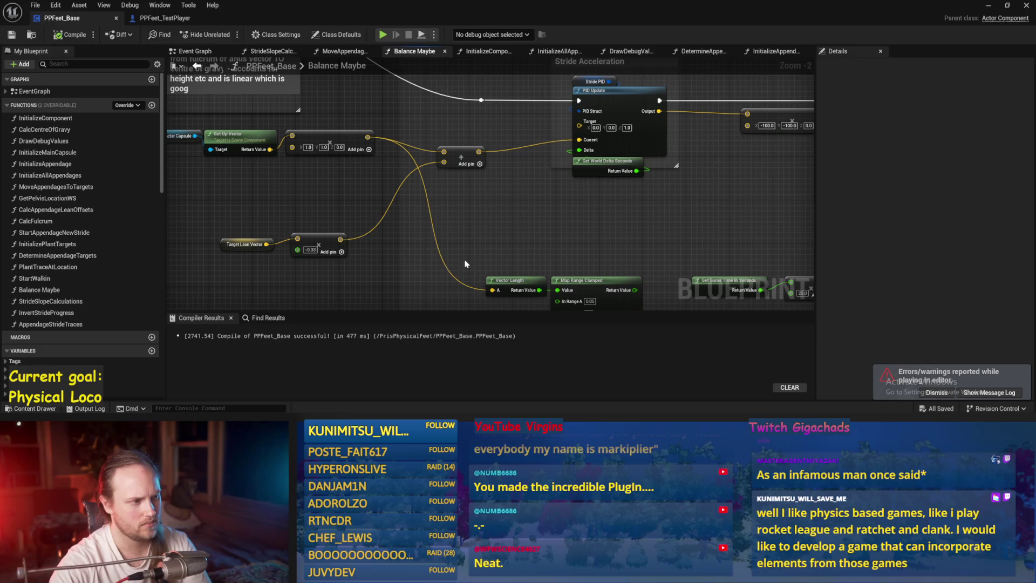
mouse_move(468, 241)
mouse_down()
mouse_move(532, 225)
mouse_move(508, 233)
mouse_up()
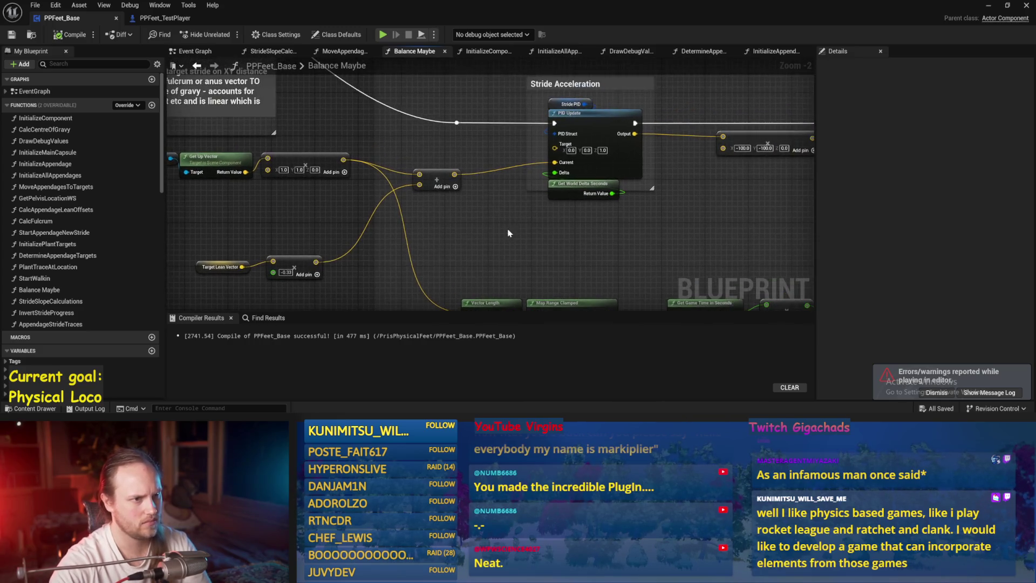
drag(440, 255, 502, 239)
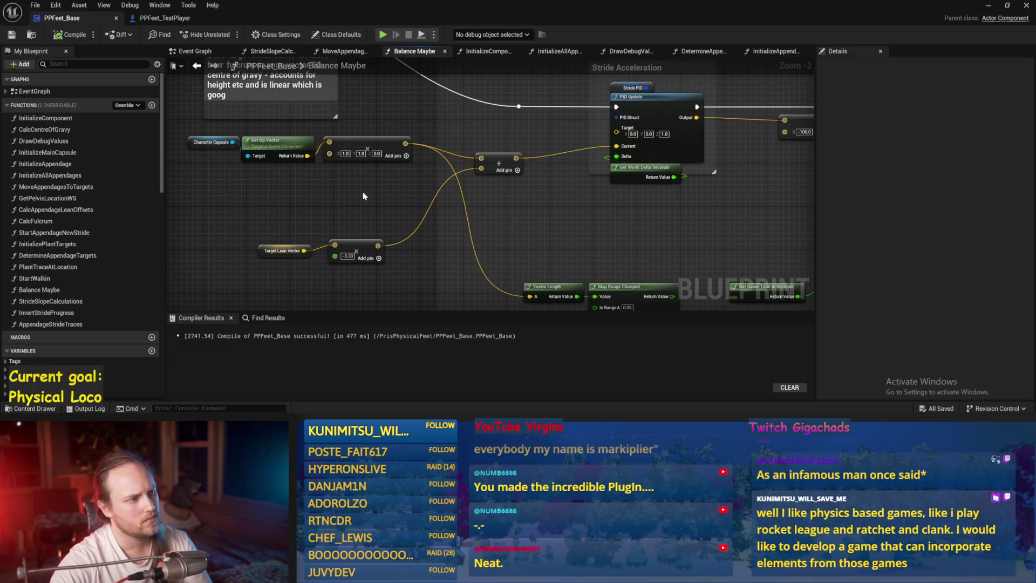
drag(363, 196, 352, 206)
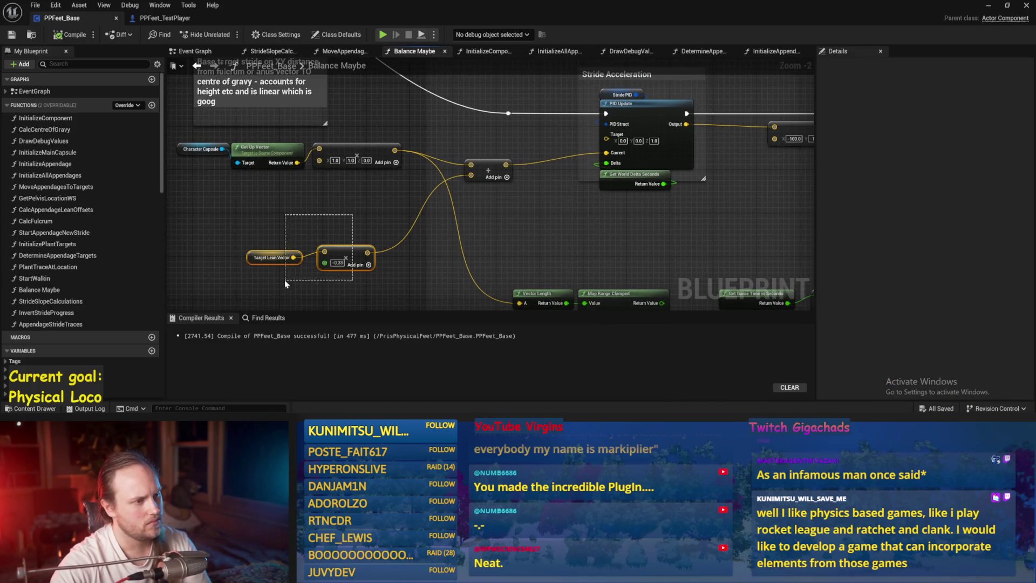
drag(354, 246, 362, 192)
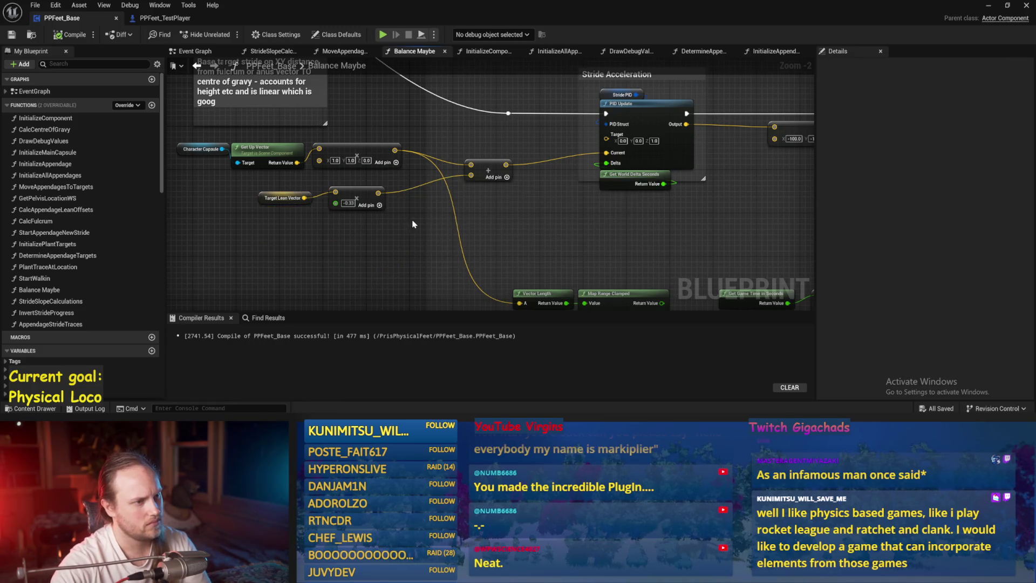
Step: Wire the Target Lean Vector result into Stride PID Update's Current pin
drag(498, 221, 442, 221)
drag(573, 187, 513, 182)
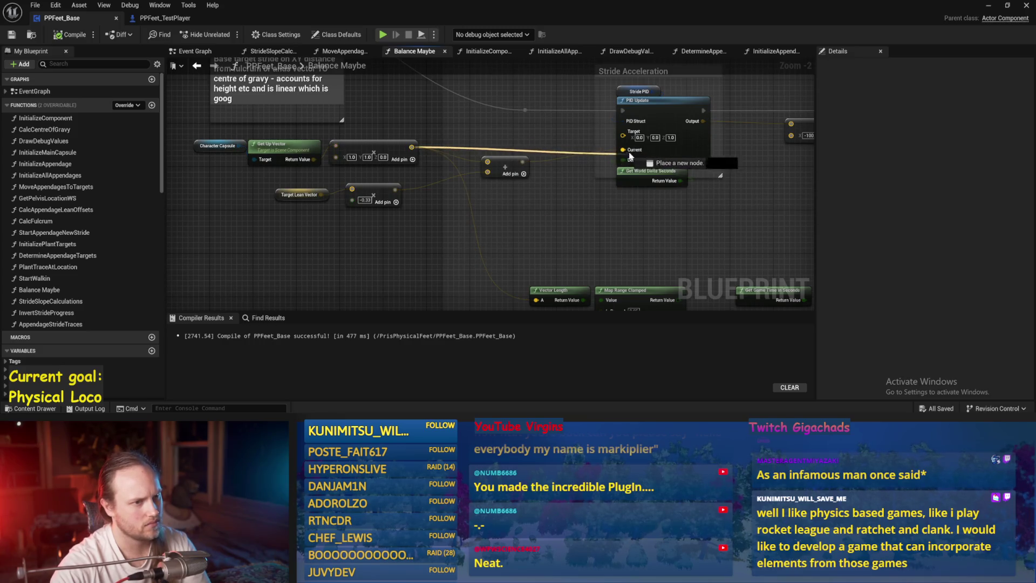
drag(628, 155, 627, 156)
click(325, 213)
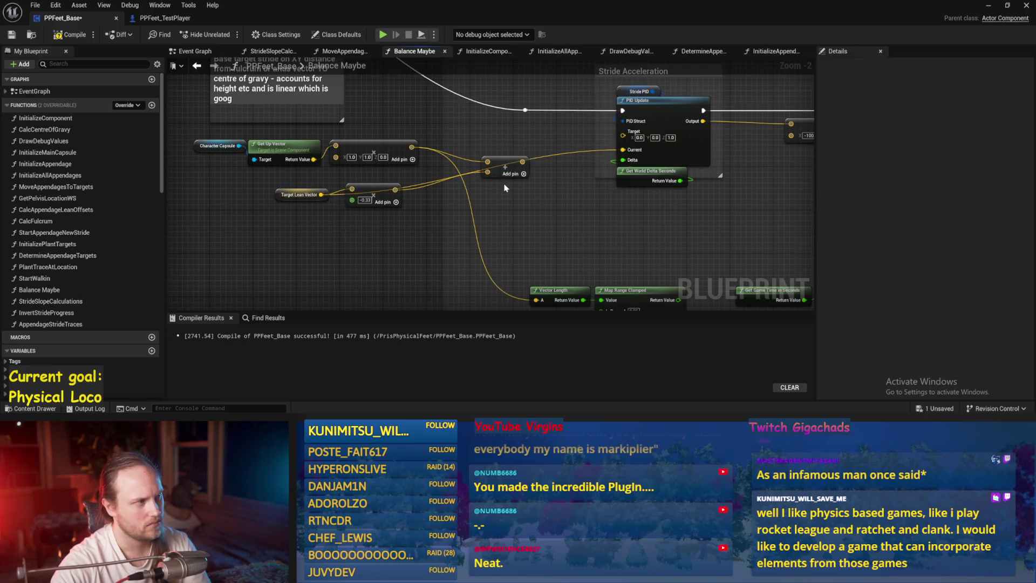
Step: Play-test the rewired balance logic twice, returning to PPFeet_Base after each run
click(989, 7)
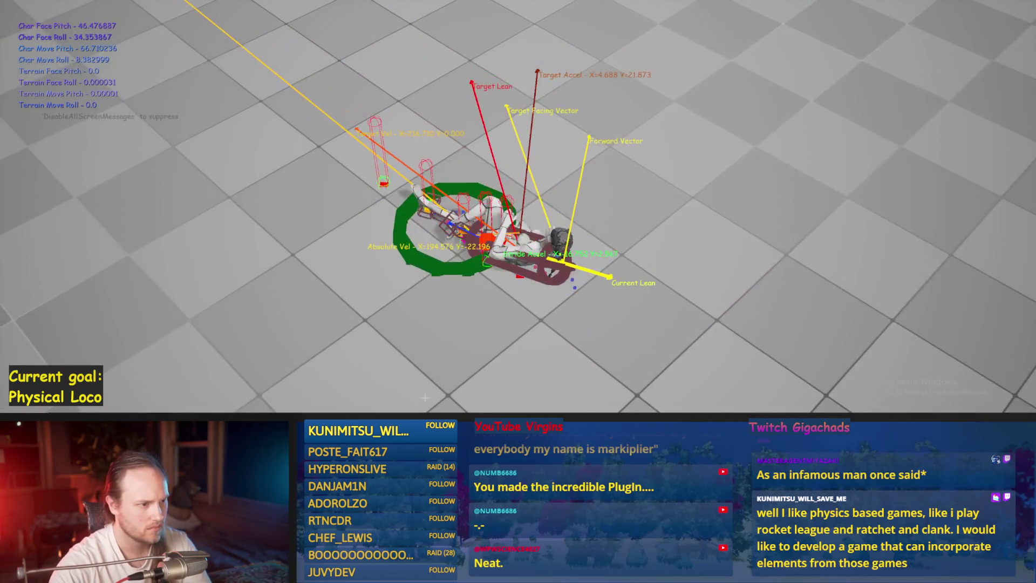
key(Escape)
click(413, 386)
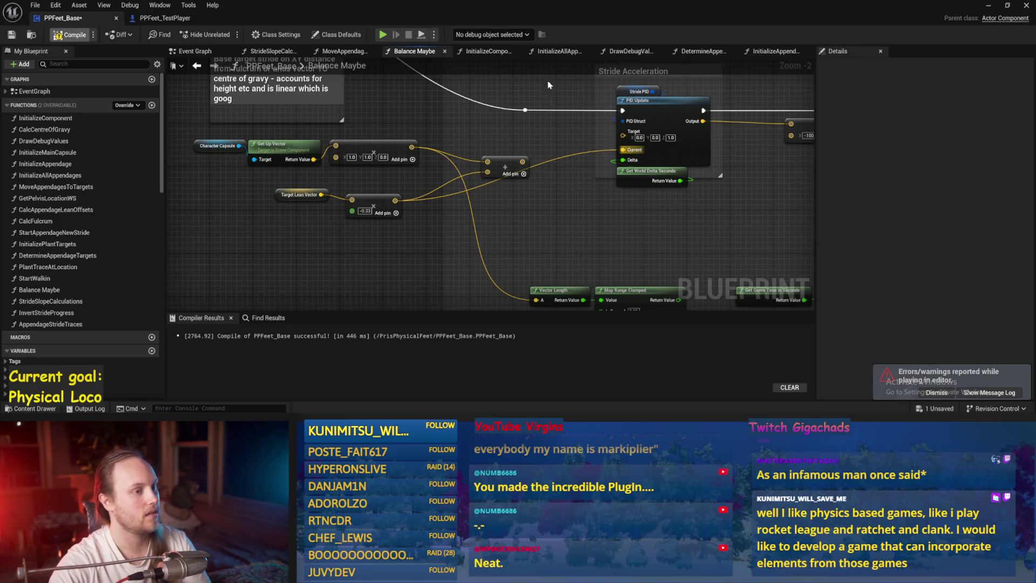
click(989, 11)
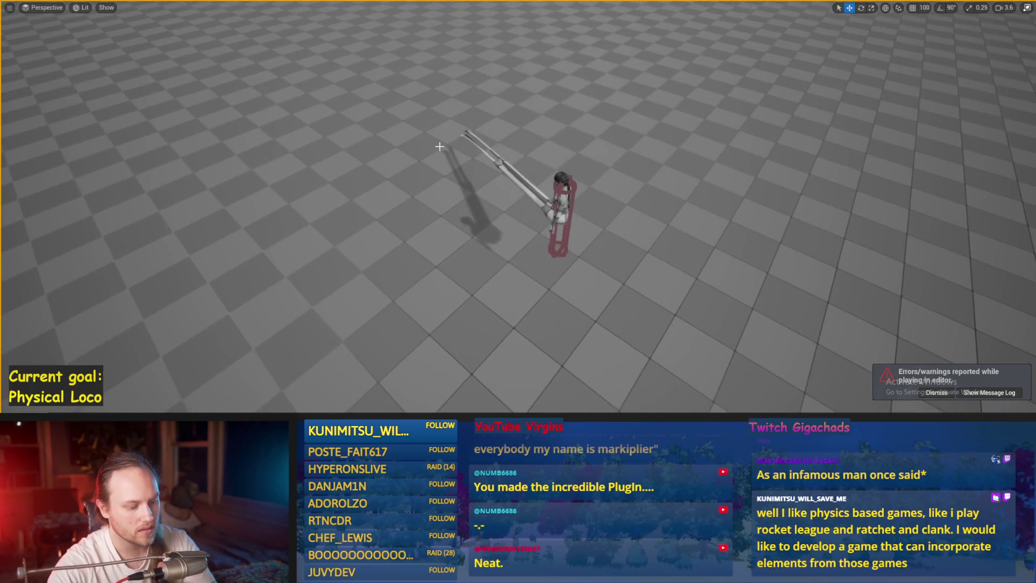
key(alt+p)
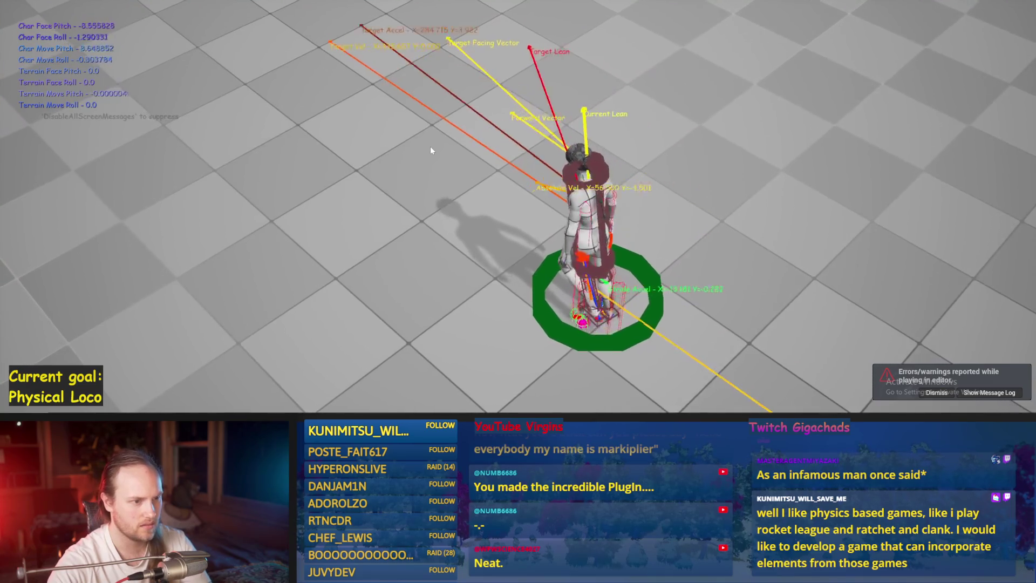
key(Escape)
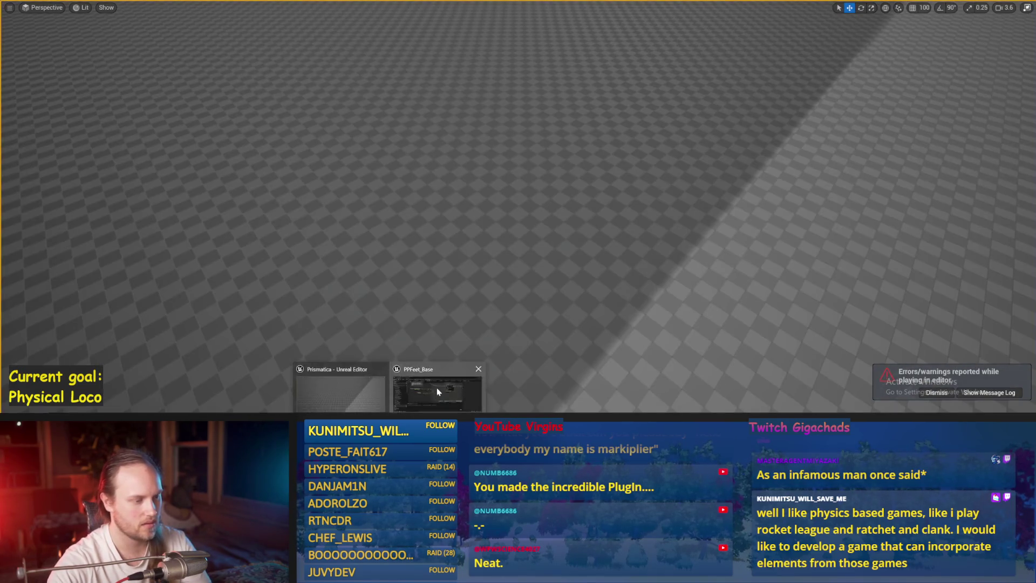
click(437, 392)
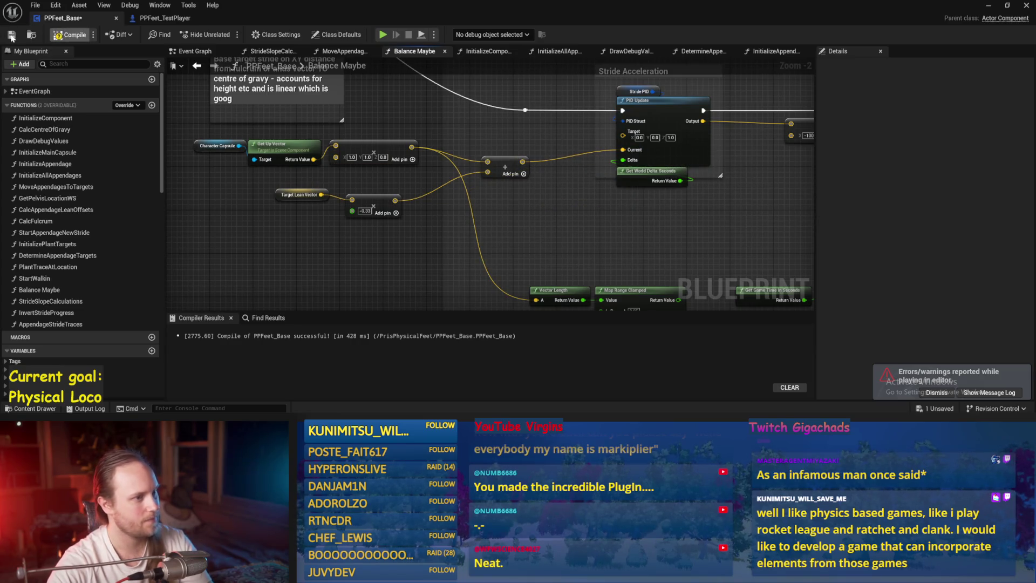
Step: Play-test the updated balance logic again and center the Stride PID nodes
drag(609, 232, 483, 231)
key(alt+p)
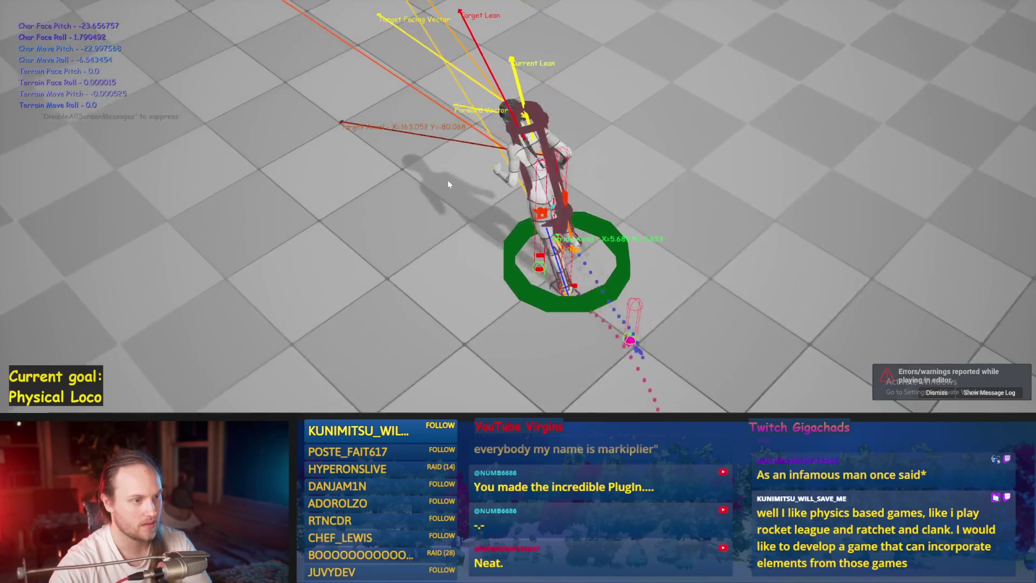
key(Escape)
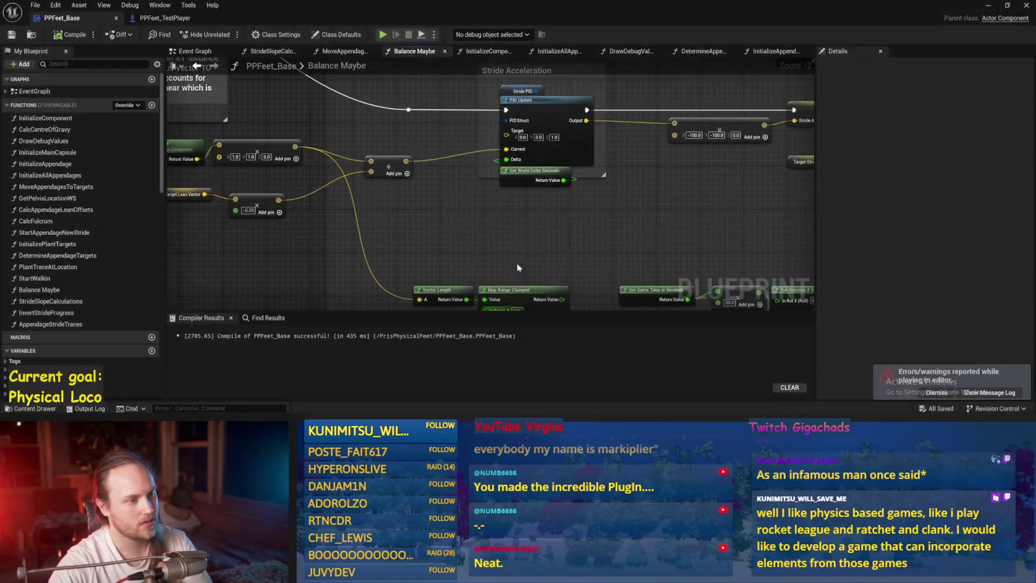
drag(517, 267, 542, 222)
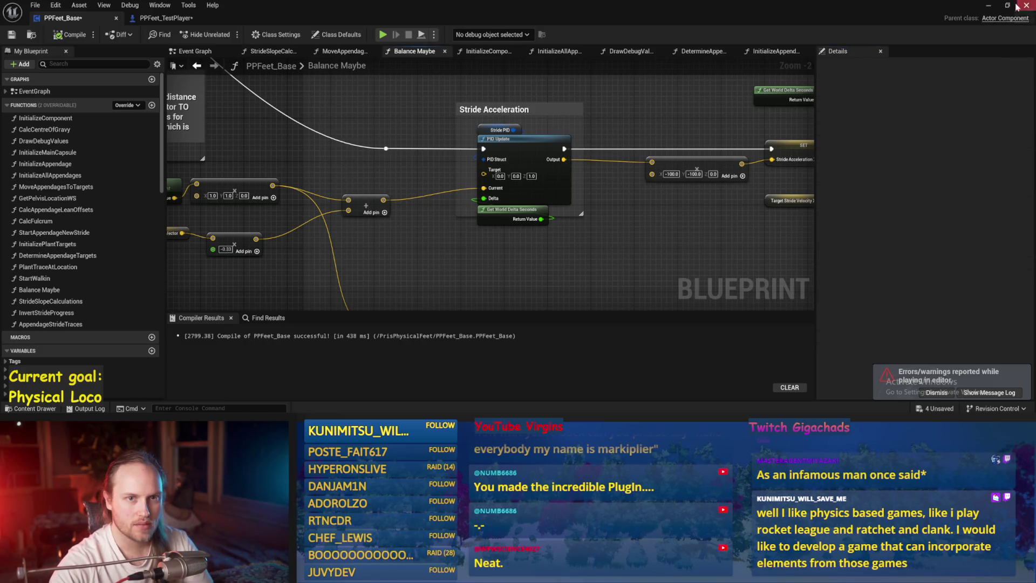
click(984, 8)
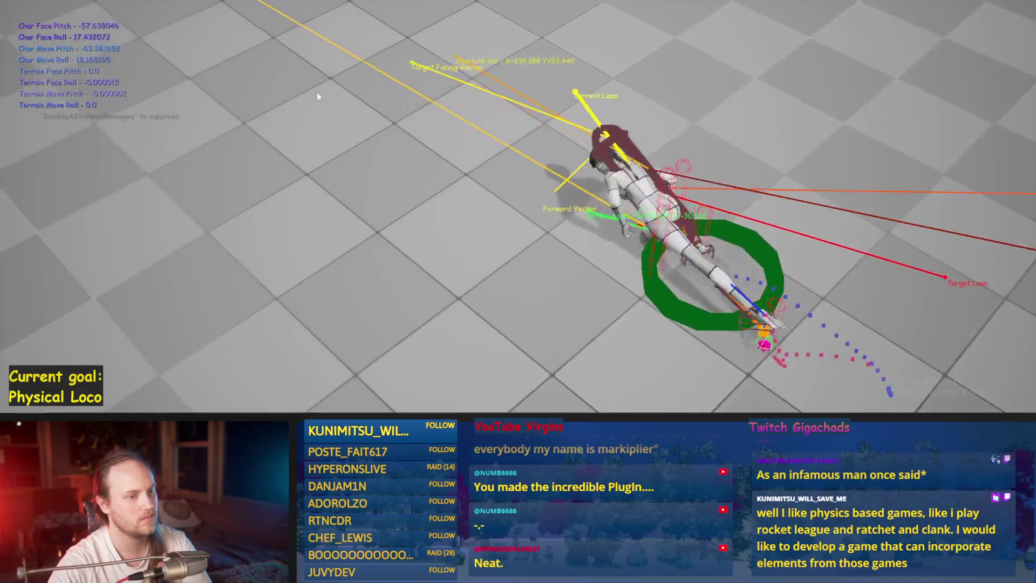
key(Escape)
key(alt+p)
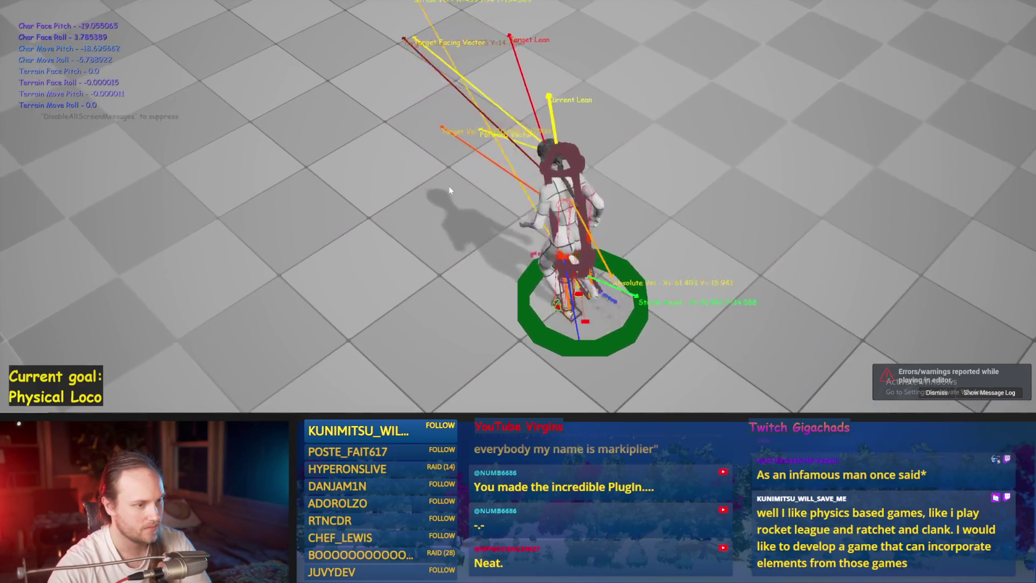
key(Escape)
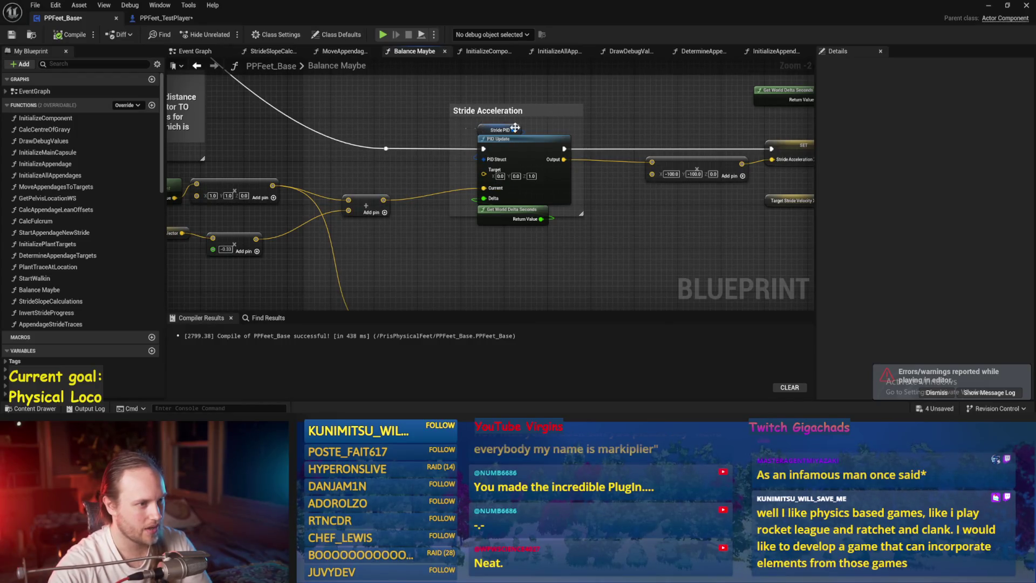
drag(743, 247, 583, 266)
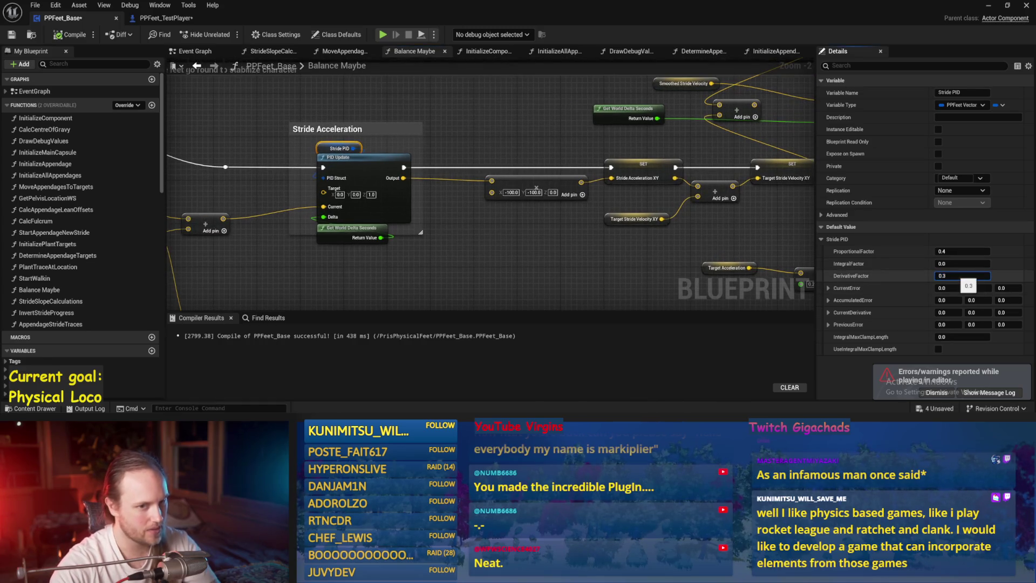
Step: Set Stride PID DerivativeFactor to 0.15 and play-test the walking character
click(709, 247)
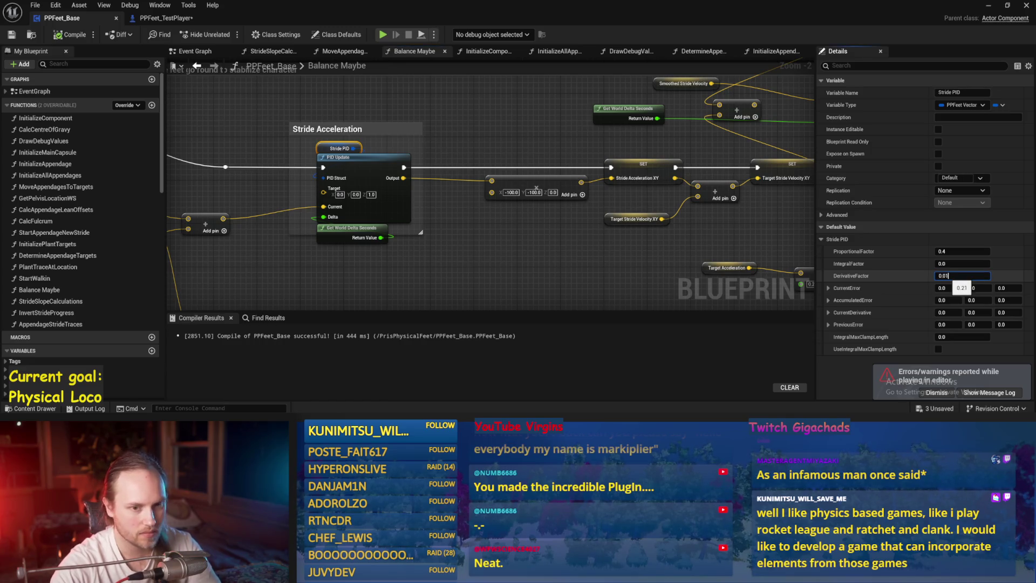
click(666, 235)
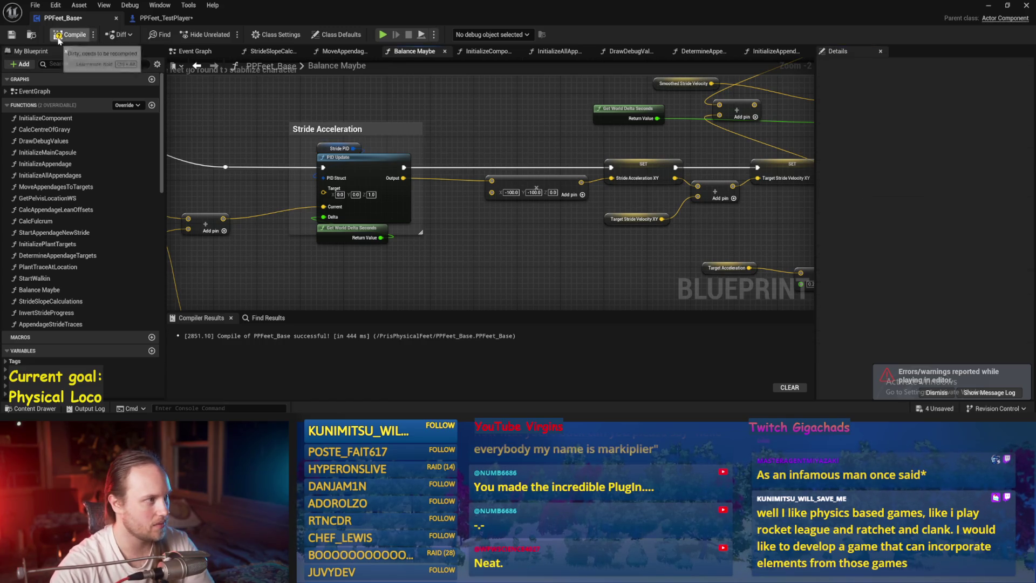
click(986, 6)
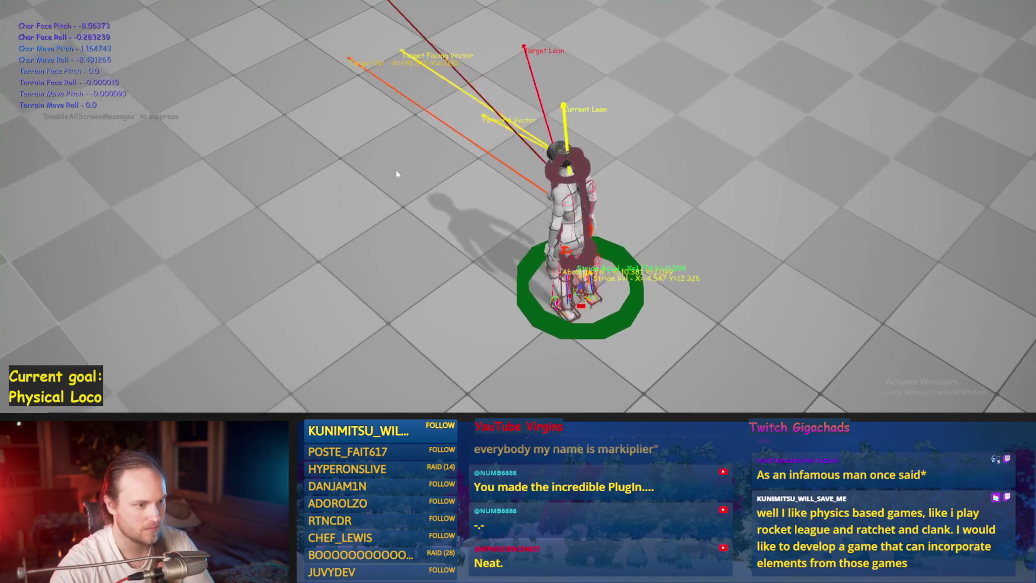
key(Escape)
key(alt+p)
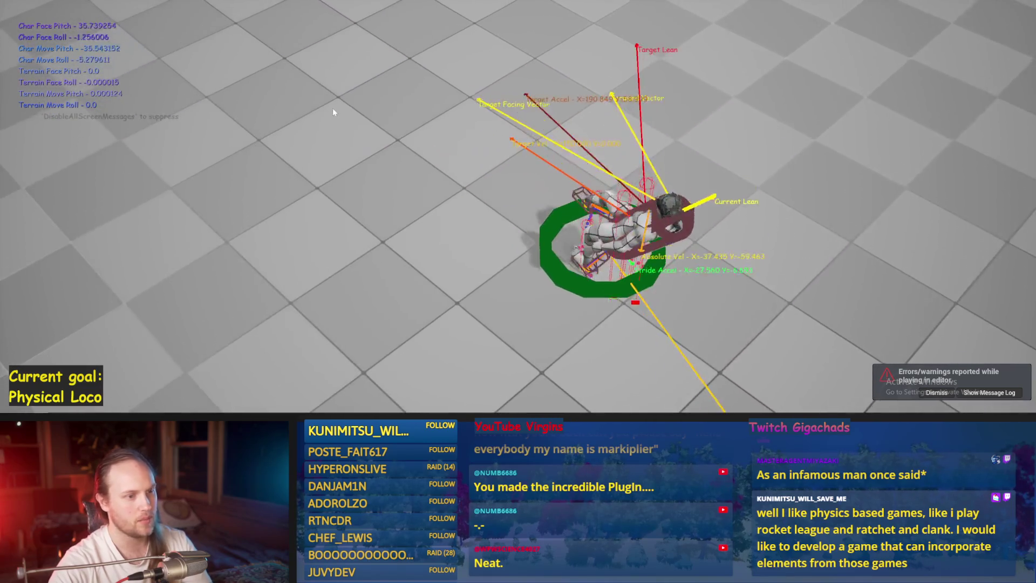
key(Escape)
Step: Run another play test of the character with the 0.15 derivative gain
click(429, 396)
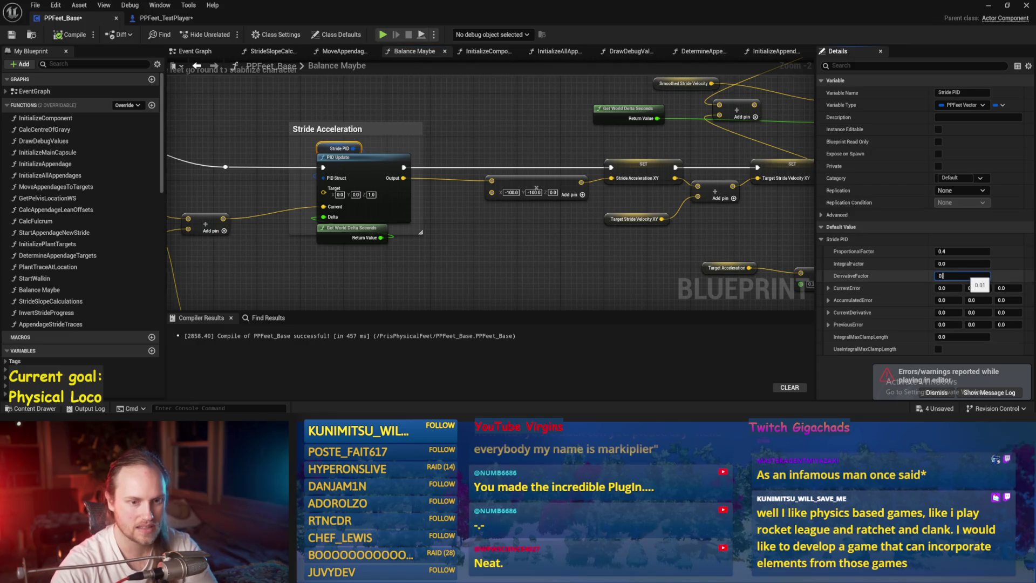
drag(547, 230, 532, 235)
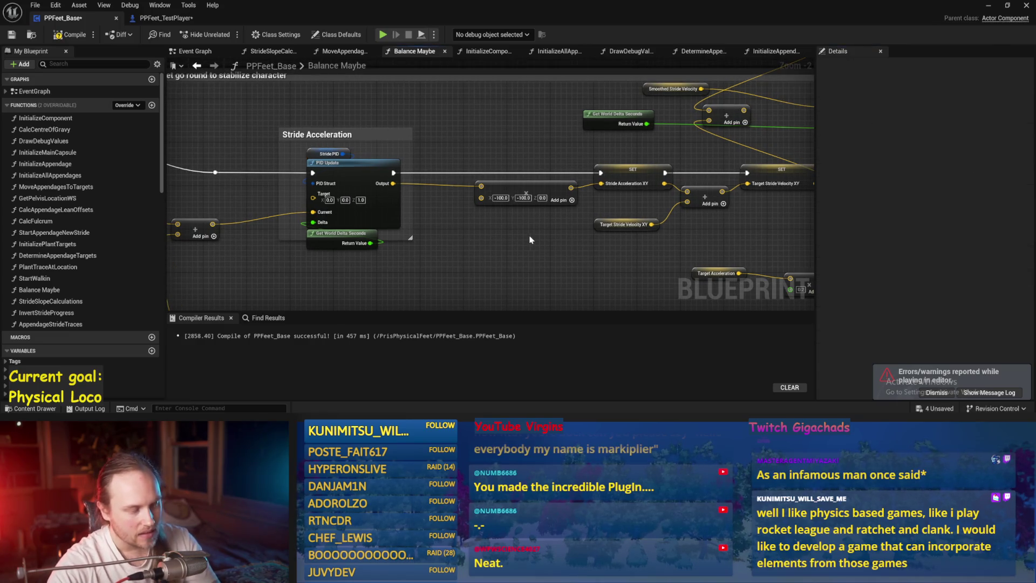
click(988, 6)
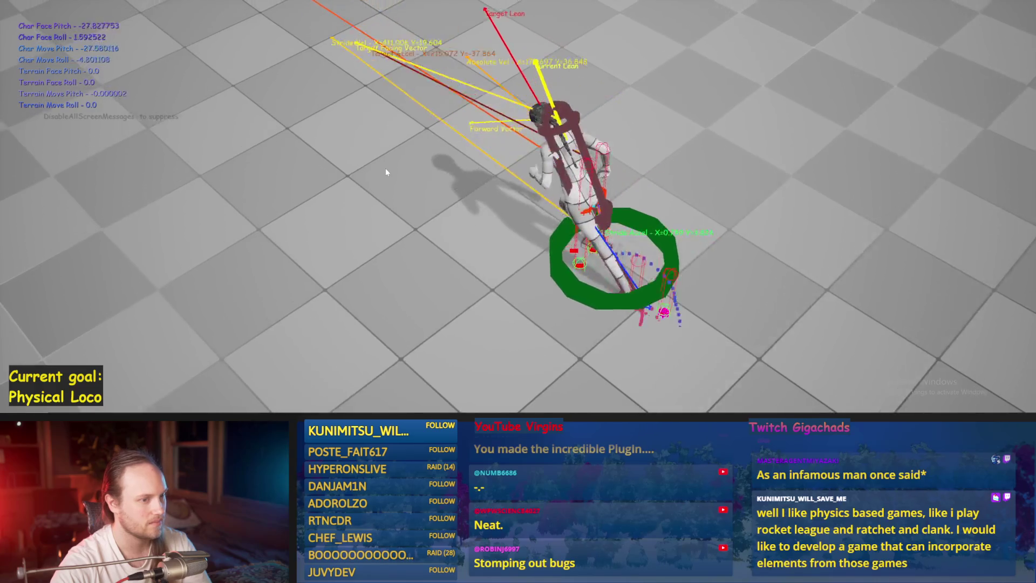
key(Escape)
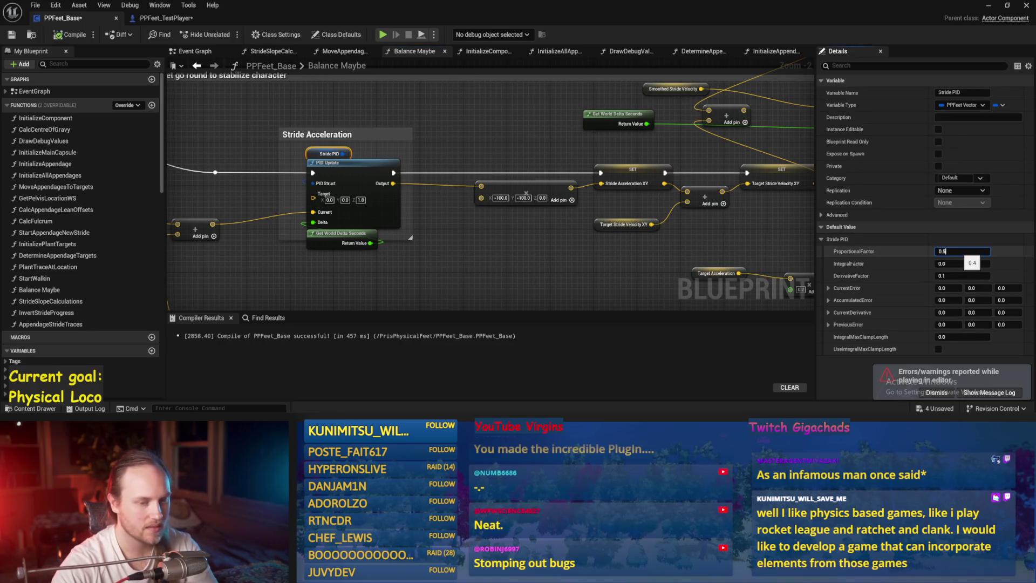
Step: Set ProportionalFactor to 0.5, test walking forward, then snap the Blueprint editor right
drag(513, 266, 483, 230)
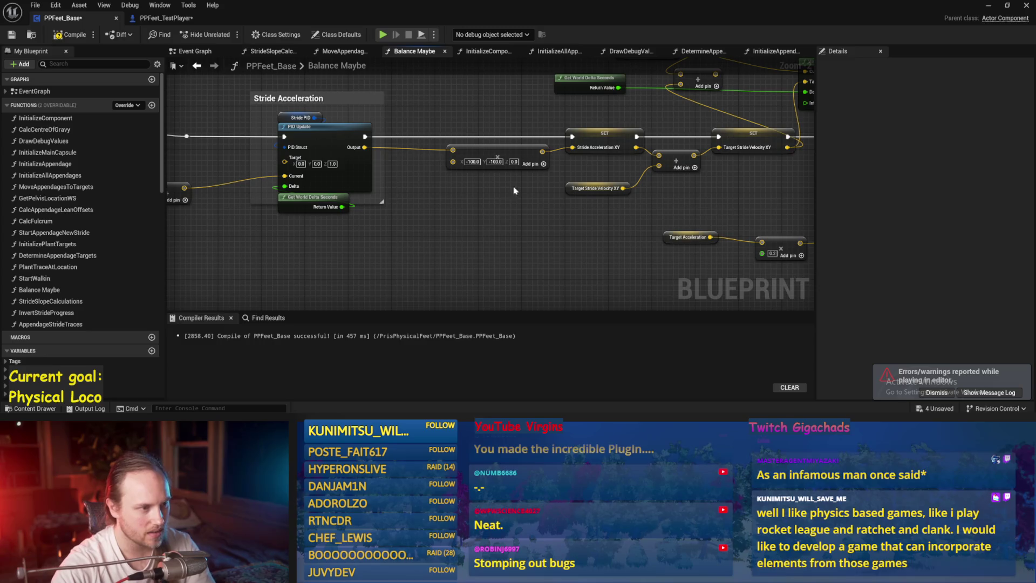
click(988, 8)
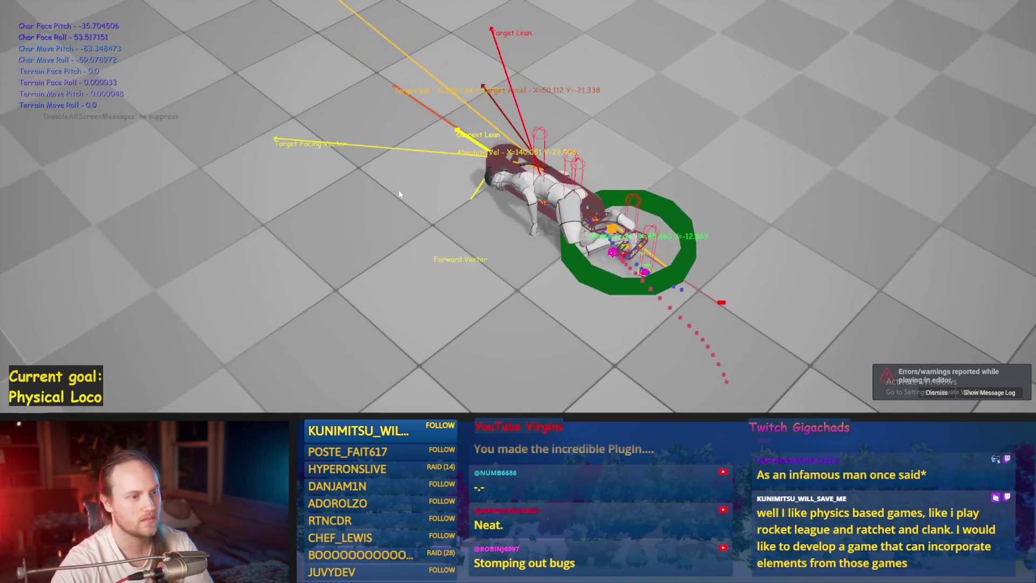
key(w)
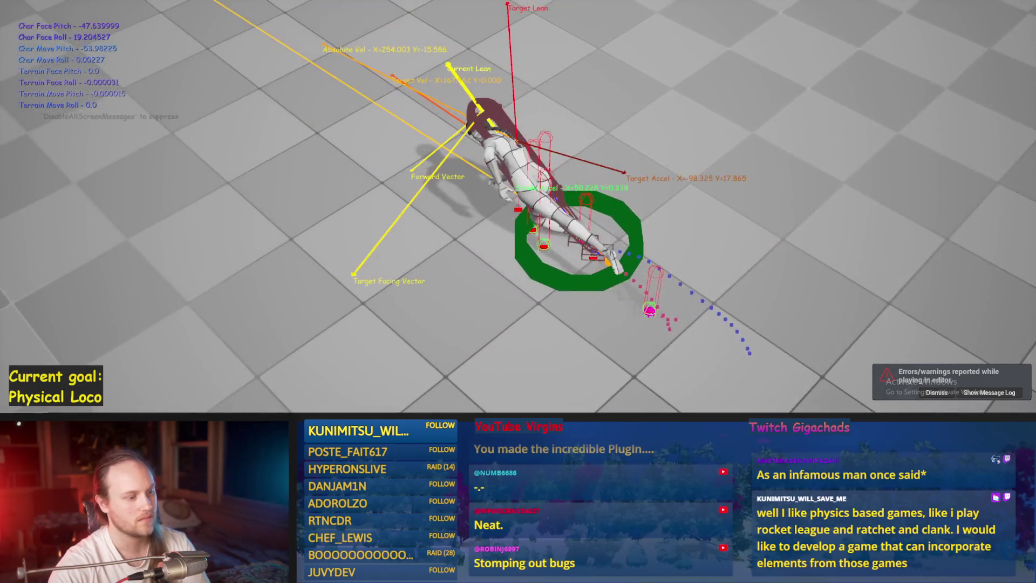
key(Escape)
click(425, 409)
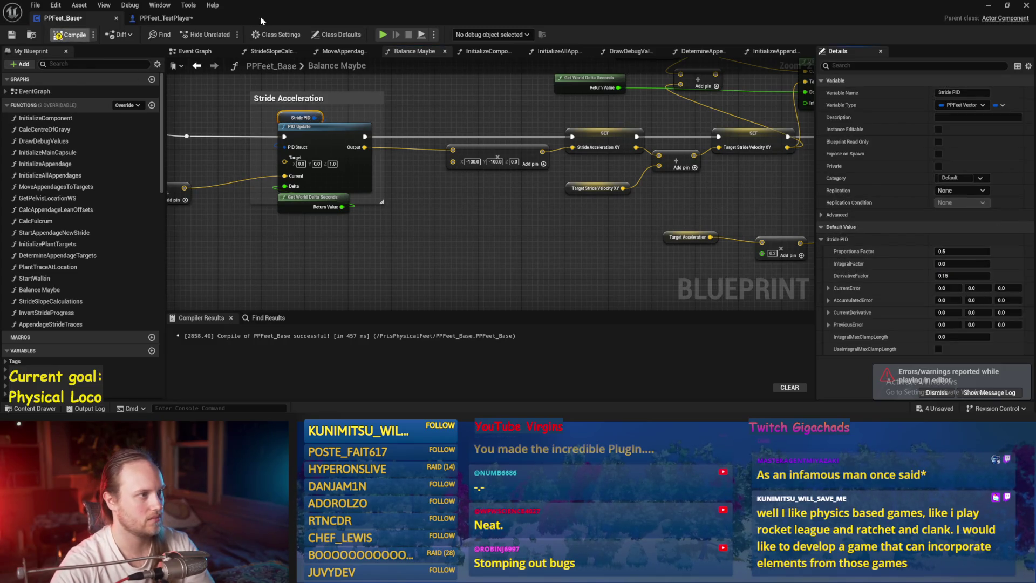
drag(237, 9, 1034, 216)
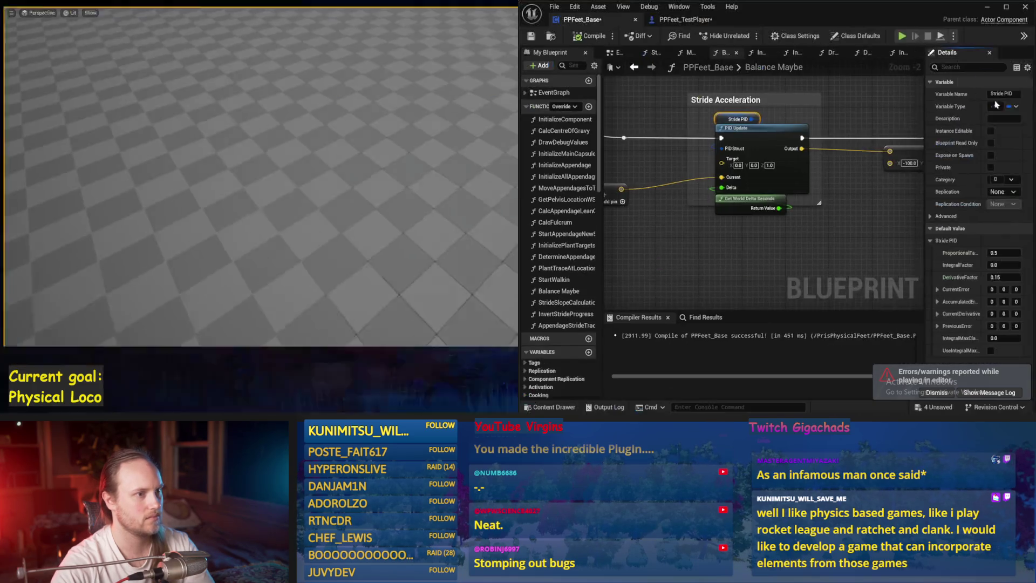
Step: Fill the left half with the level viewport and run a play test
click(143, 70)
key(alt+p)
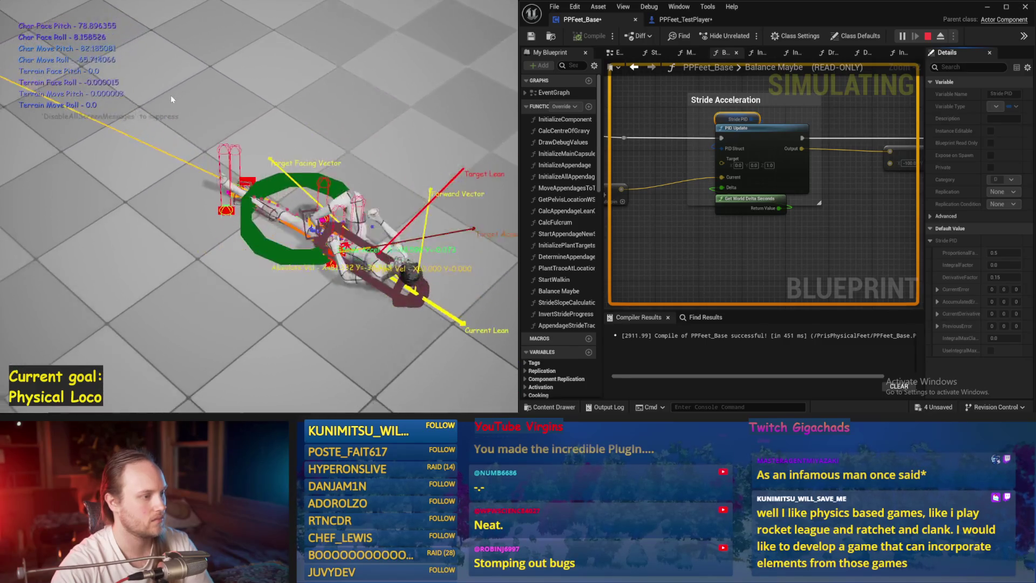
key(Escape)
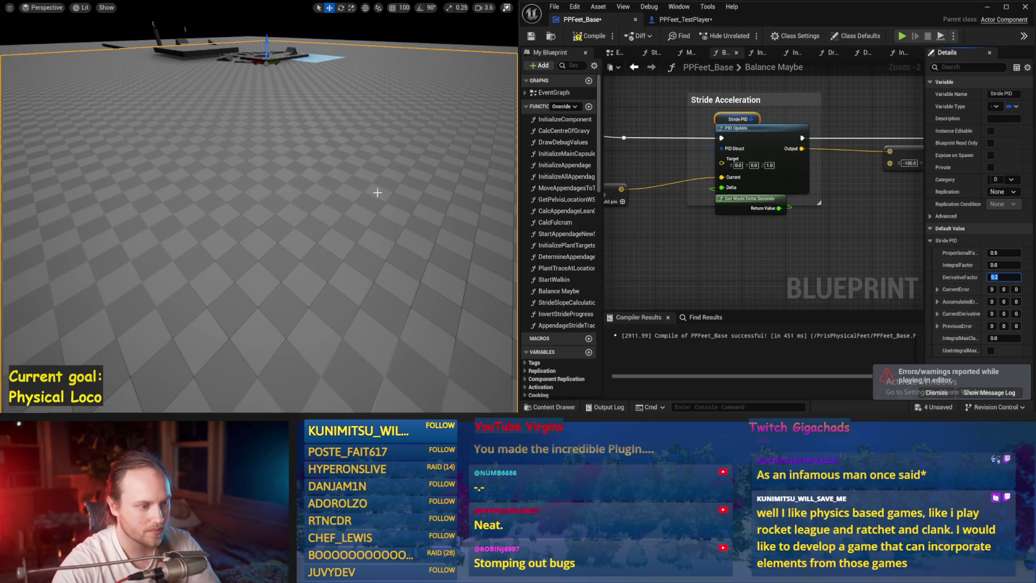
Step: Set Stride PID DerivativeFactor to 0.2 and play-test it
drag(379, 192, 371, 193)
key(alt+s)
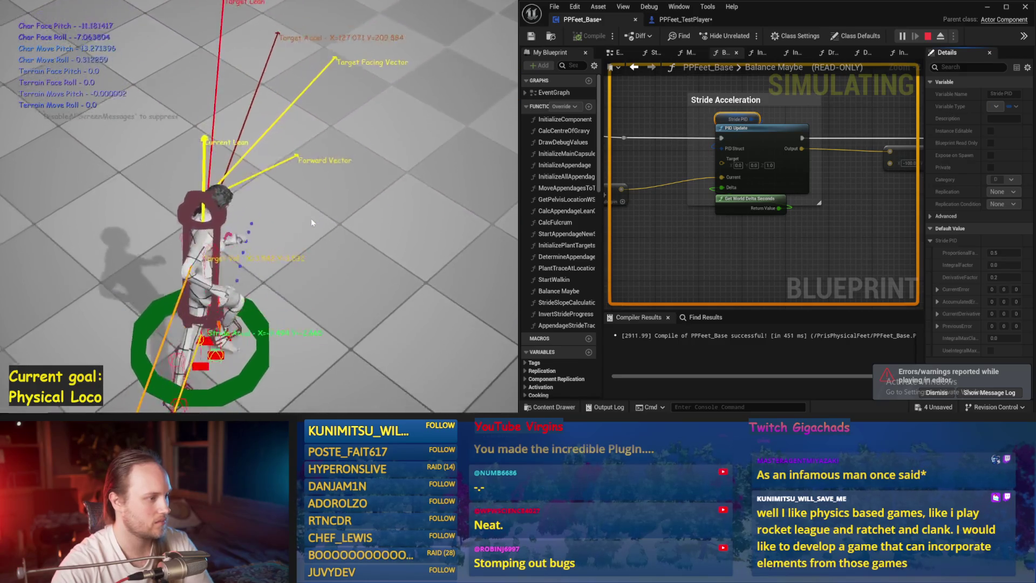
key(Escape)
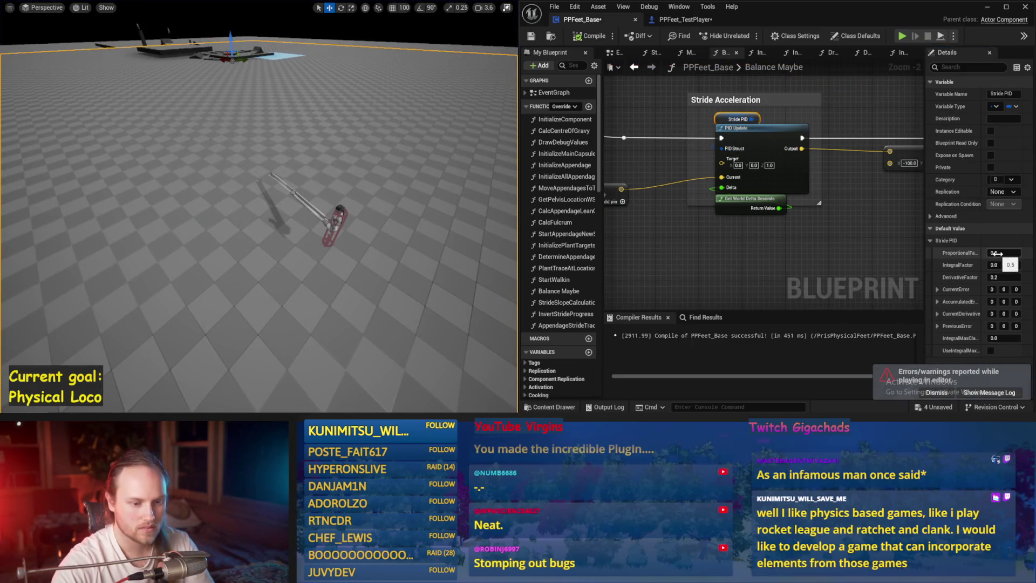
Step: Set ProportionalFactor to 0.4, play-test, then widen the PPFeet_Base graph panel
drag(302, 205, 318, 178)
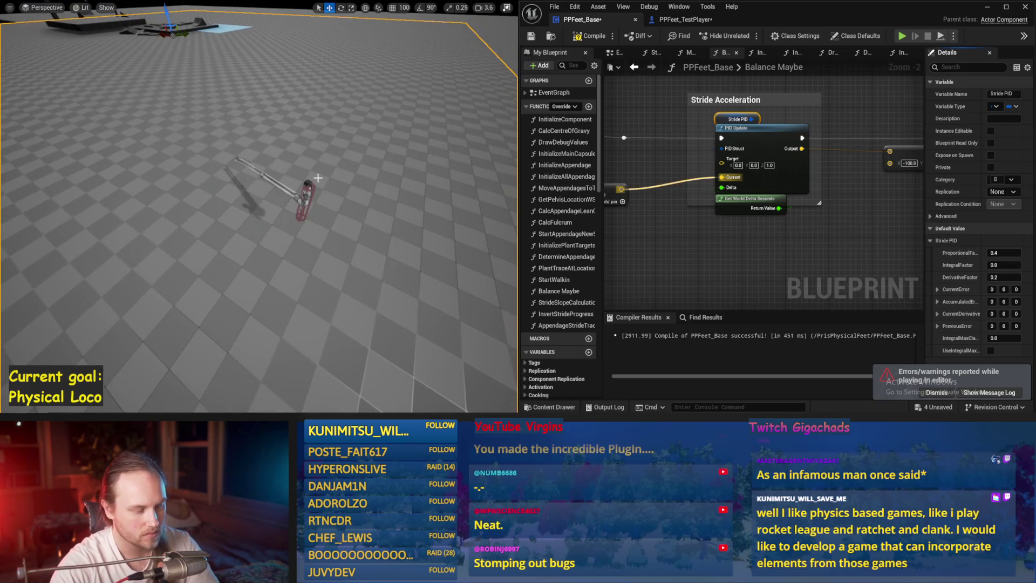
key(alt+s)
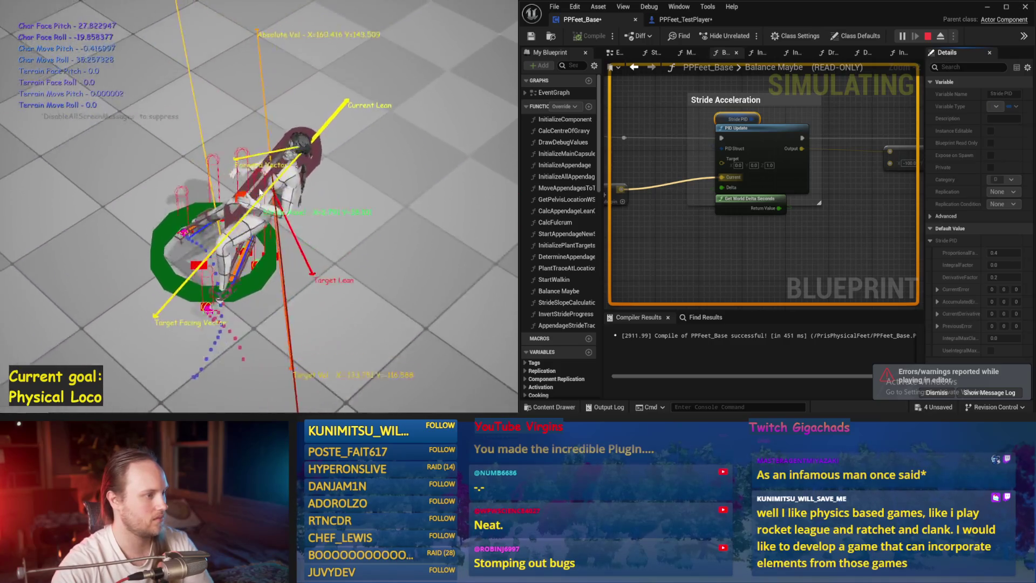
key(Escape)
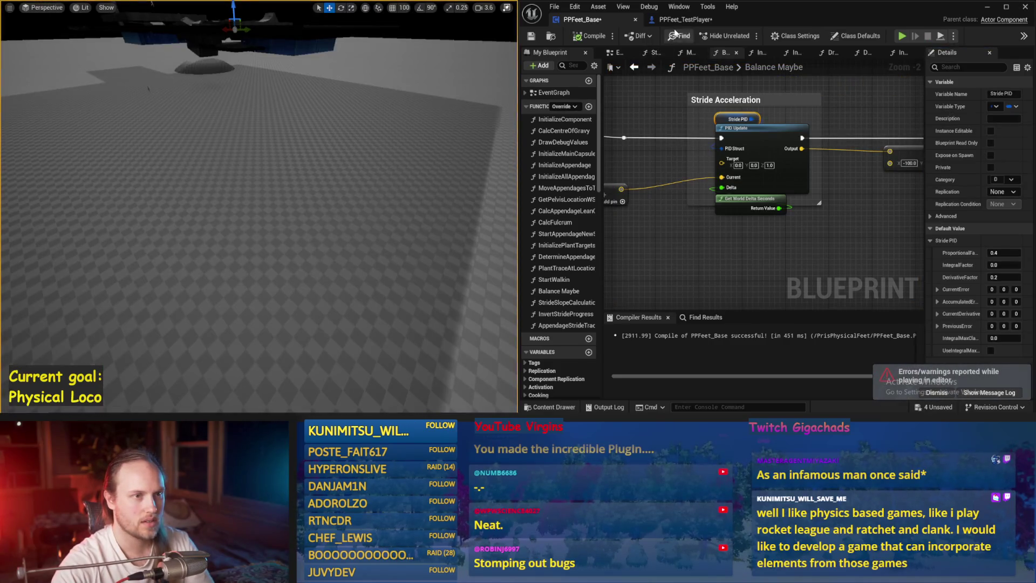
click(687, 23)
click(599, 21)
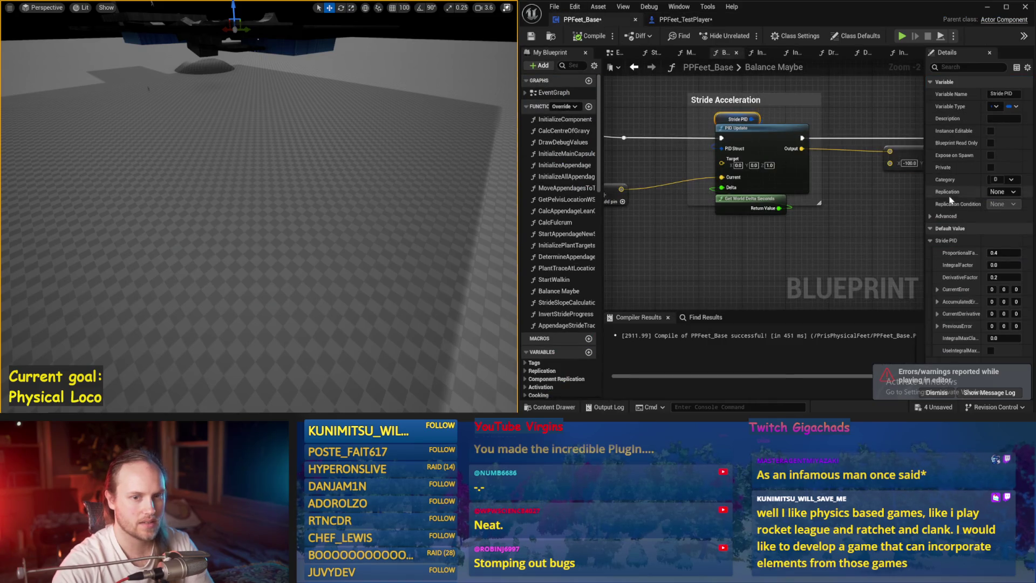
drag(924, 247, 960, 247)
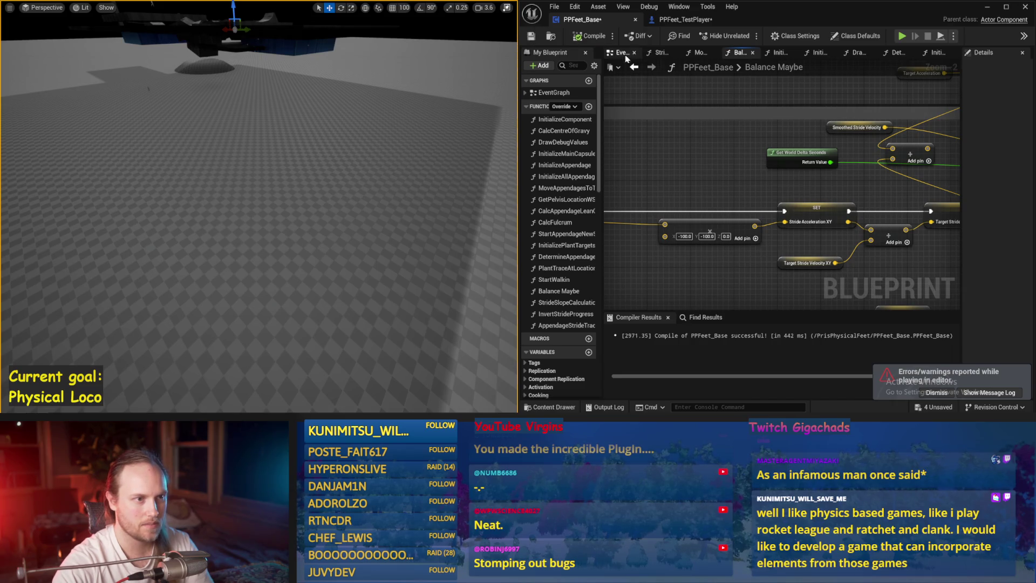
Step: Set the spin-out dot node's Make Literal Float to -1.0, compile, and start a play test
scroll(810, 179, down, 3)
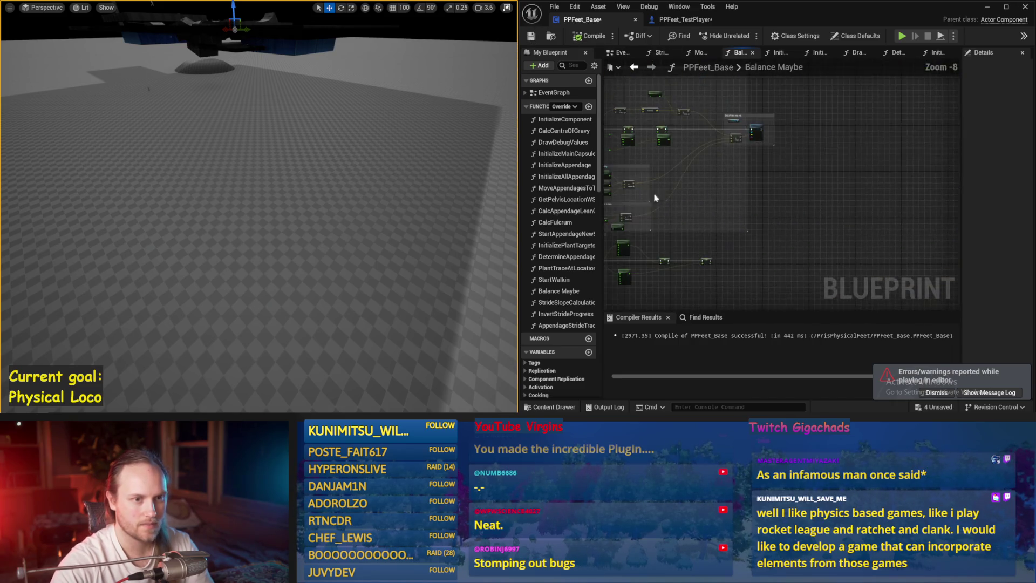
scroll(810, 194, up, 1)
scroll(814, 190, up, 1)
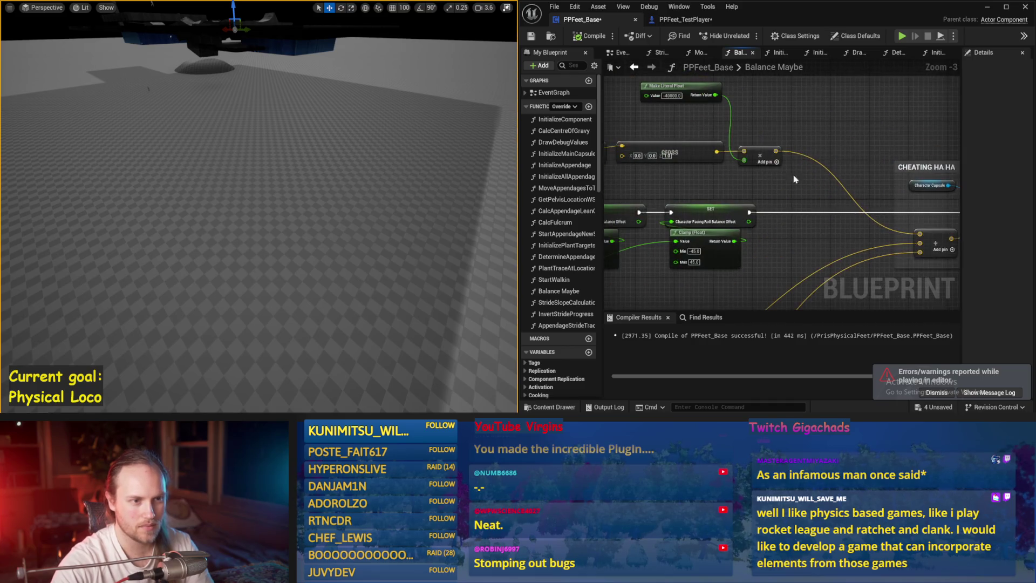
scroll(665, 103, up, 1)
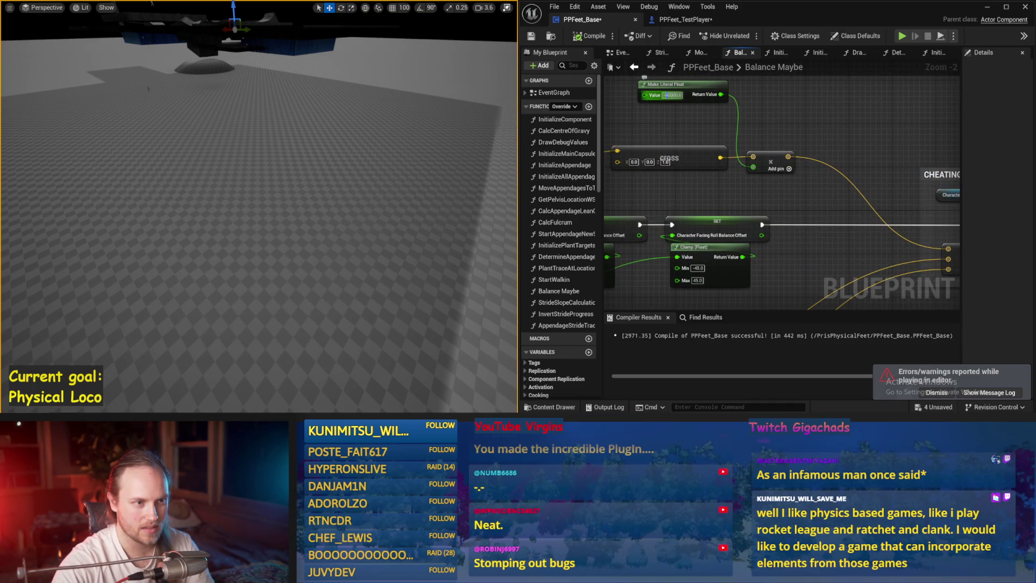
drag(688, 124, 794, 229)
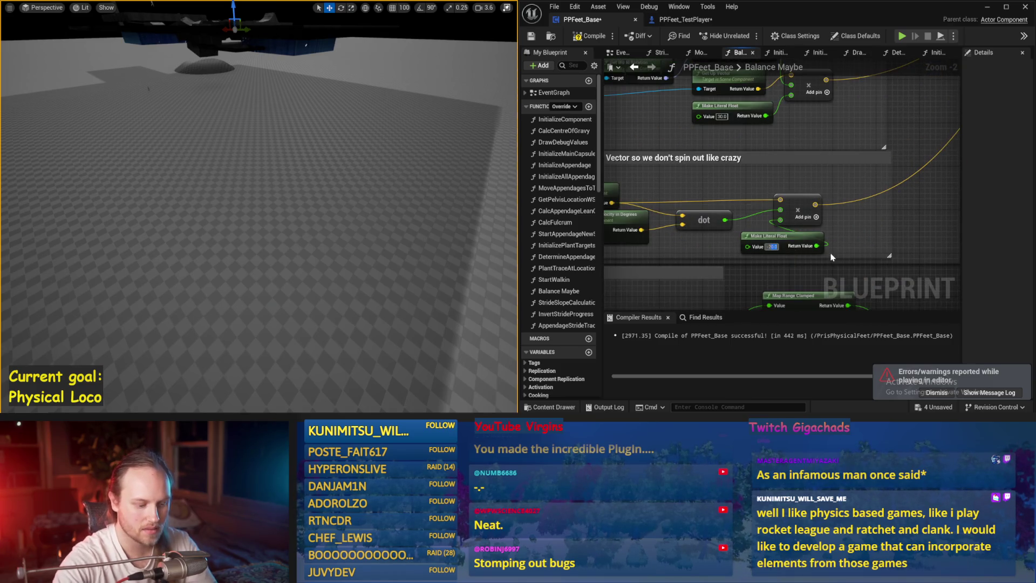
drag(832, 257, 826, 248)
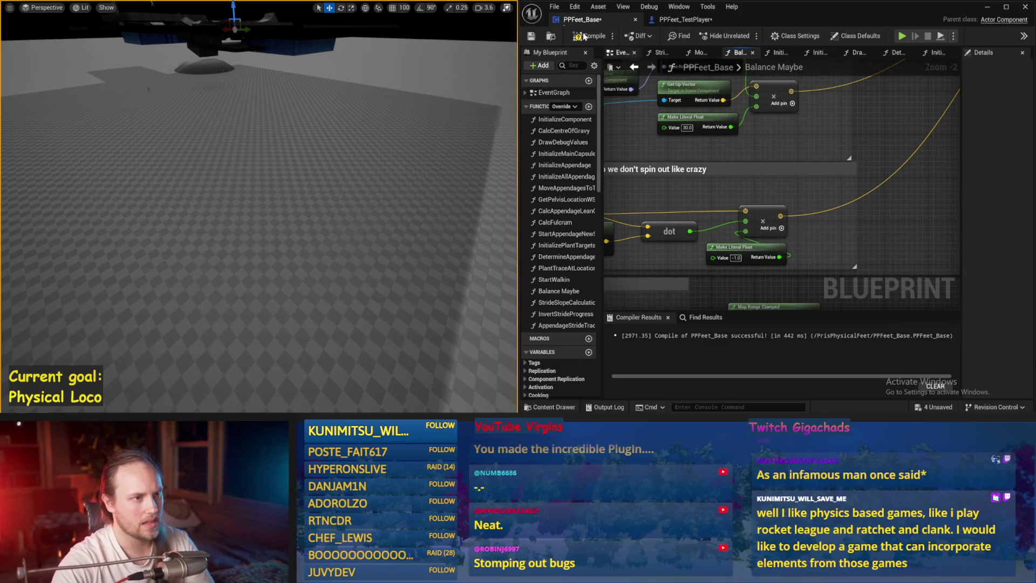
key(alt+p)
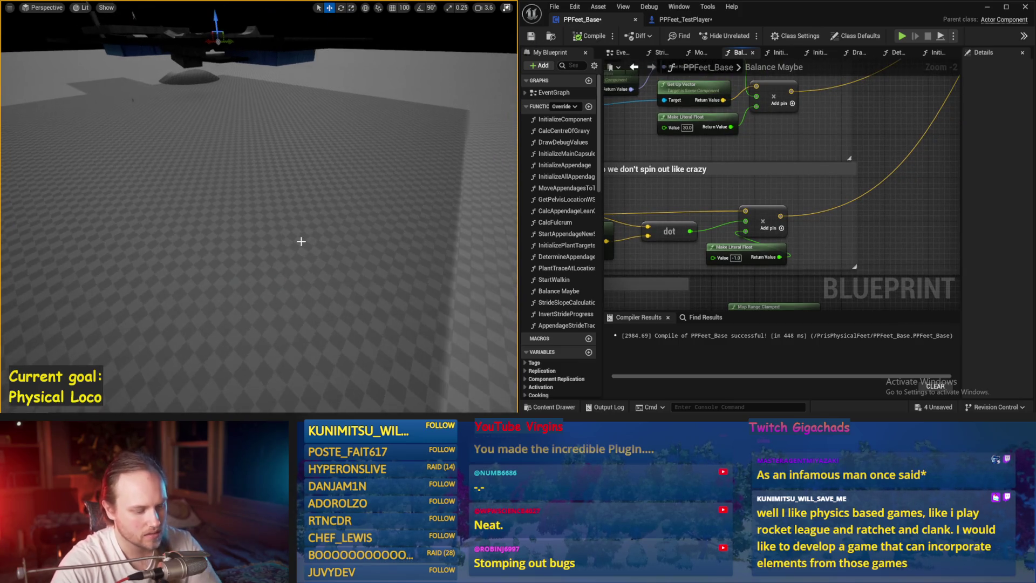
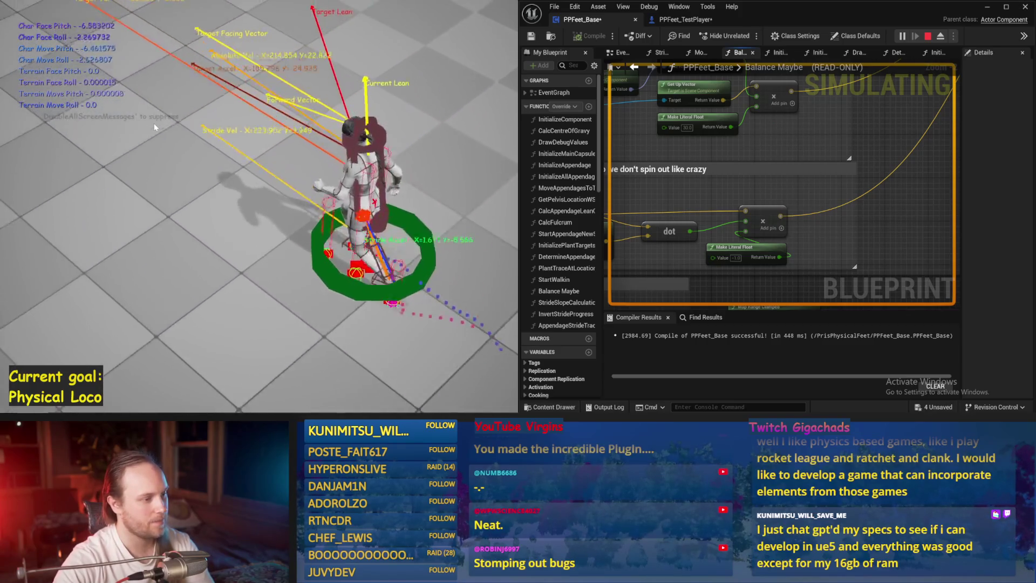
Step: Stop the simulation, reset Cube50's rotation to lie flat, and lower the slab into the floor
key(Escape)
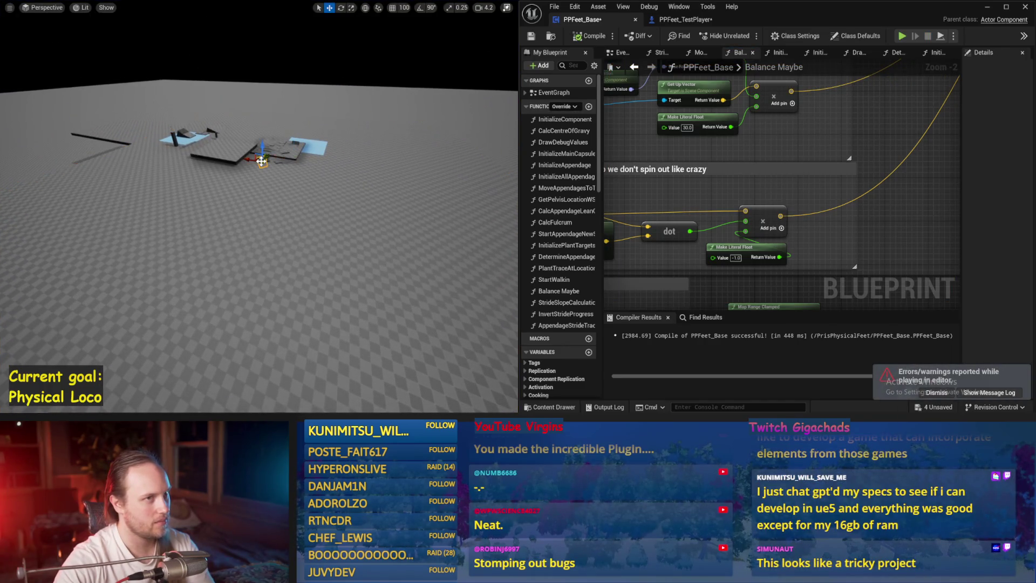
key(f)
mouse_move(239, 259)
mouse_down()
mouse_move(300, 246)
mouse_move(501, 269)
mouse_up()
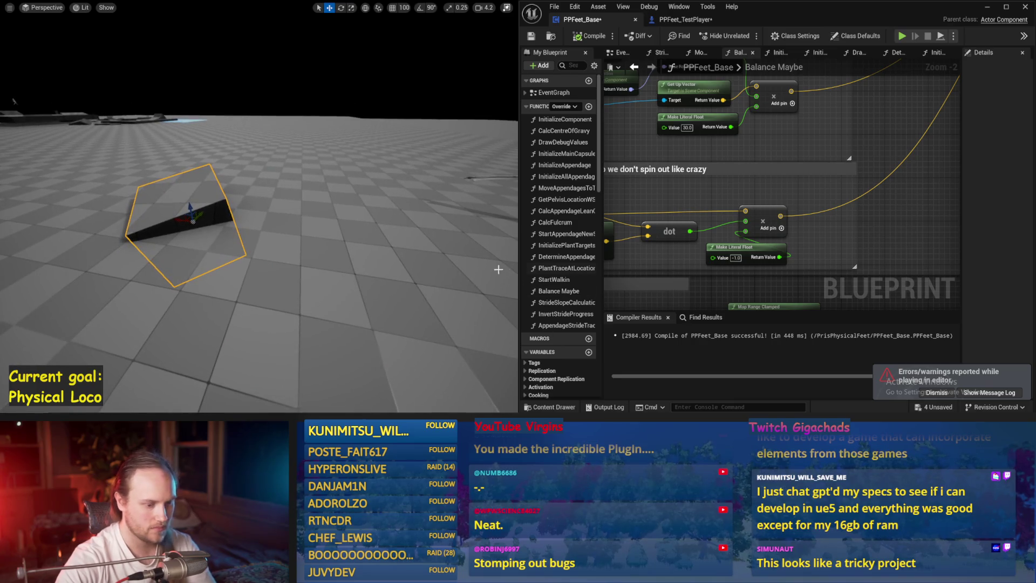
key(F11)
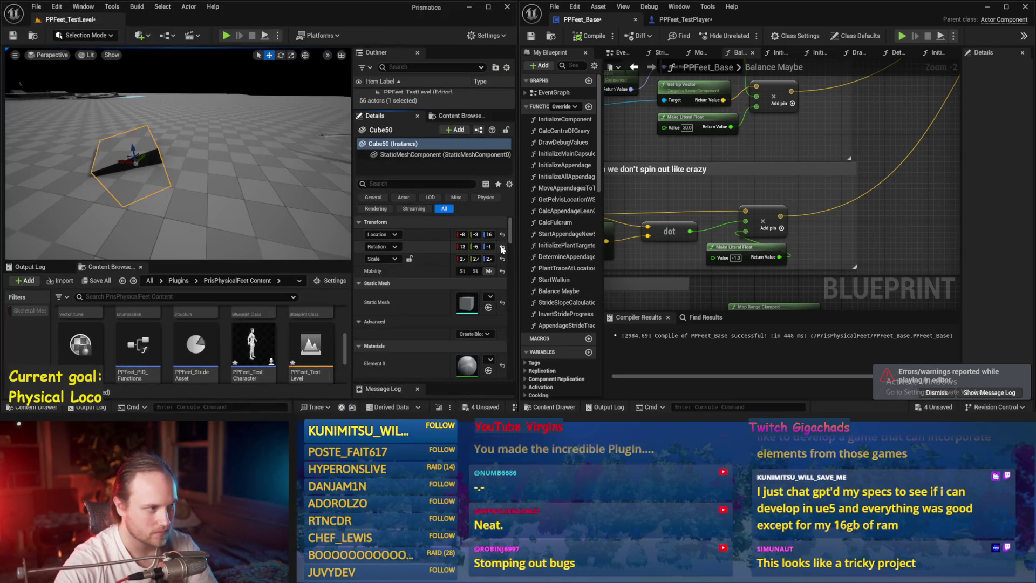
click(502, 247)
drag(123, 151, 124, 169)
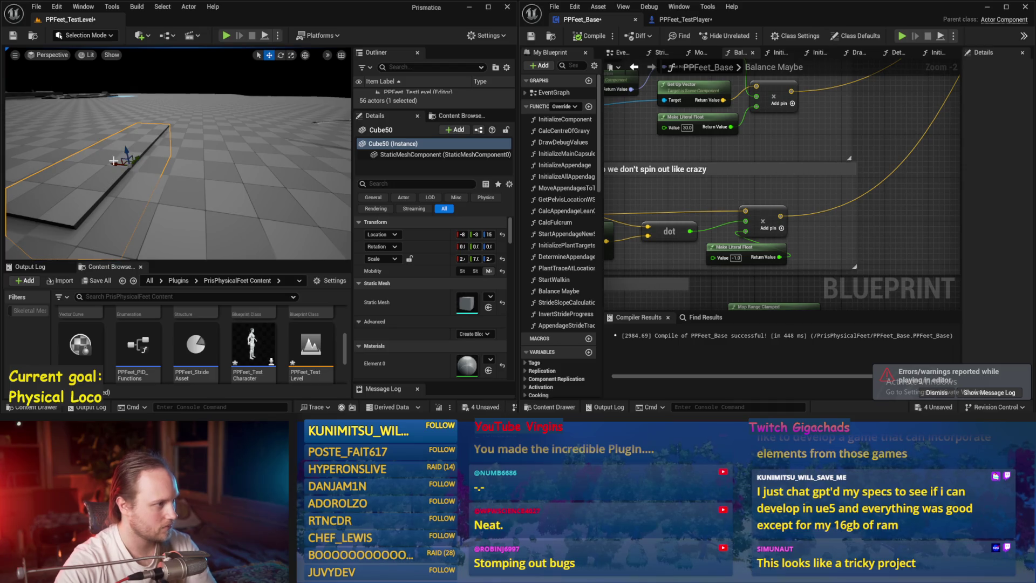
Step: Duplicate the slab, tilt the last copy into a ramp, and start a simulation run
key(ctrl+d)
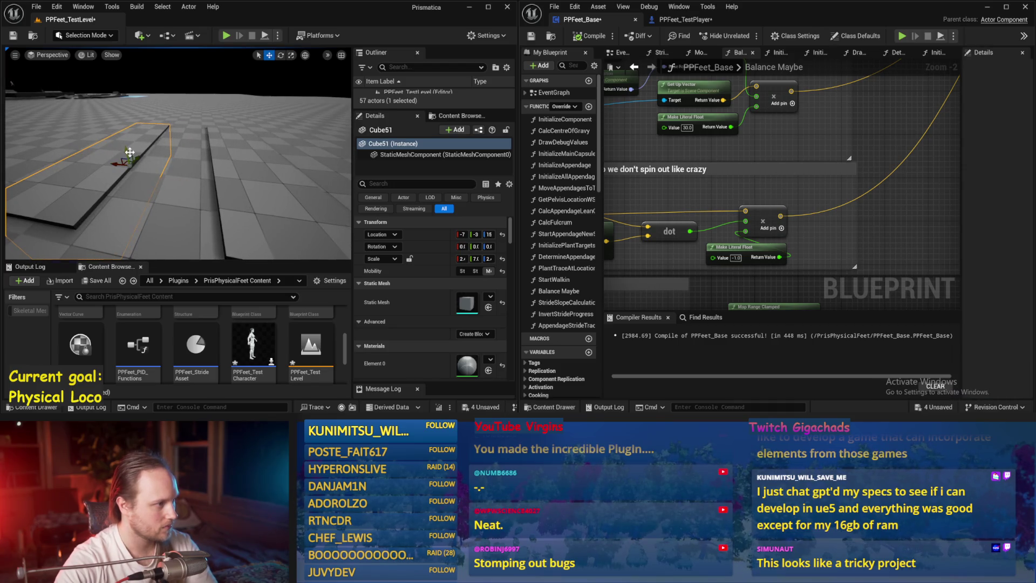
key(ctrl+d)
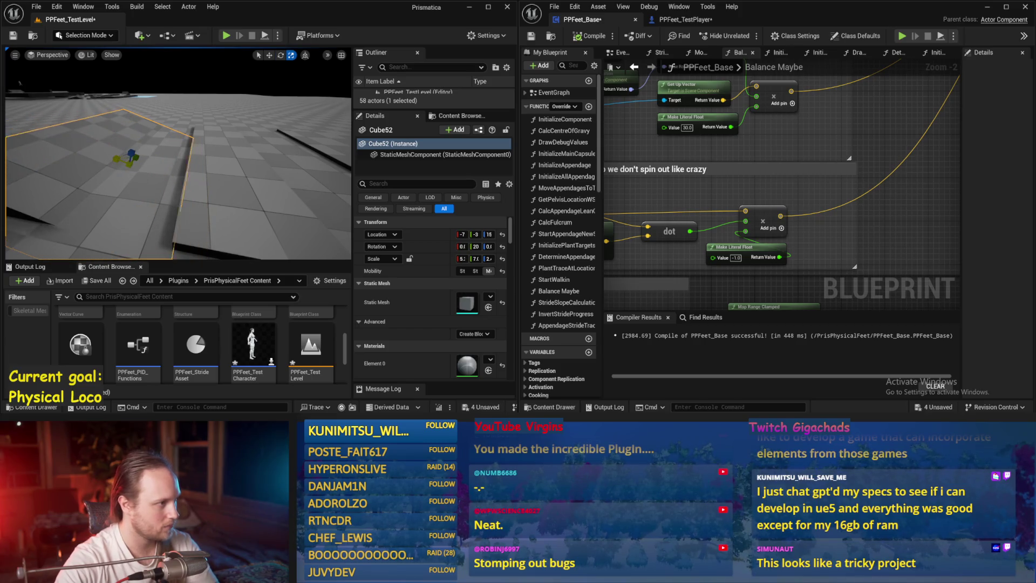
key(f)
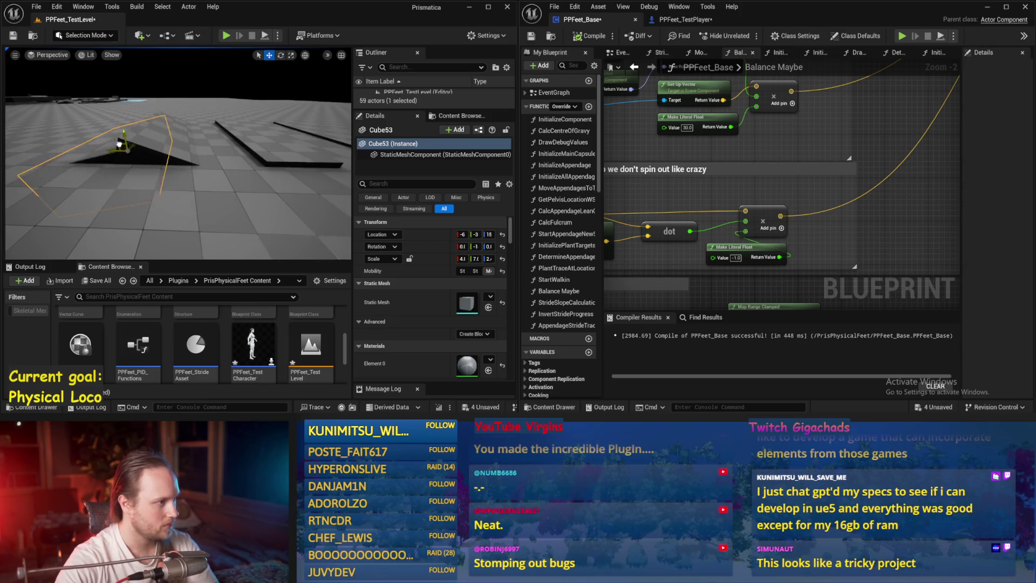
drag(108, 142, 60, 146)
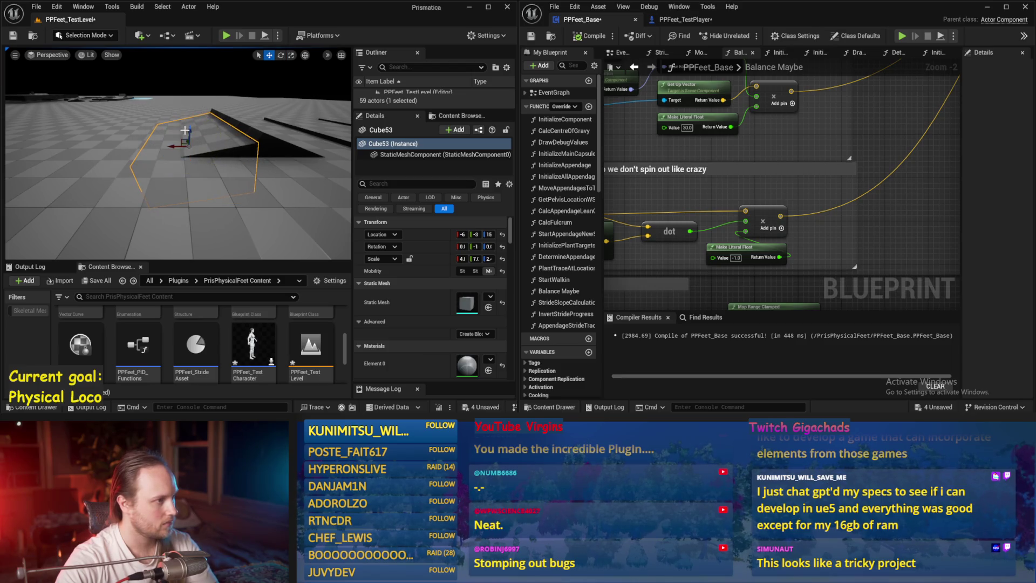
drag(96, 123, 122, 121)
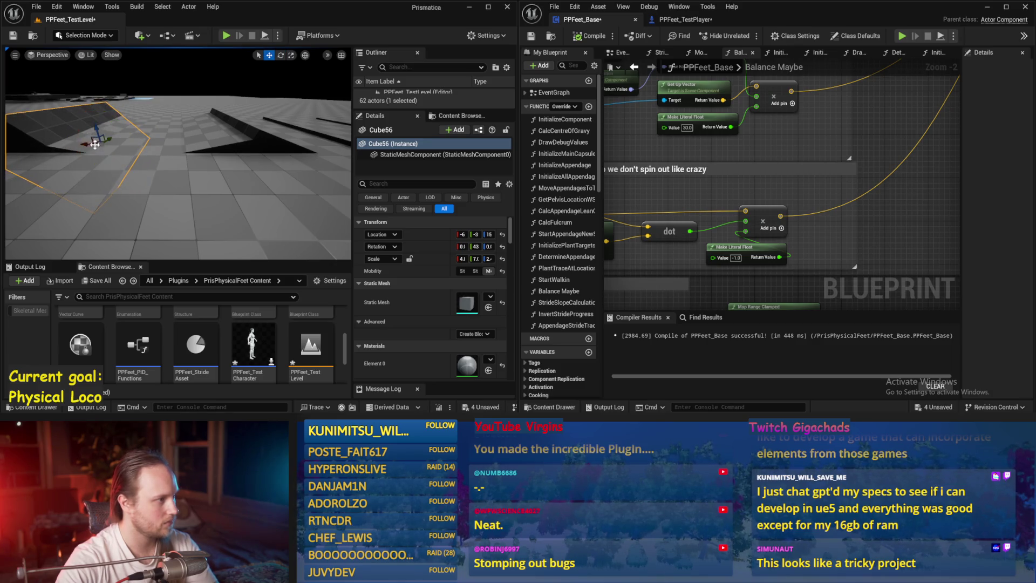
drag(61, 141, 166, 141)
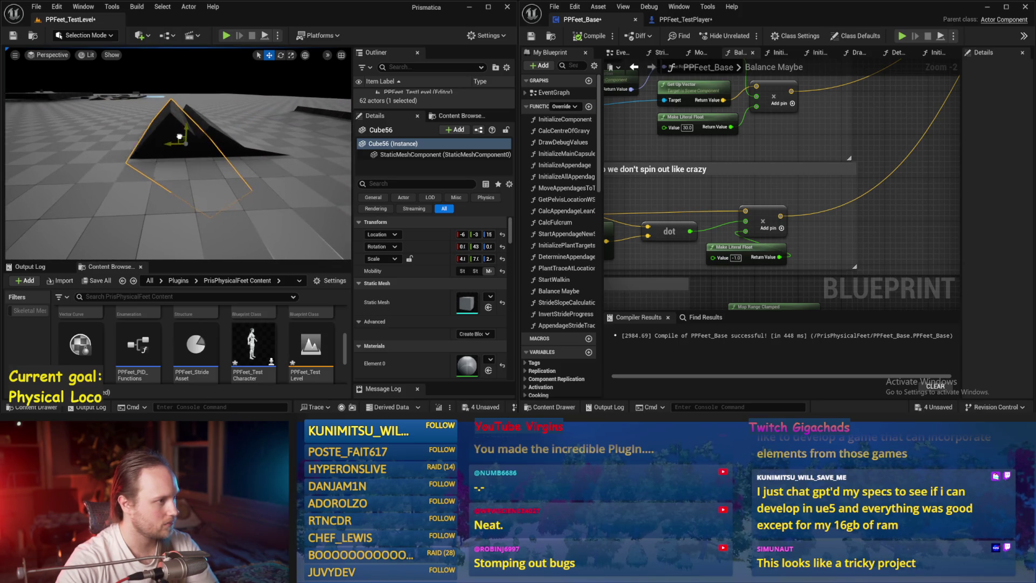
key(alt+p)
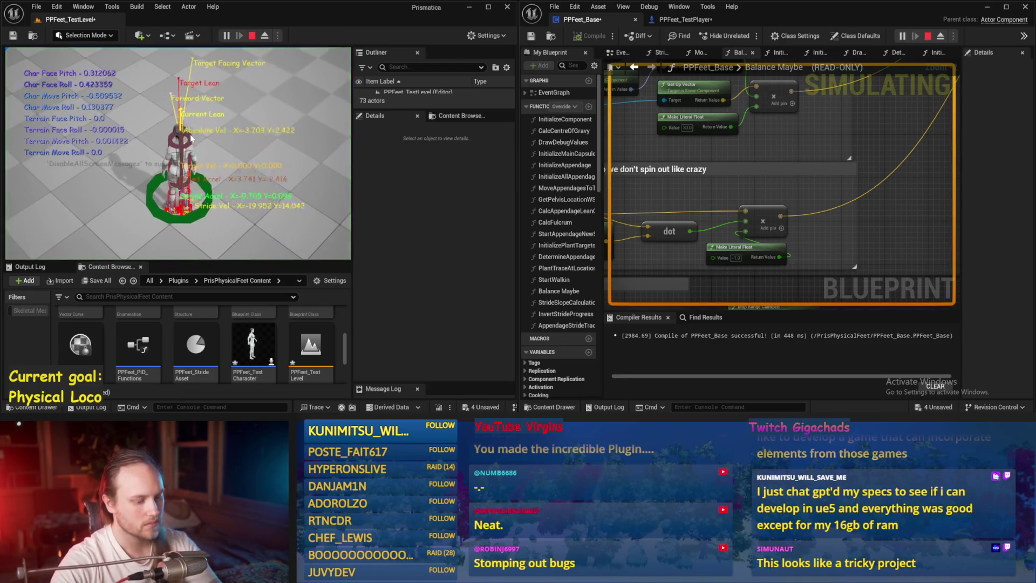
Step: Maximize the level view, restart the character simulation, then stop it
key(F11)
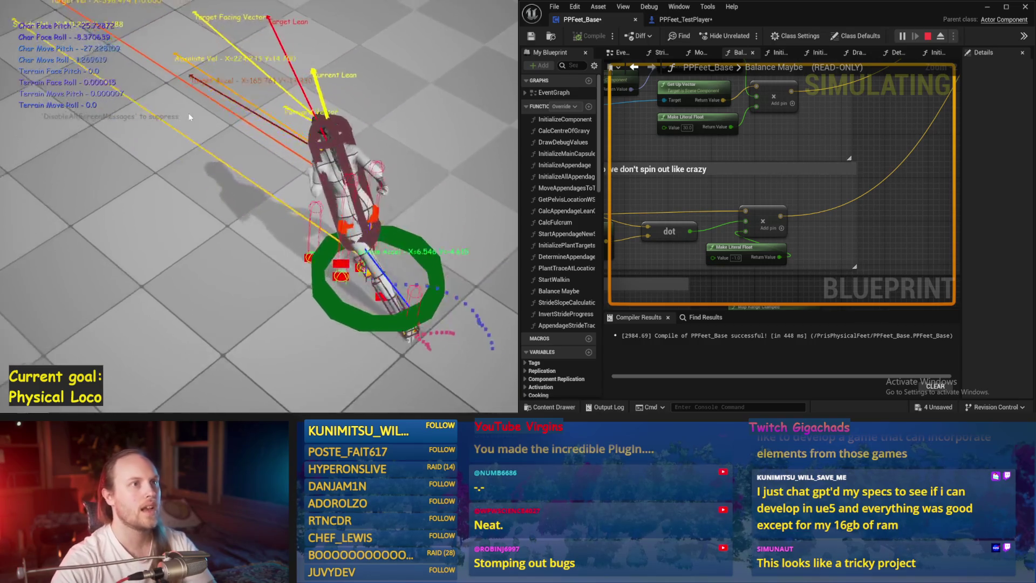
key(Escape)
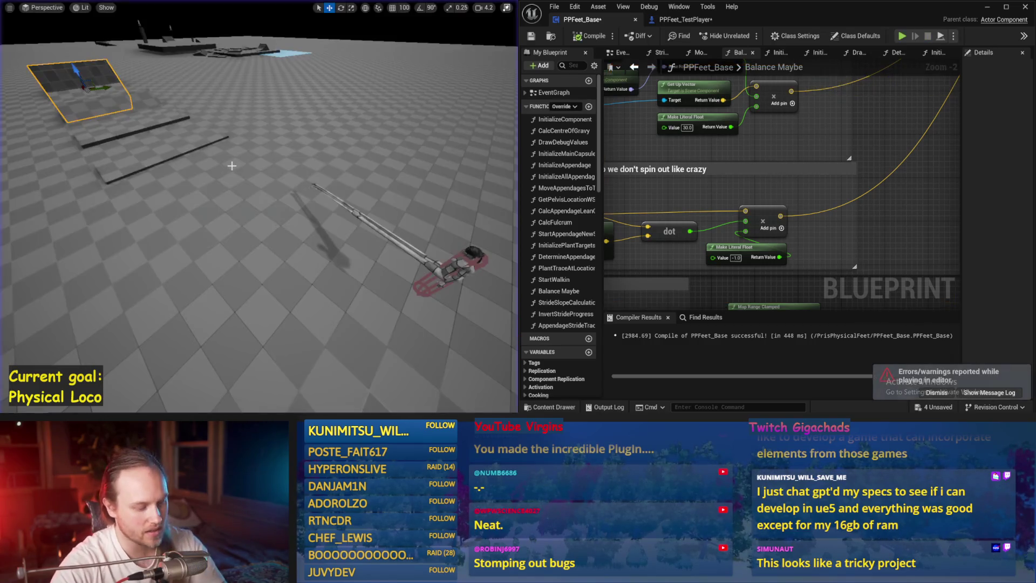
key(alt+p)
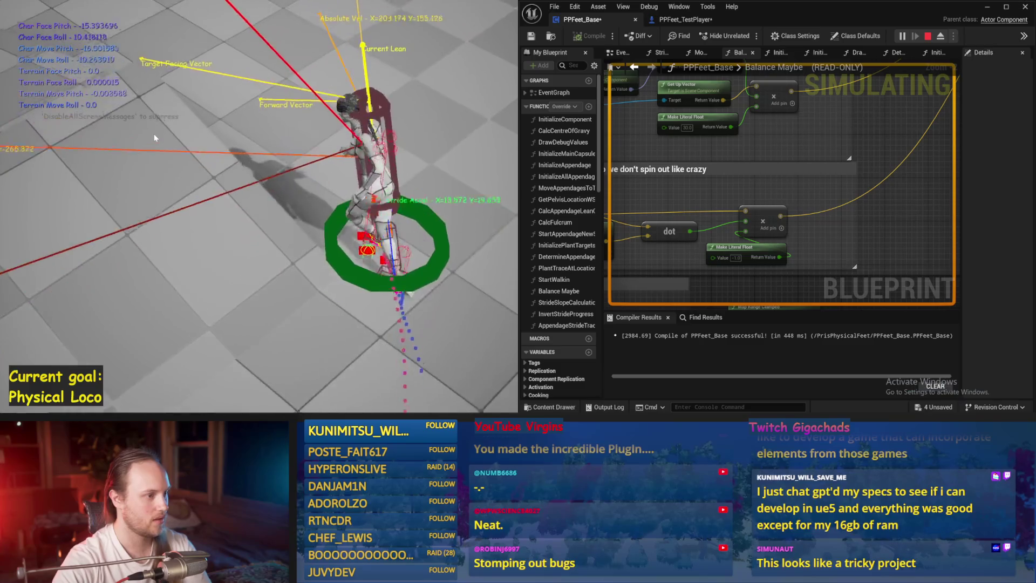
key(Escape)
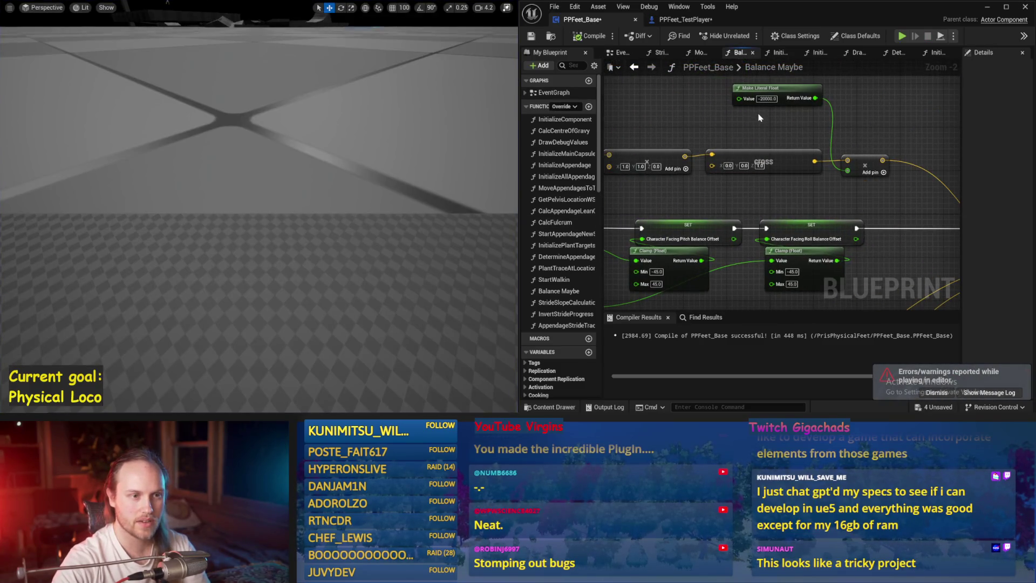
Step: Save the blueprint with the literal float at 15.0 and run a quick test
scroll(726, 239, up, 2)
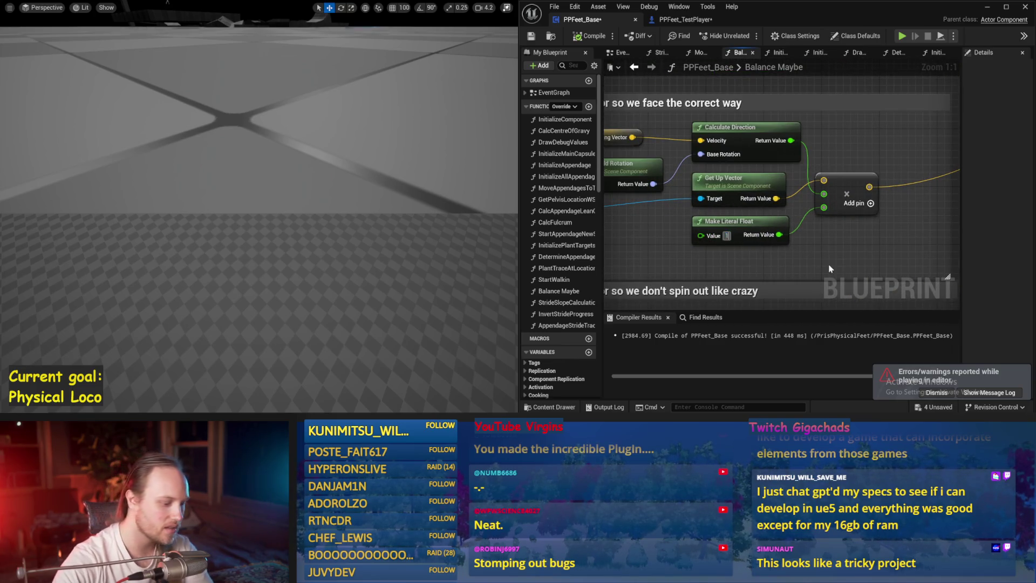
click(533, 37)
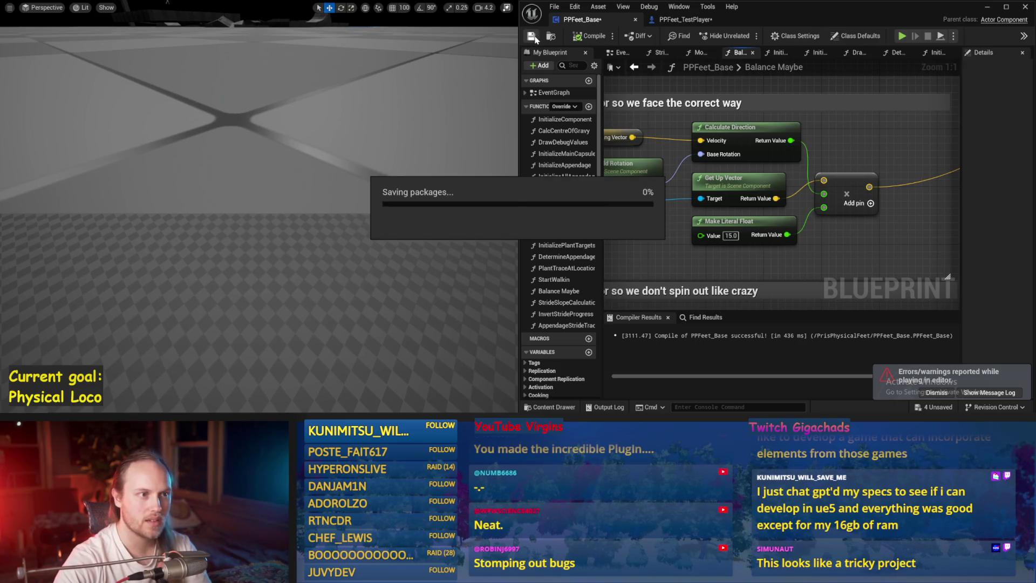
key(alt+p)
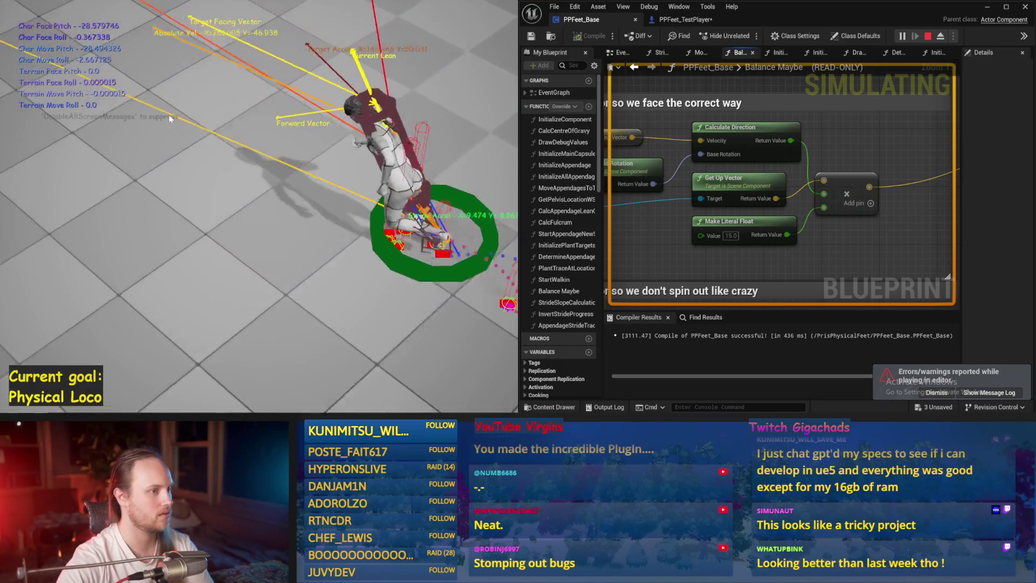
key(Escape)
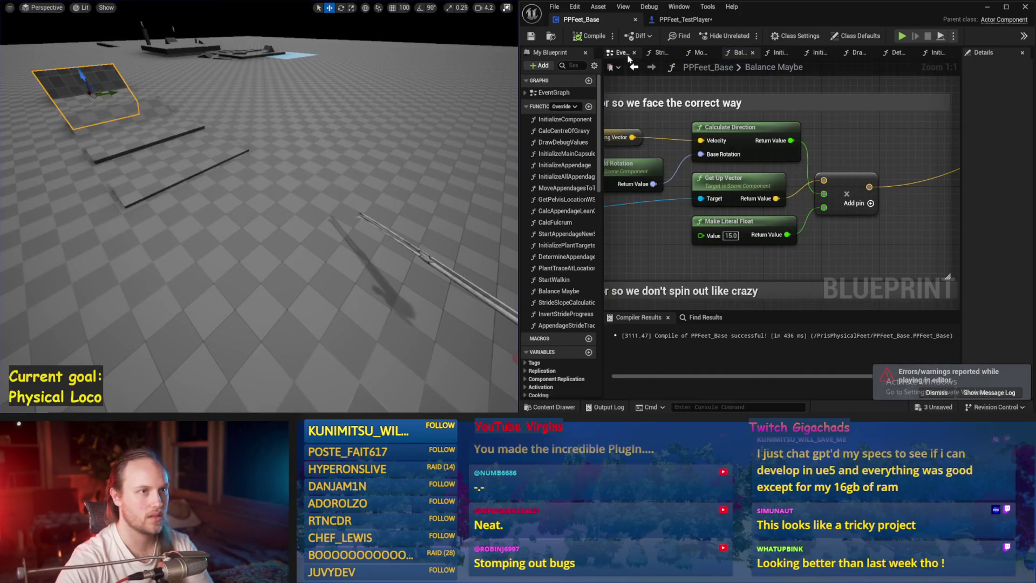
Step: Return to the Balance Maybe graph and inspect the Stride PID node's gains
click(620, 54)
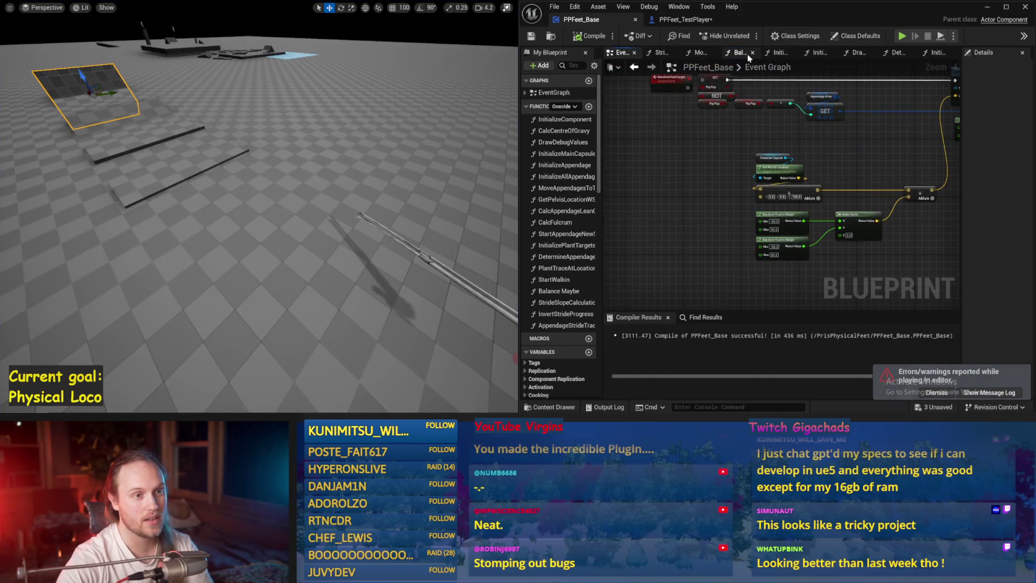
click(747, 54)
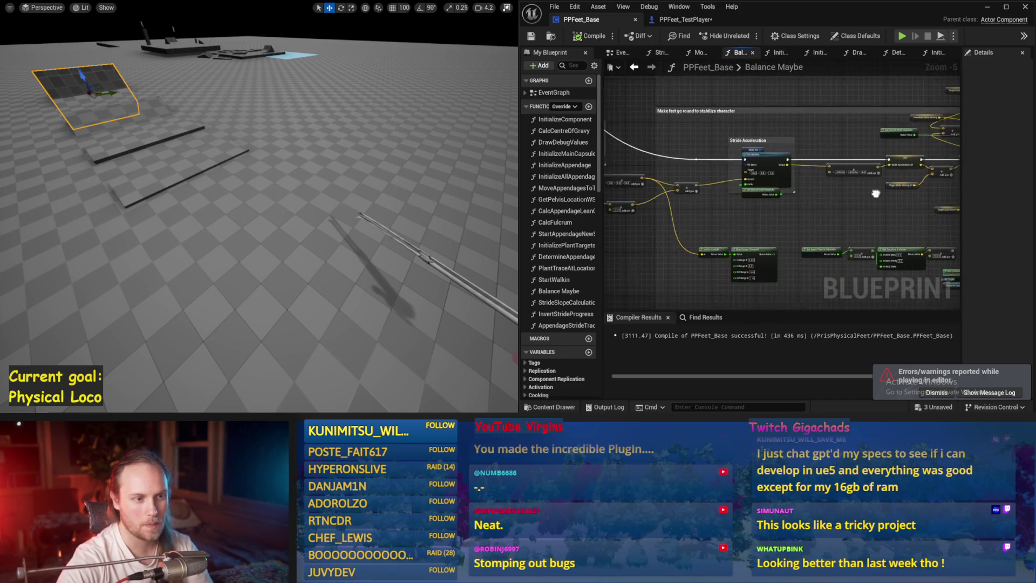
scroll(791, 214, up, 3)
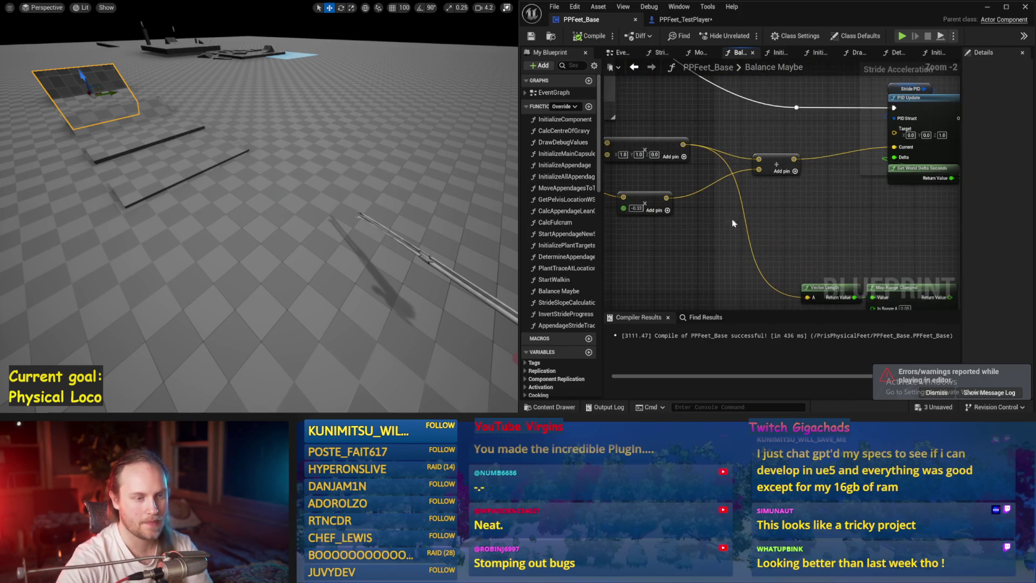
drag(772, 104, 766, 102)
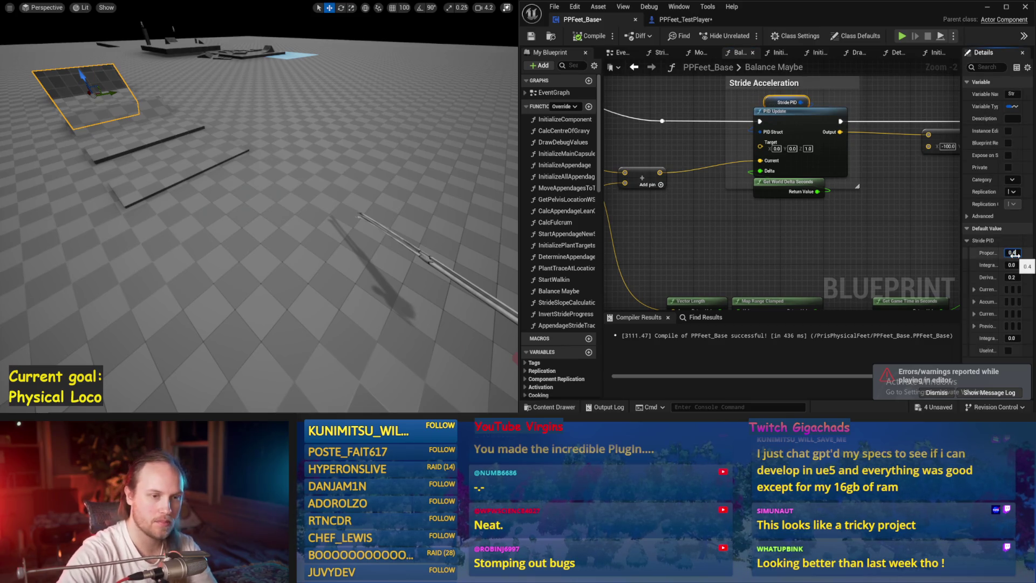
scroll(782, 216, down, 1)
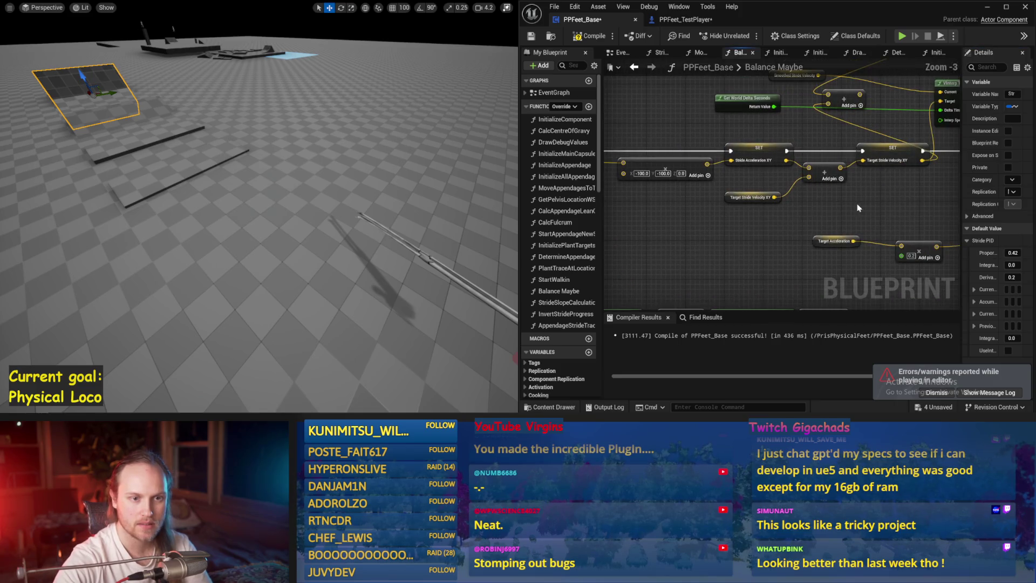
click(694, 244)
drag(726, 177, 597, 125)
Step: Save and recompile PPFeet_Base with Stride PID proportional gain 0.42
key(ctrl+s)
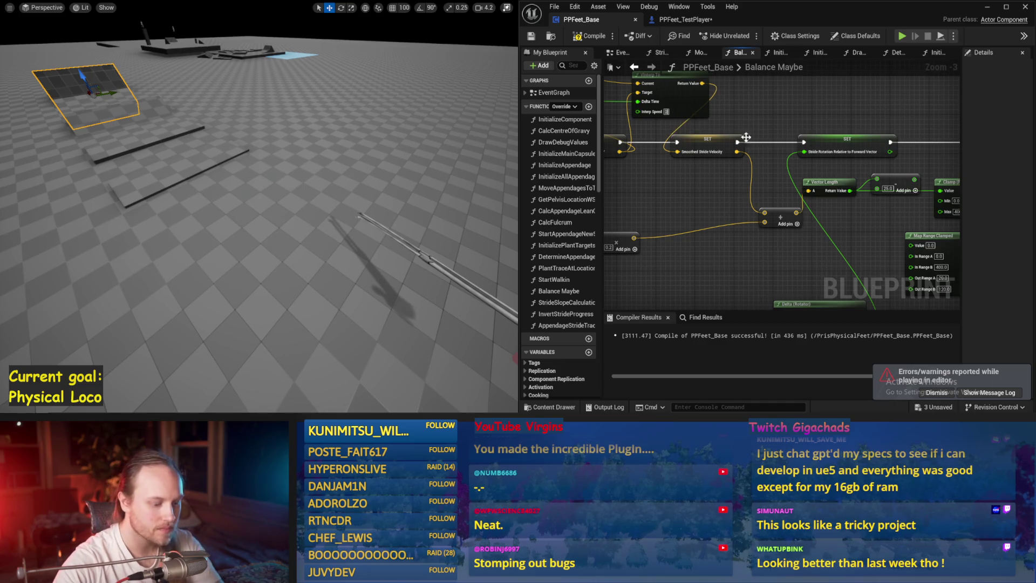
click(534, 37)
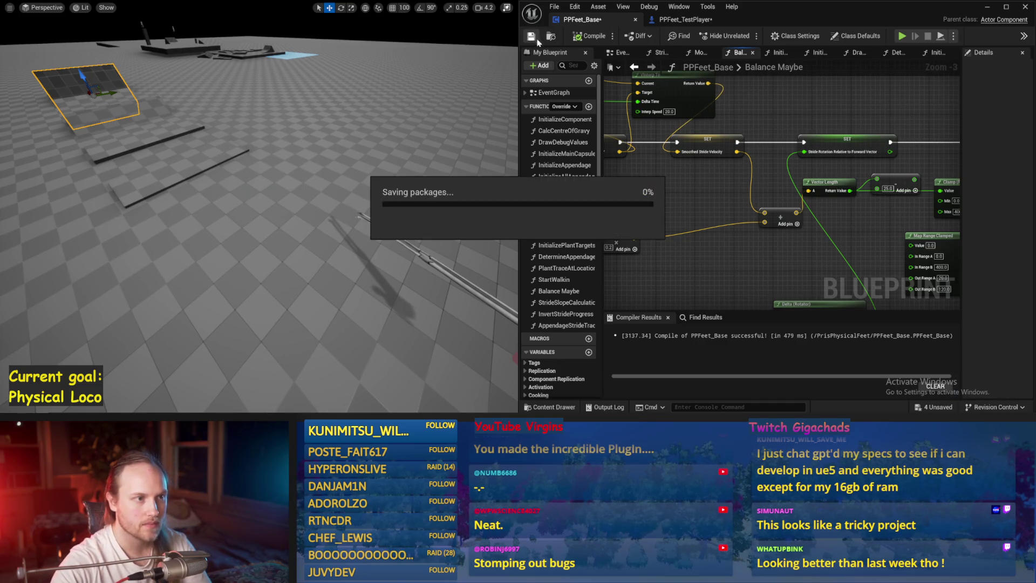
drag(819, 206, 829, 209)
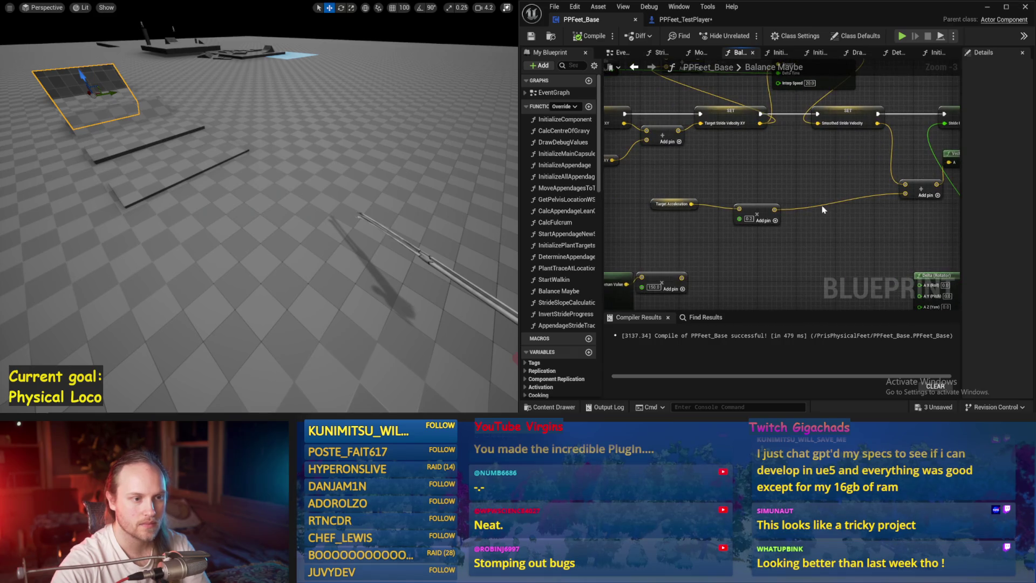
drag(925, 189, 818, 194)
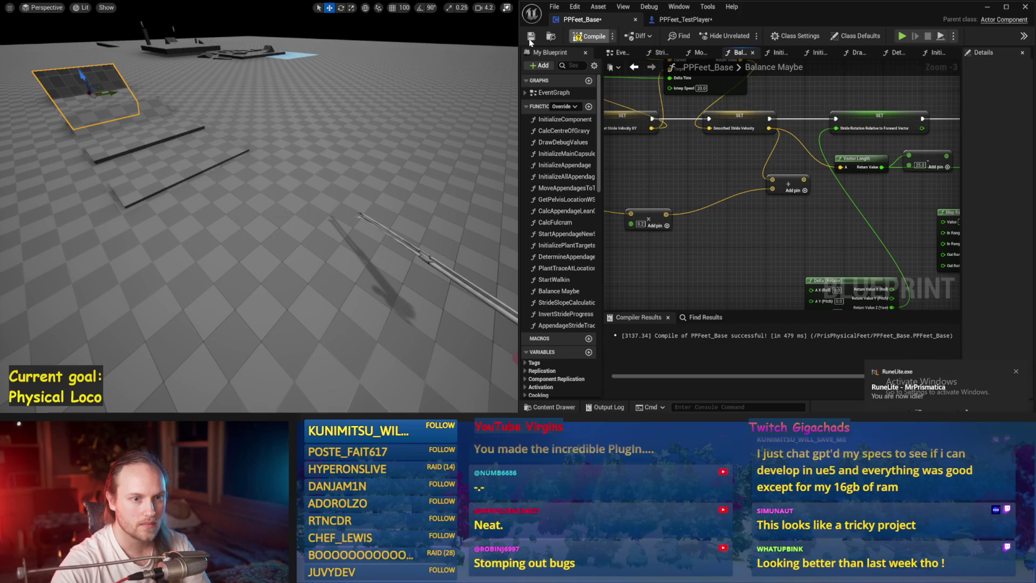
Step: Test-play the retuned character at full view size, stop, and pan to Stride Acceleration
key(alt+p)
key(F11)
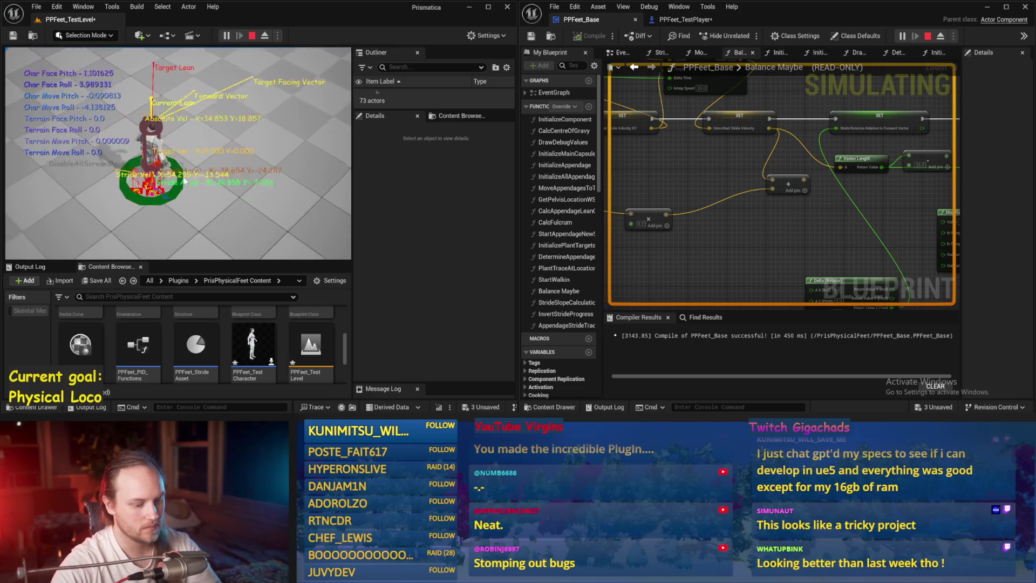
key(F11)
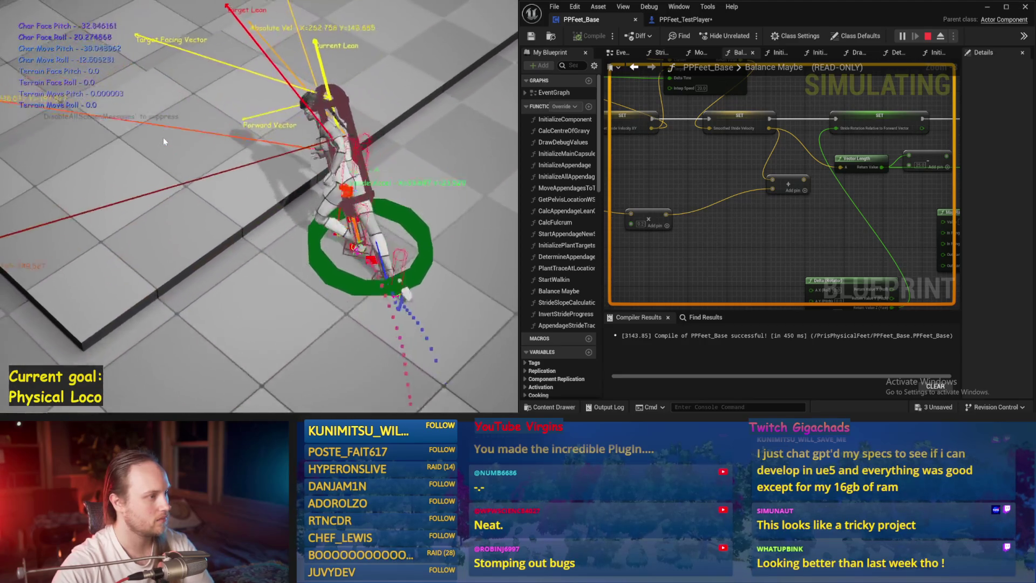
key(Escape)
key(alt+p)
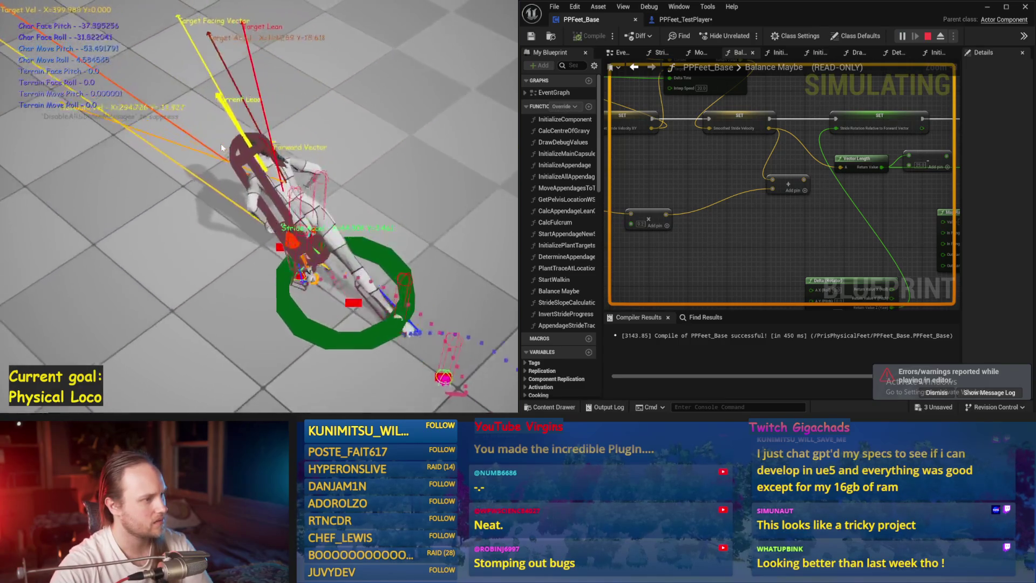
key(Escape)
drag(697, 237, 885, 215)
drag(698, 199, 982, 221)
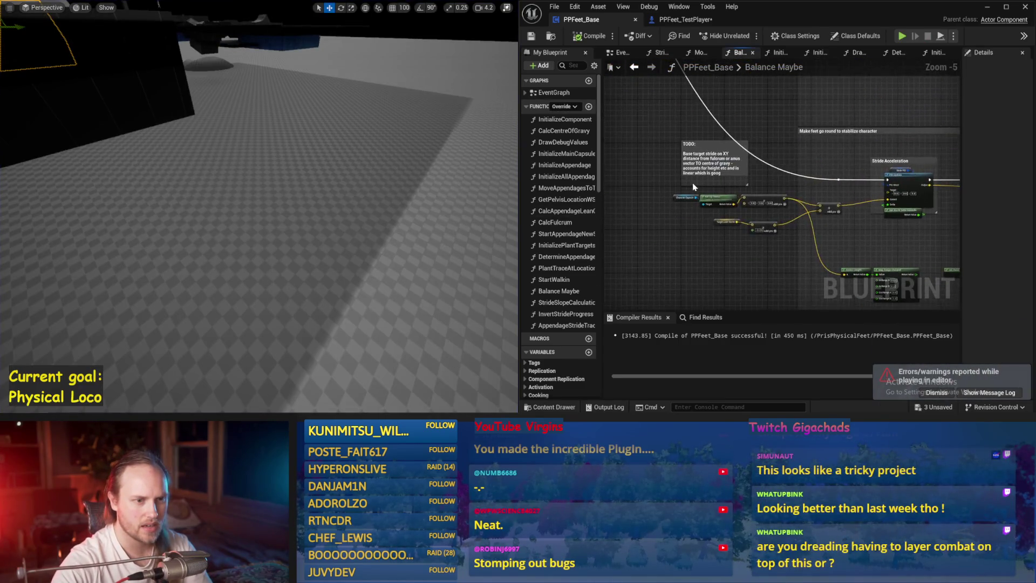
Step: Center the Stride Acceleration PID section, then run the character test twice and stop
drag(819, 231, 787, 227)
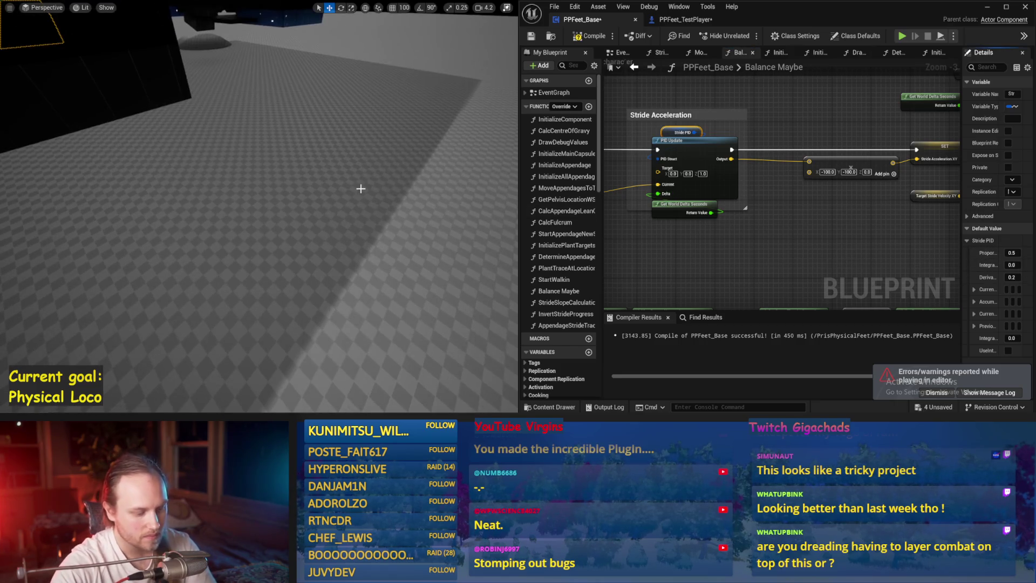
key(alt+s)
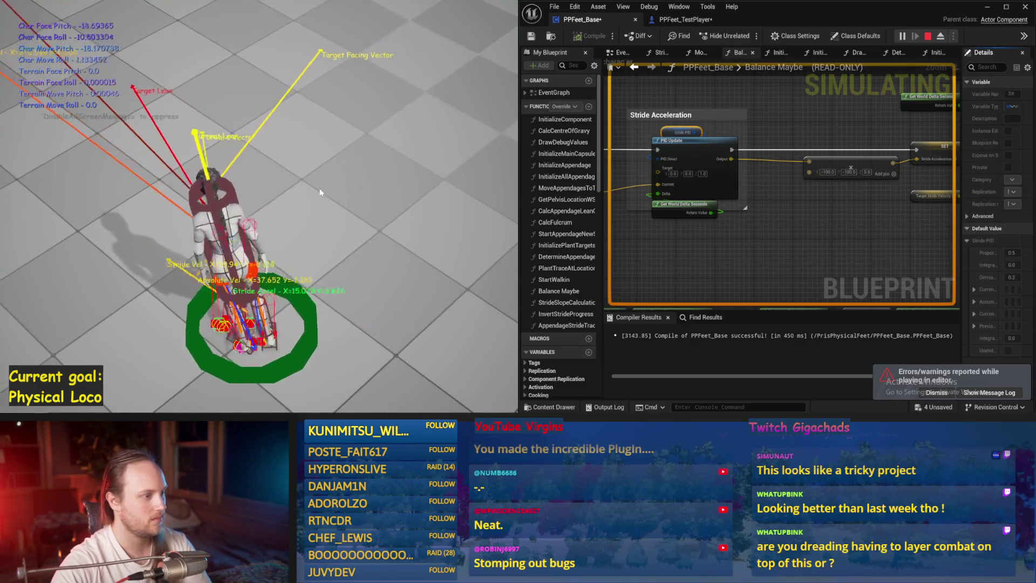
key(Escape)
key(alt+s)
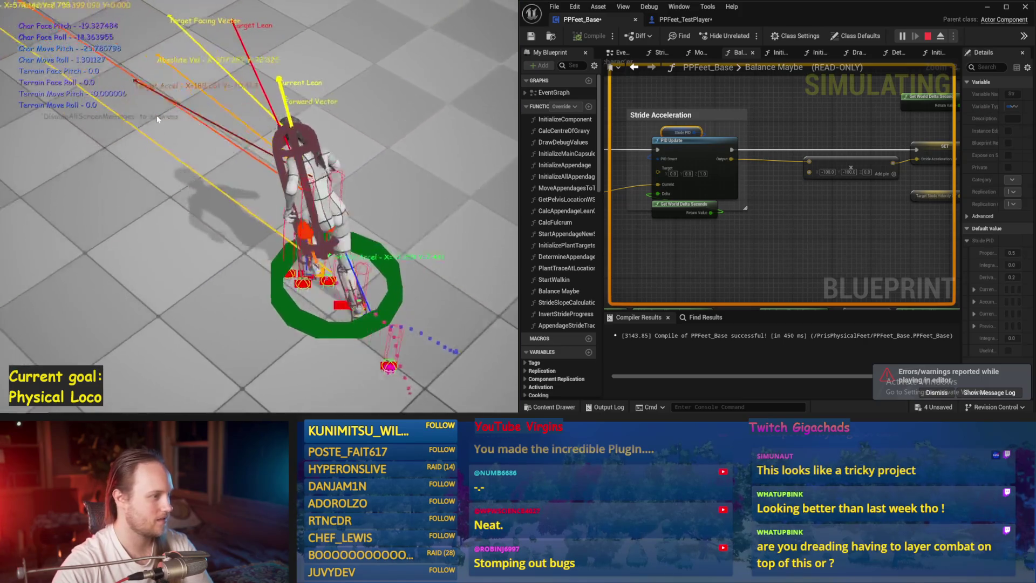
key(Escape)
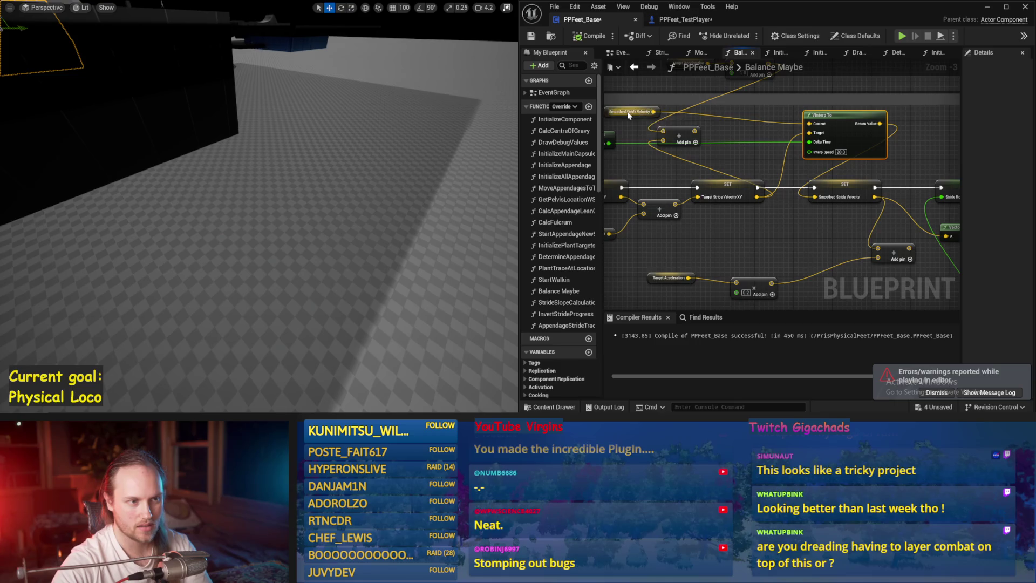
Step: Change the Clamp (Float) Max from 400 to 800 and test-play the character
drag(849, 182, 752, 150)
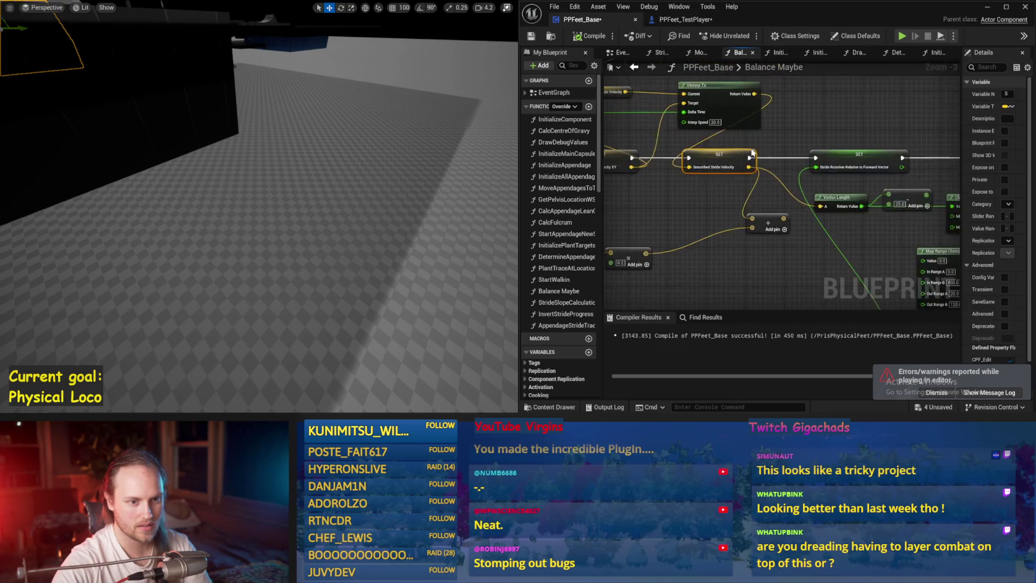
drag(805, 224, 719, 171)
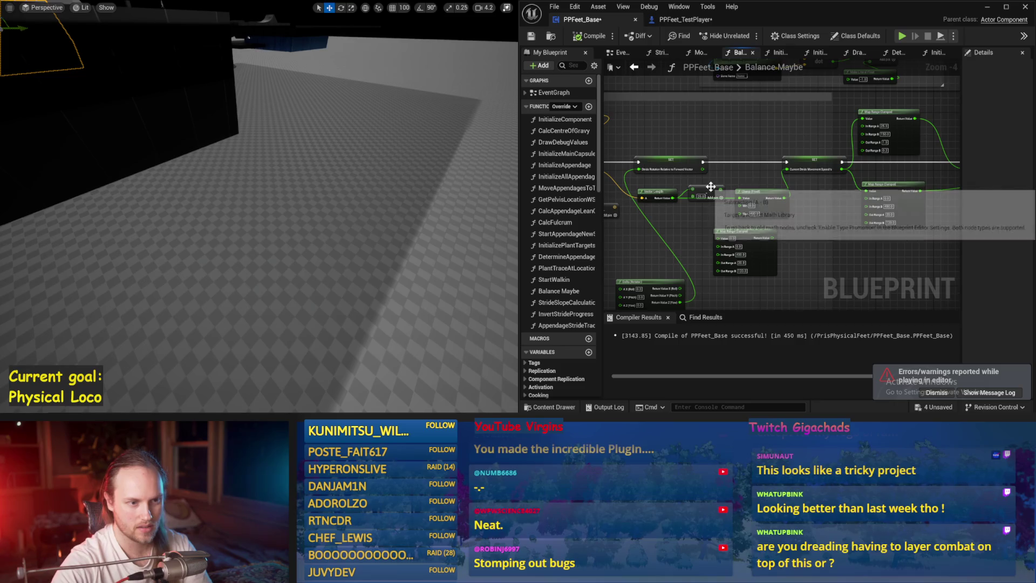
scroll(739, 182, up, 2)
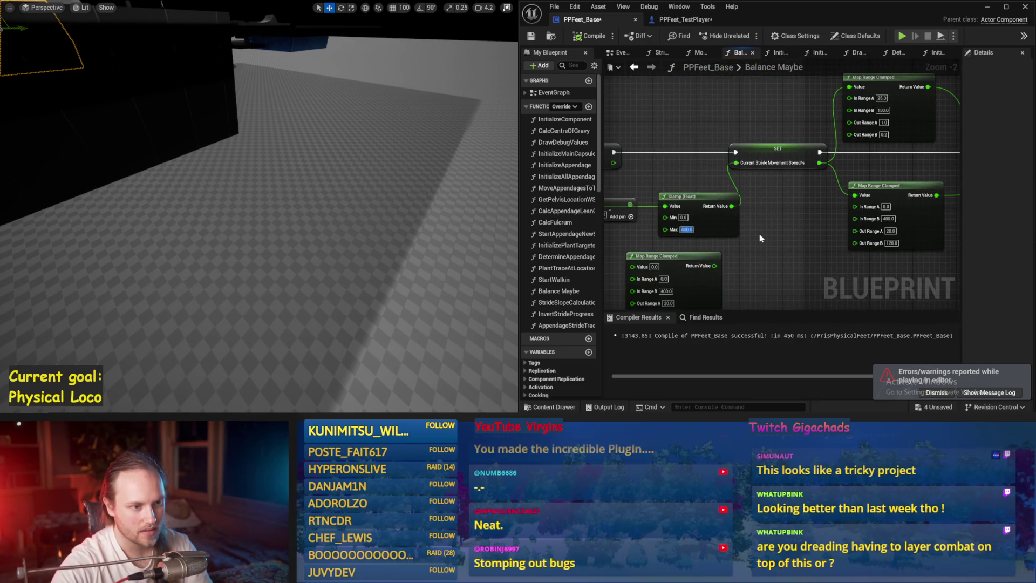
text(800)
key(Return)
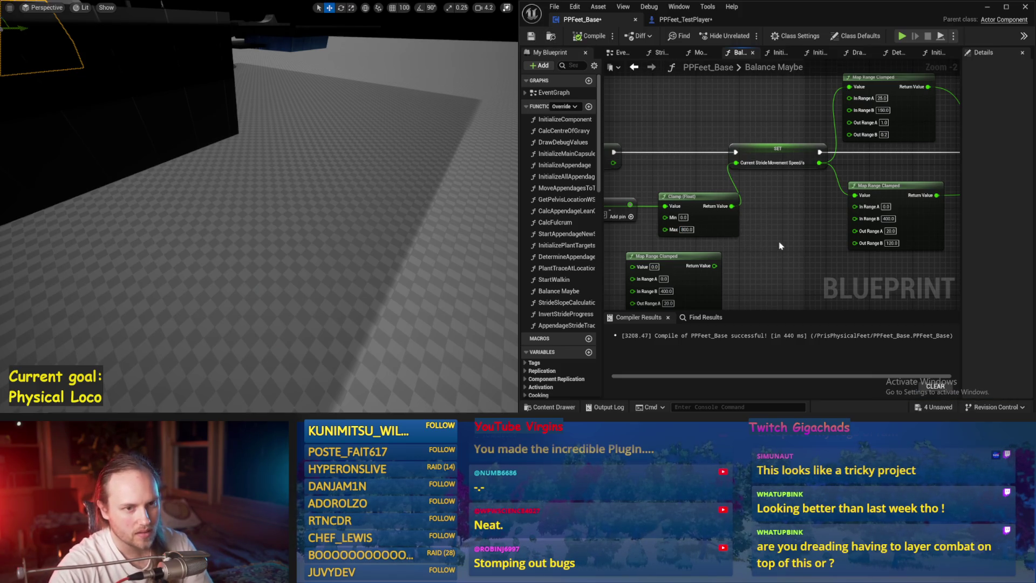
drag(779, 246, 775, 231)
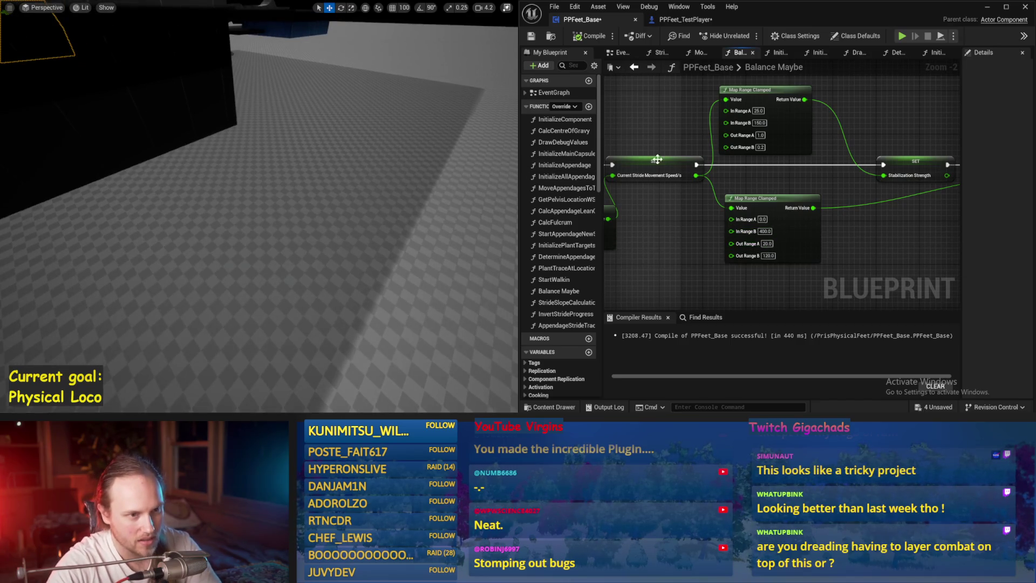
scroll(772, 146, up, 2)
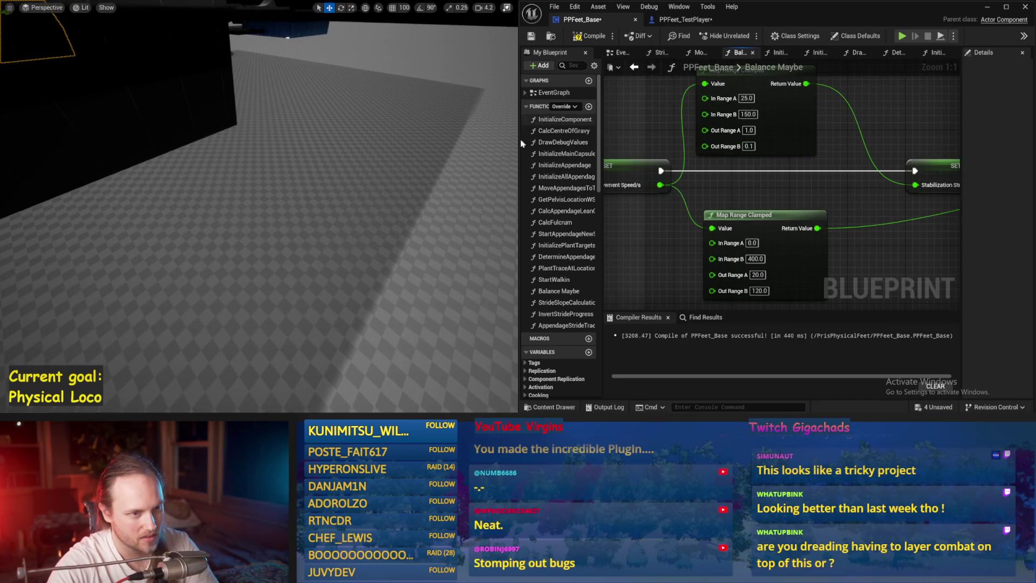
key(alt+p)
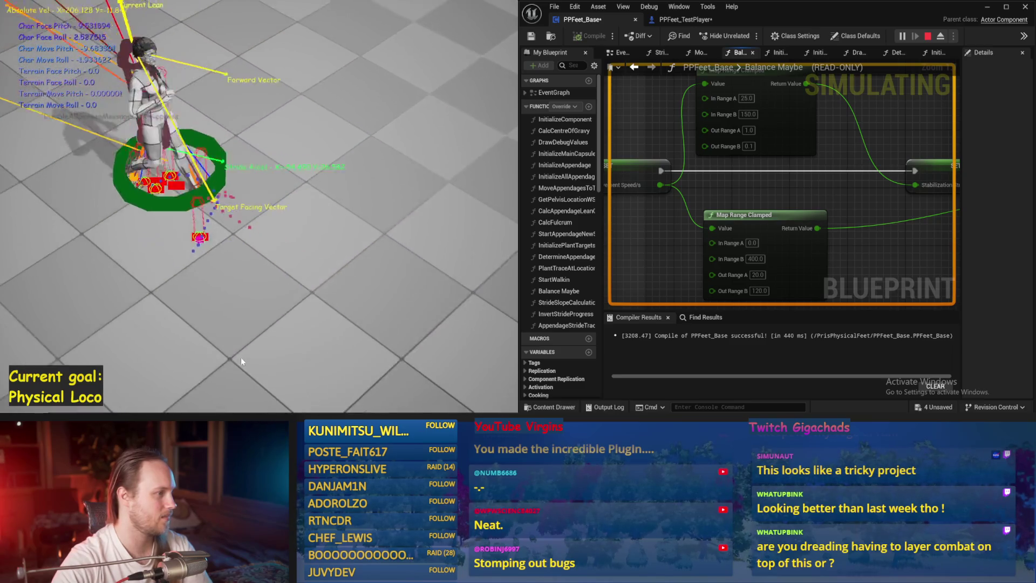
key(Escape)
scroll(948, 177, down, 4)
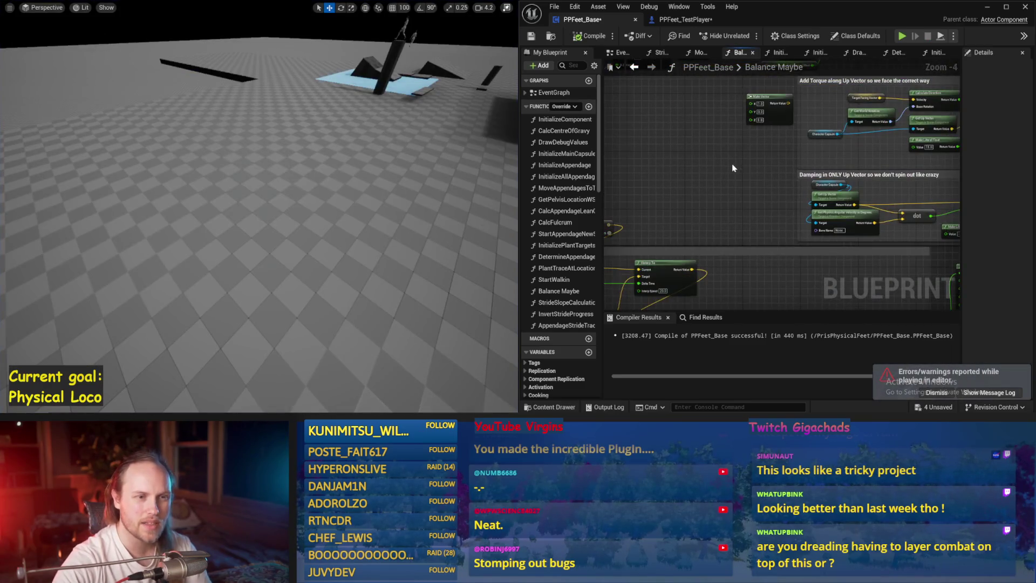
Step: Pan to the lean section with Acceleration PID, lower the level camera, and start a test play
drag(840, 205, 631, 196)
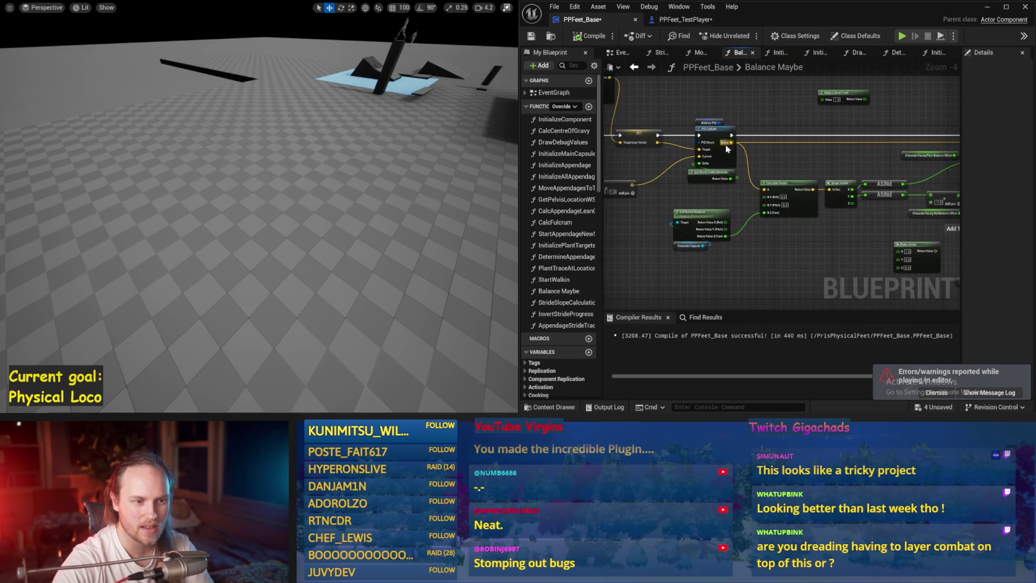
drag(746, 143, 852, 200)
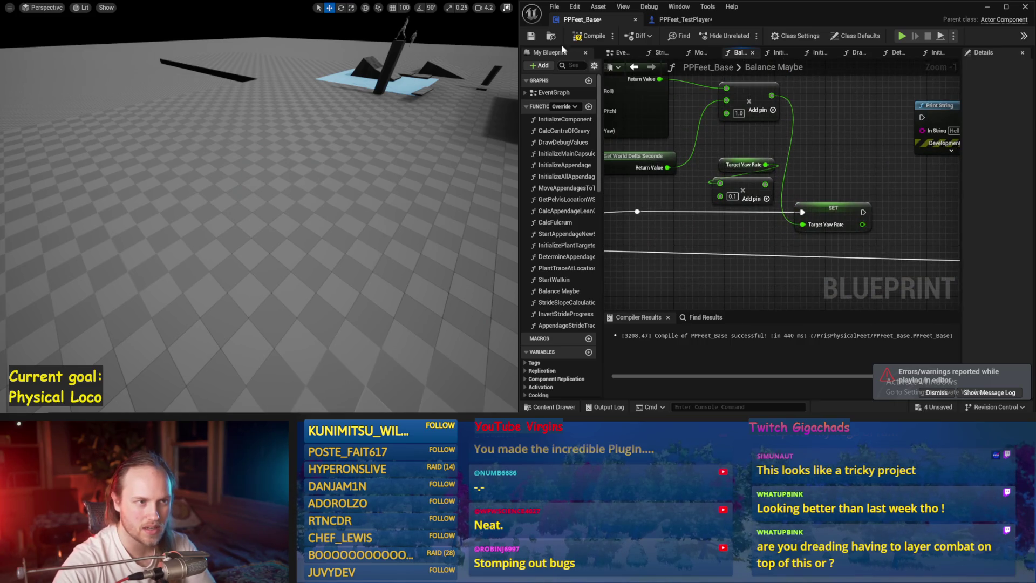
drag(379, 125, 379, 157)
key(alt+s)
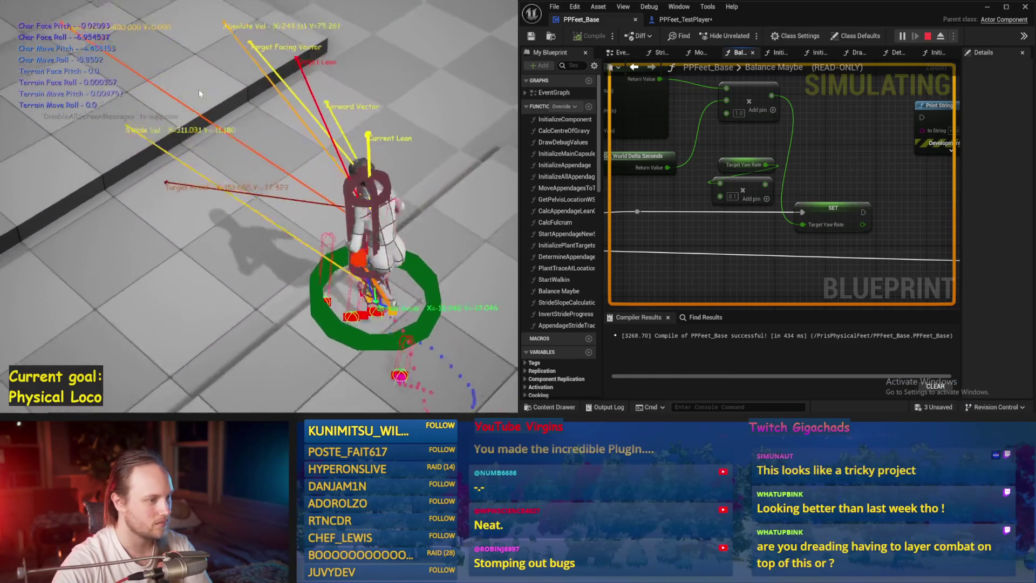
Step: Stop the test, navigate to the Vinterp To setting Smoothed Stride Velocity, and test again
key(Escape)
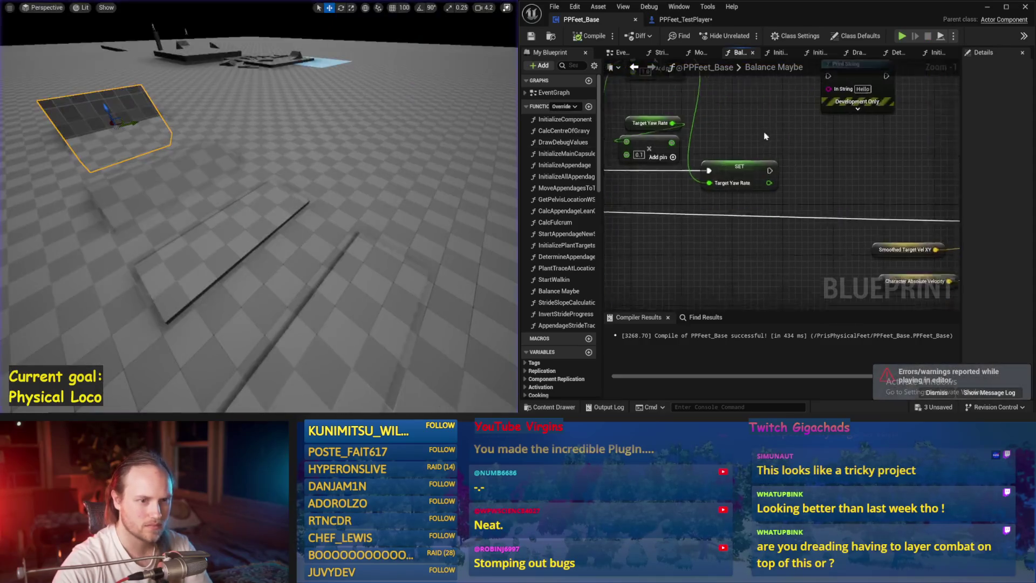
scroll(741, 215, up, 2)
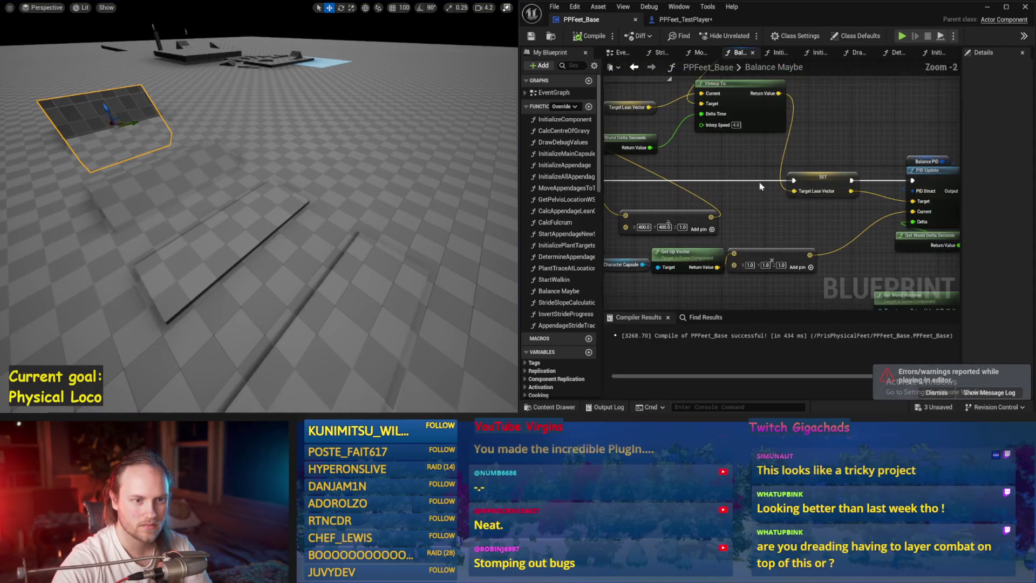
drag(798, 186, 580, 141)
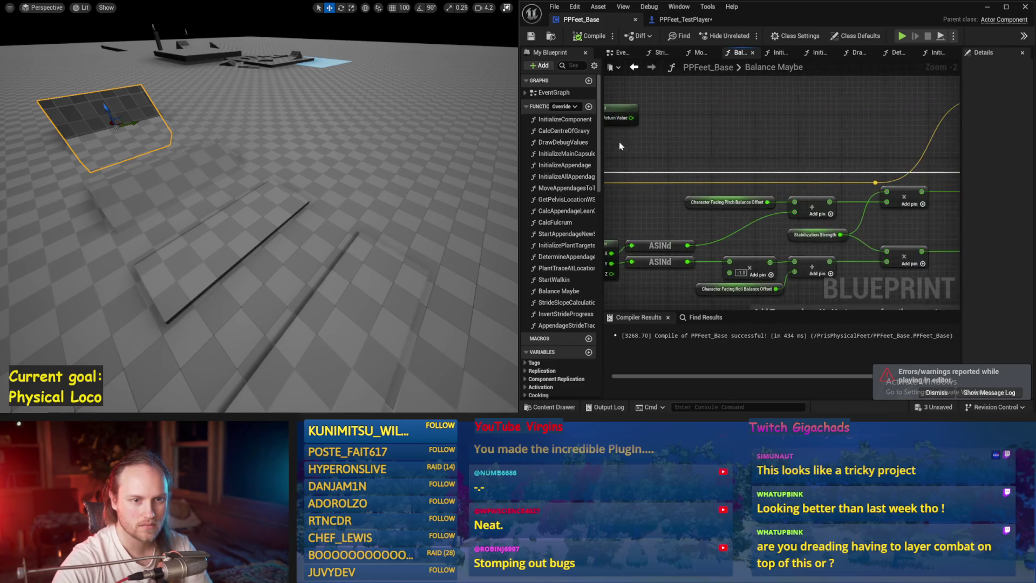
scroll(785, 161, down, 3)
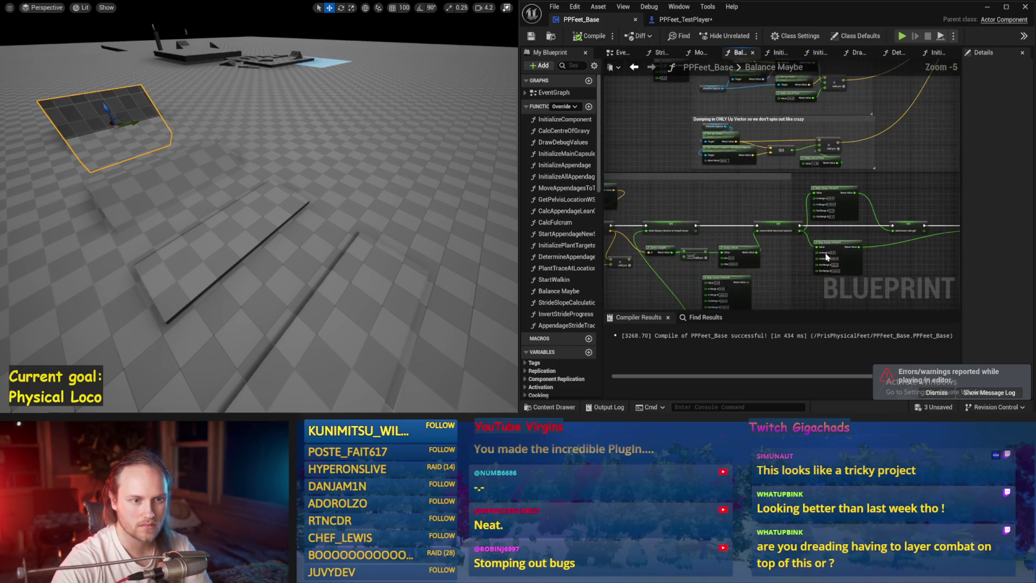
scroll(756, 141, up, 3)
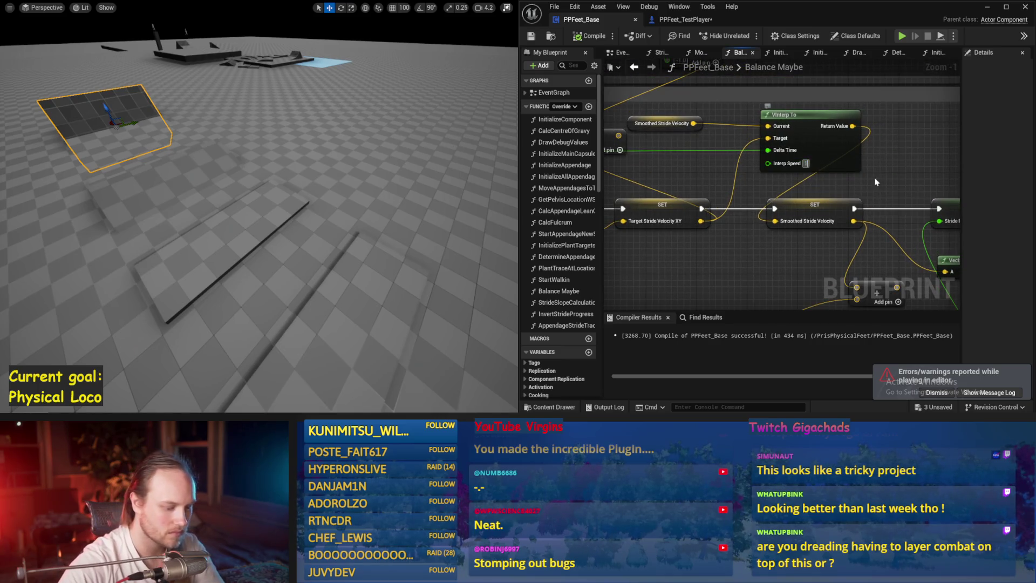
key(alt+p)
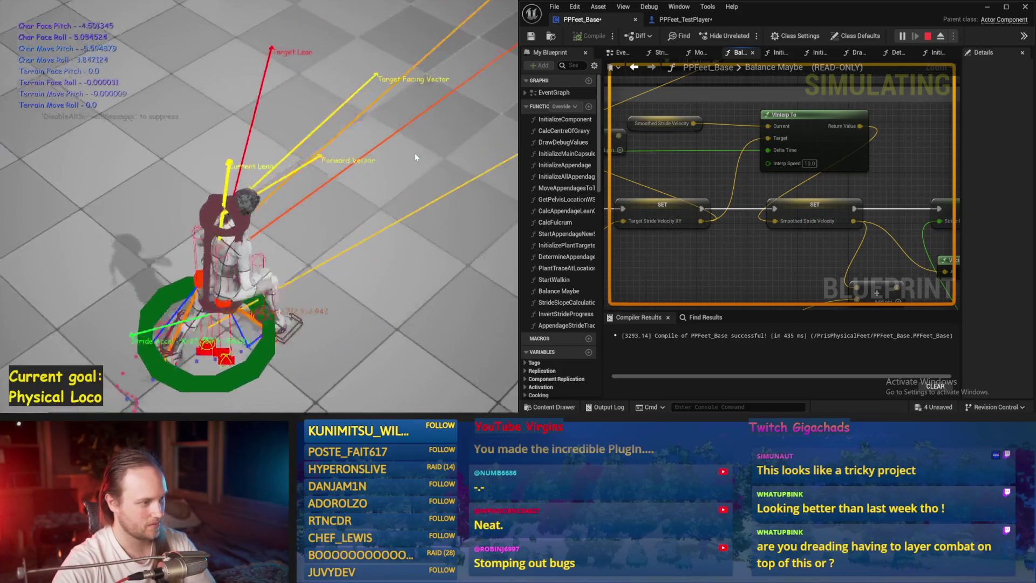
Step: Stop the Interp Speed 10.0 test play and zoom out over the balance graph
key(Escape)
scroll(824, 205, down, 4)
scroll(786, 208, up, 2)
mouse_move(739, 186)
mouse_down()
mouse_move(851, 182)
mouse_move(718, 127)
mouse_up()
Step: Test-play with the literal float at -10000.0, stop, and save all modified assets
scroll(718, 127, up, 1)
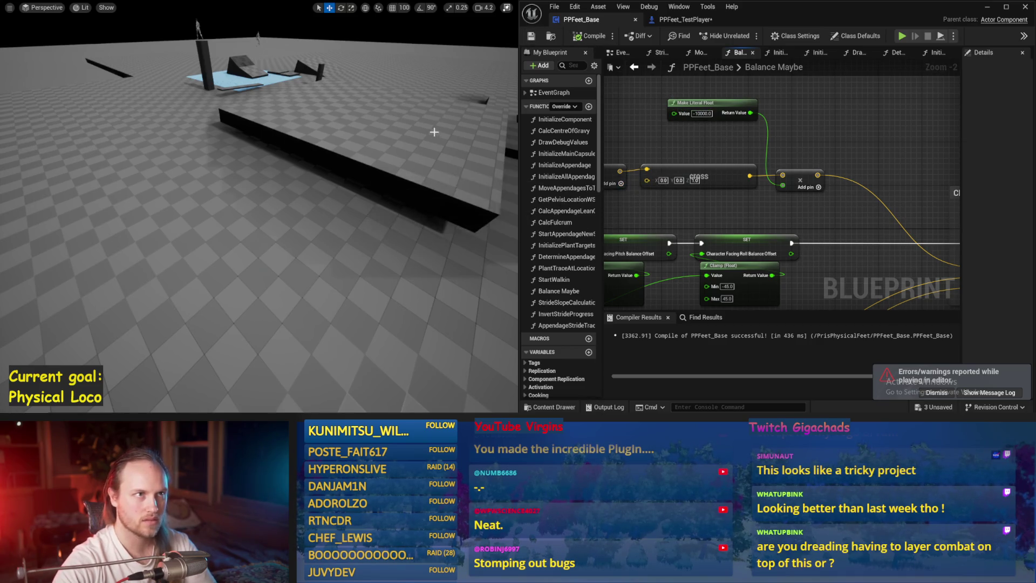
key(alt+p)
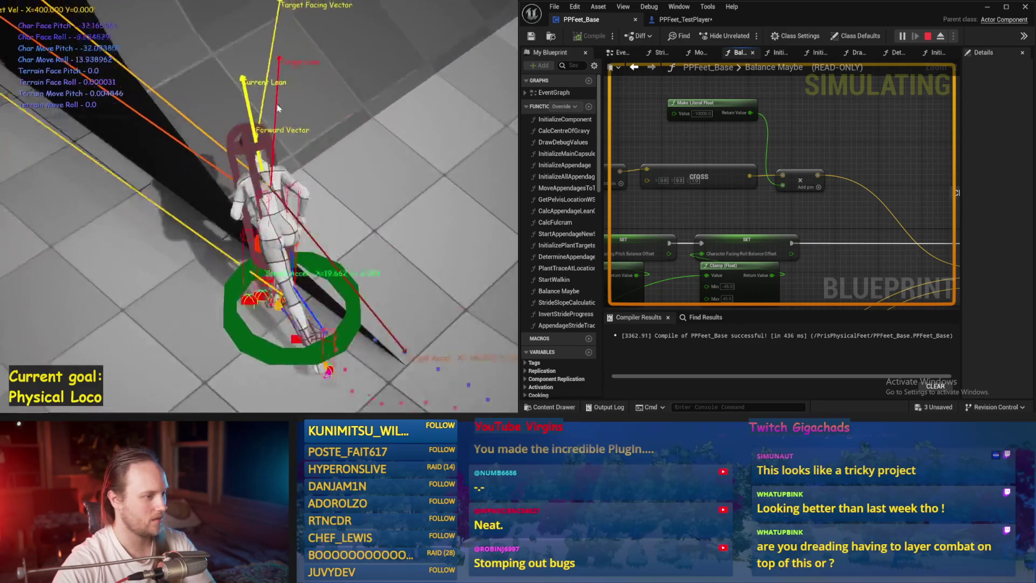
key(Escape)
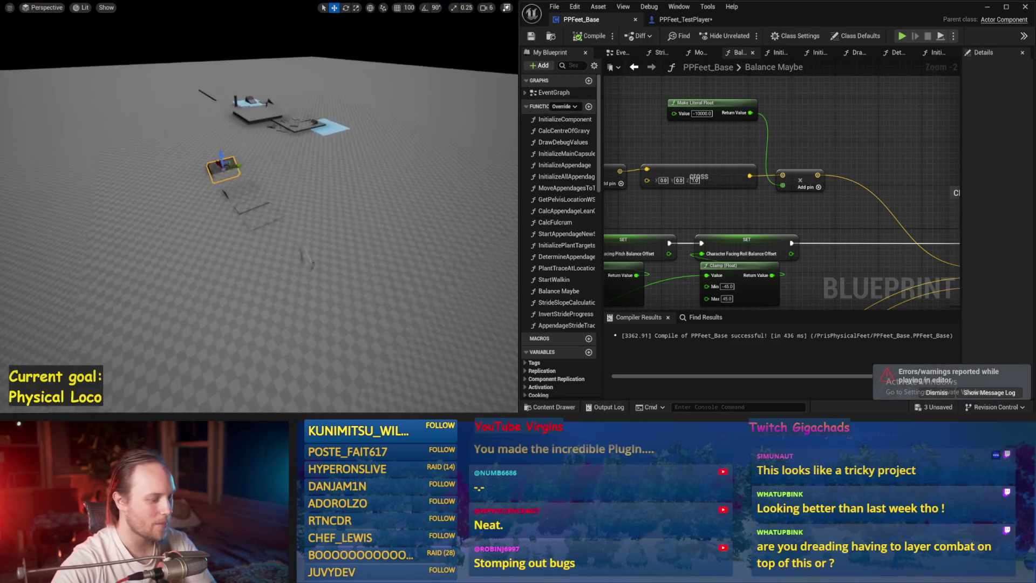
key(ctrl+s)
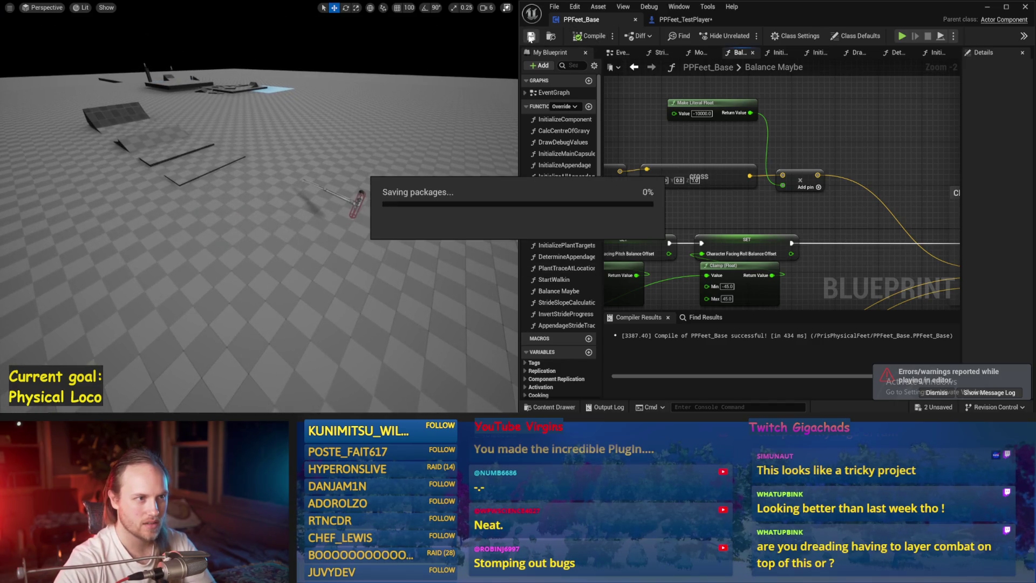
Step: Return to the PPFeet_Base Balance Maybe graph and zoom out and back in on Map Range Clamped
click(684, 19)
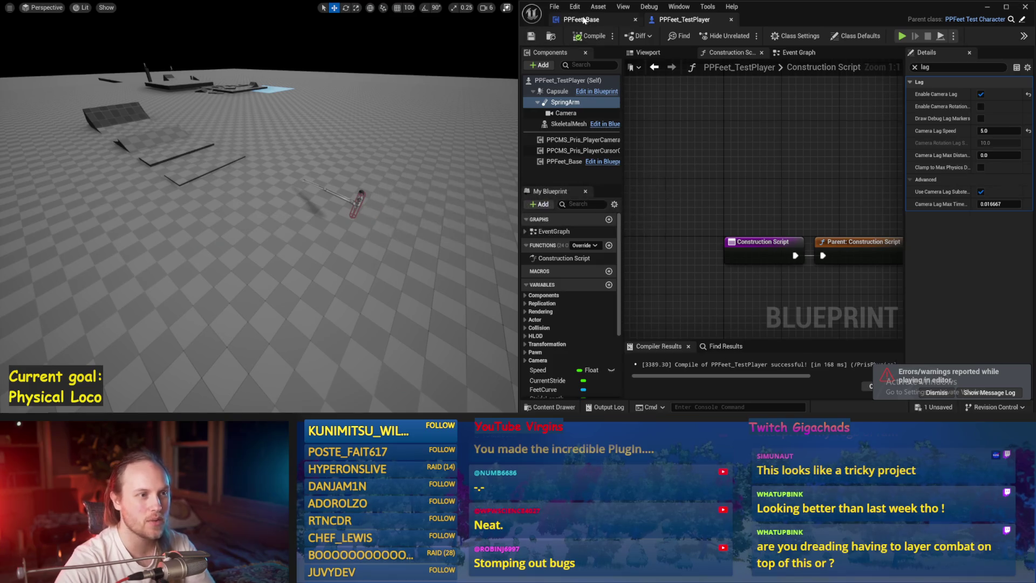
click(582, 20)
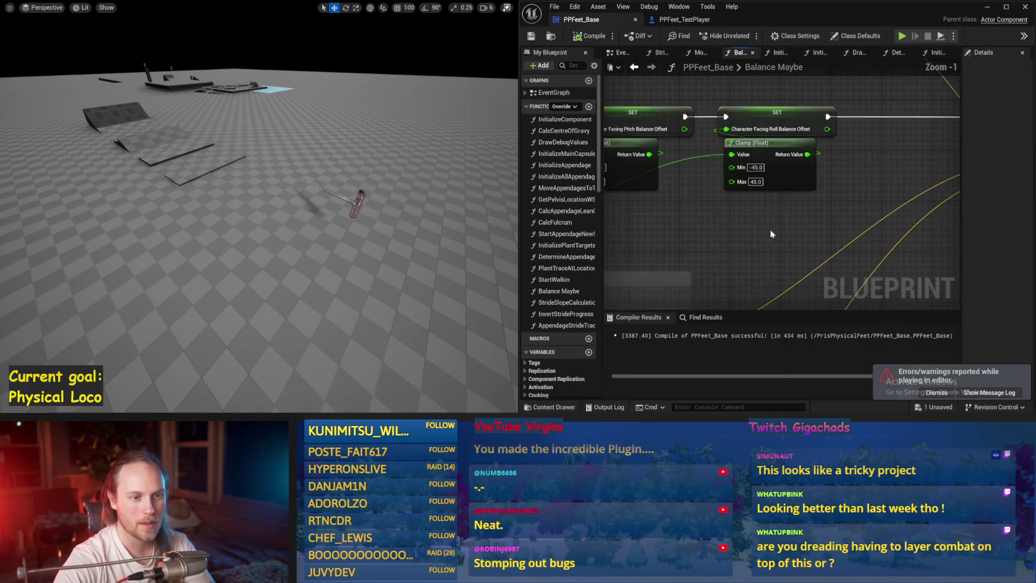
scroll(771, 235, down, 2)
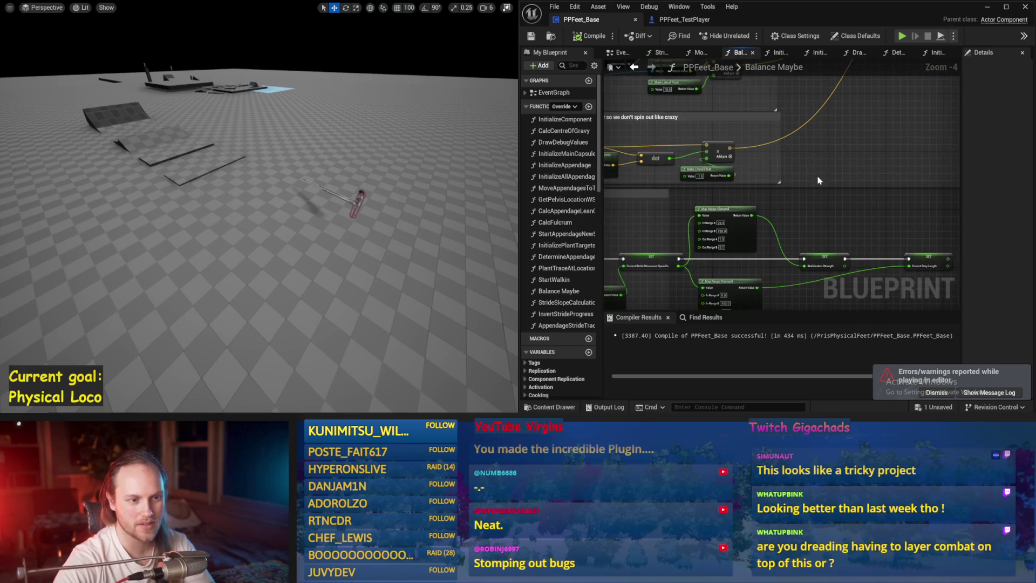
scroll(786, 225, up, 4)
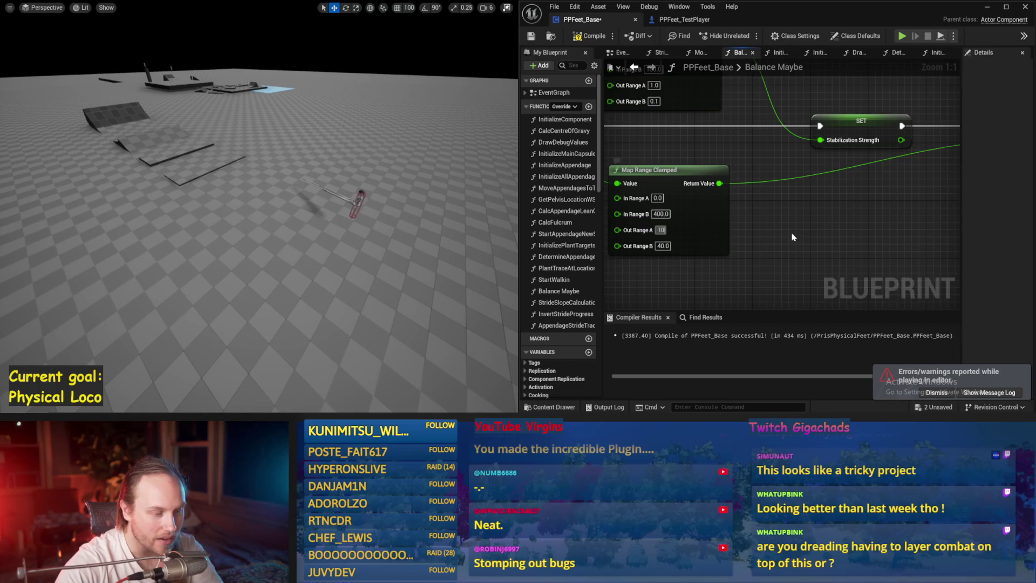
Step: Play-test the character in an enlarged view, then test again with the 20–60 output range
key(alt+p)
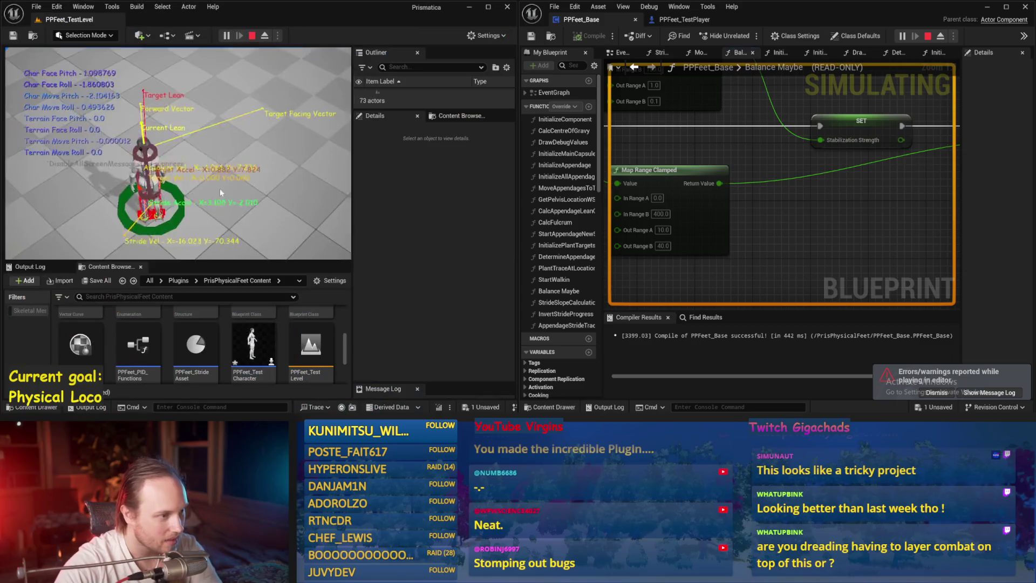
key(F11)
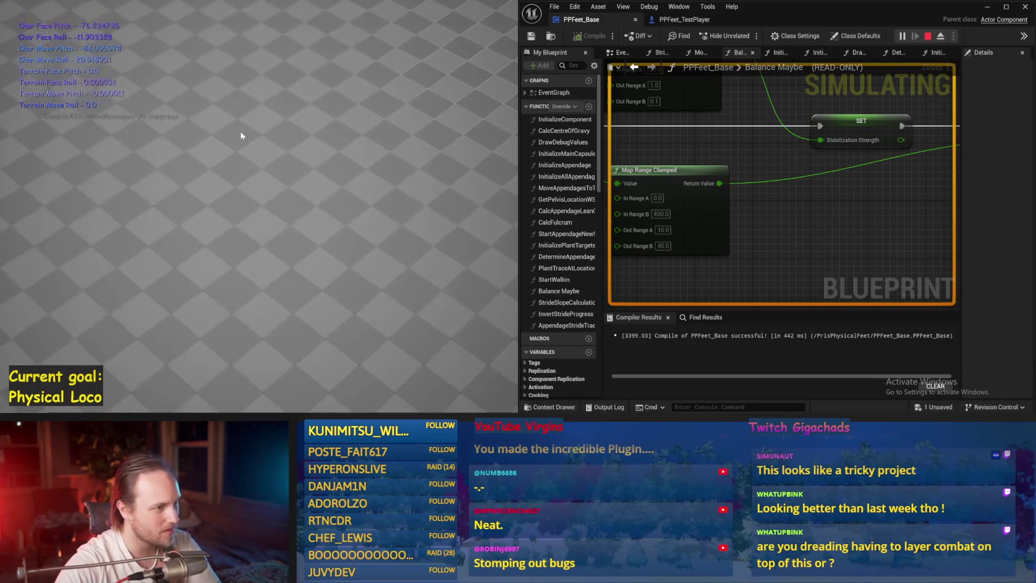
key(Escape)
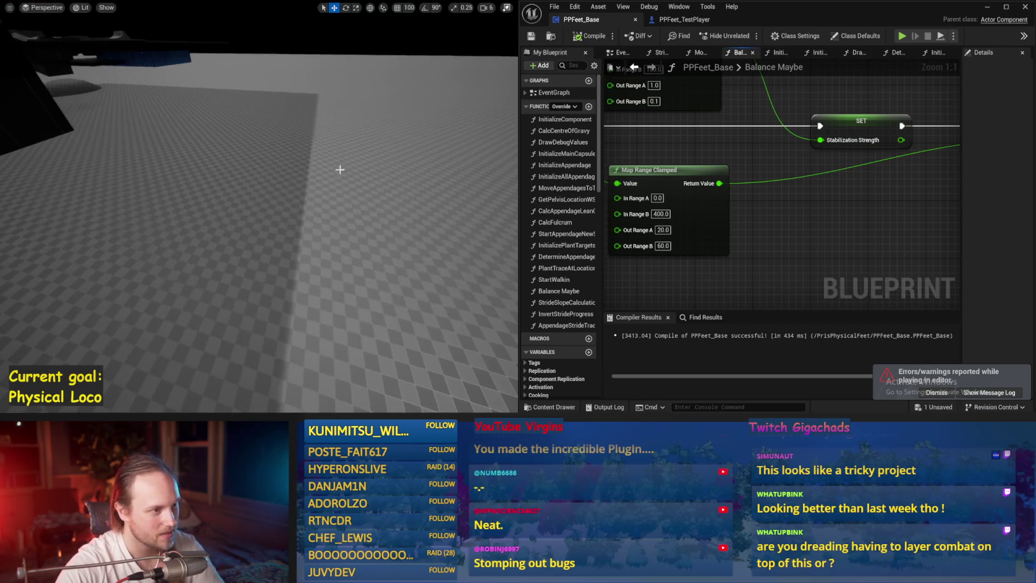
key(alt+p)
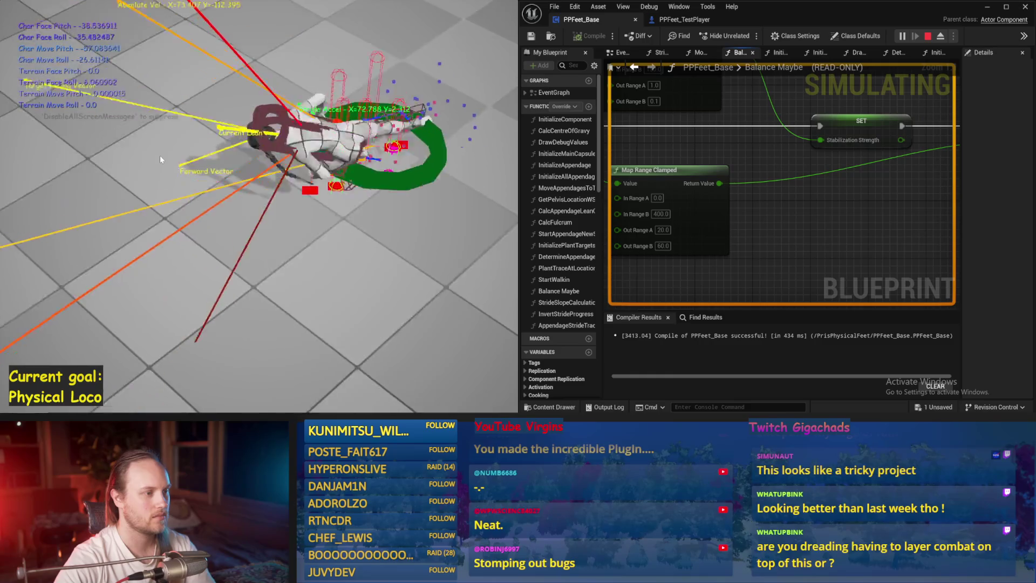
key(Escape)
Step: Save all assets and run two quick play tests with the 20–200 output range
key(ctrl+s)
text(200)
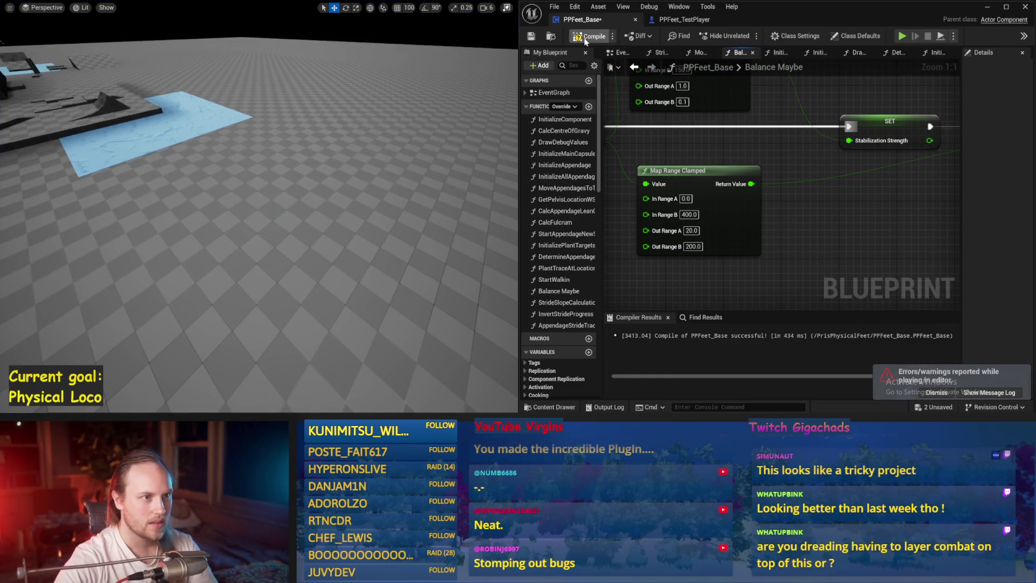
key(alt+p)
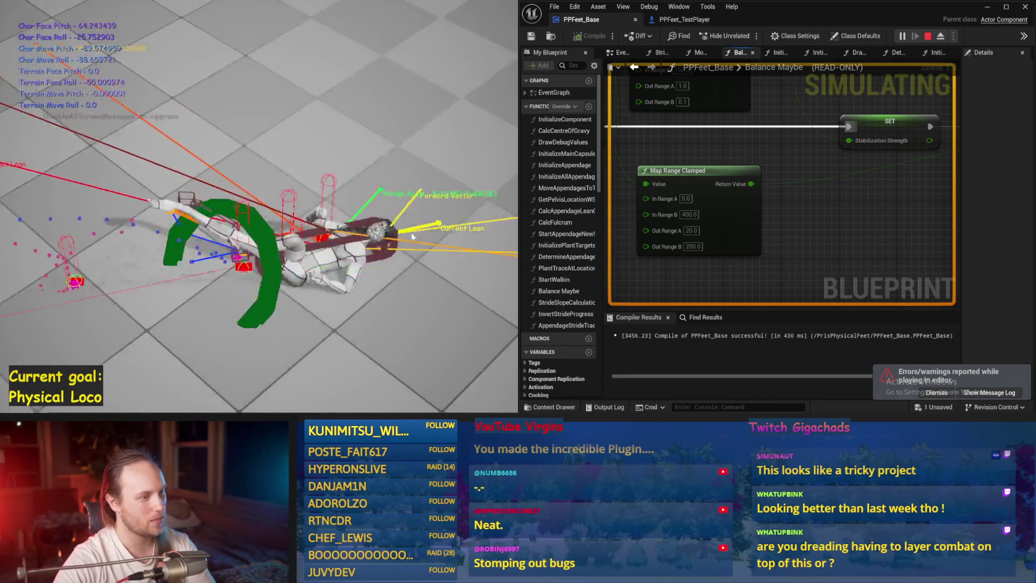
key(Escape)
key(alt+p)
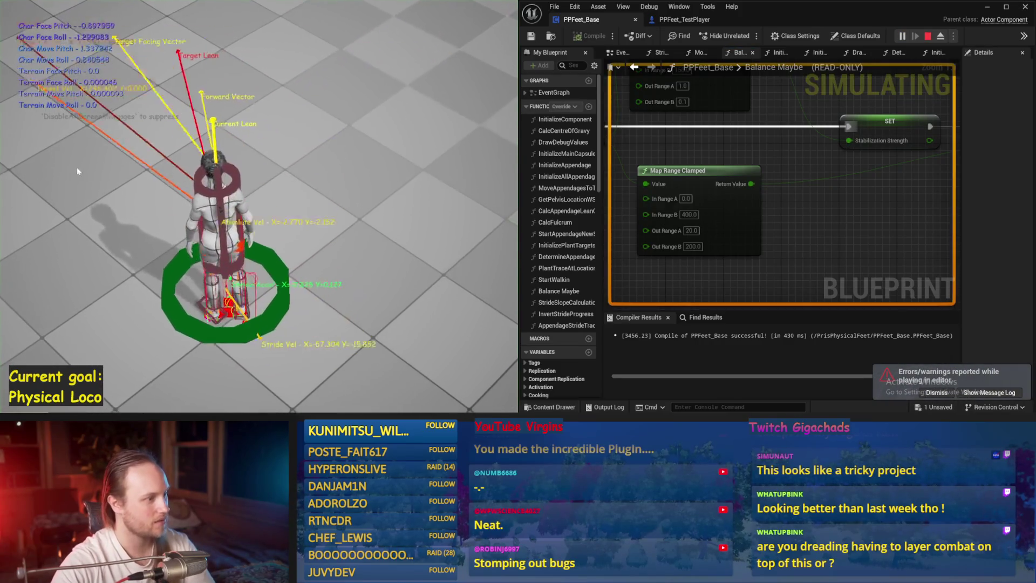
key(Escape)
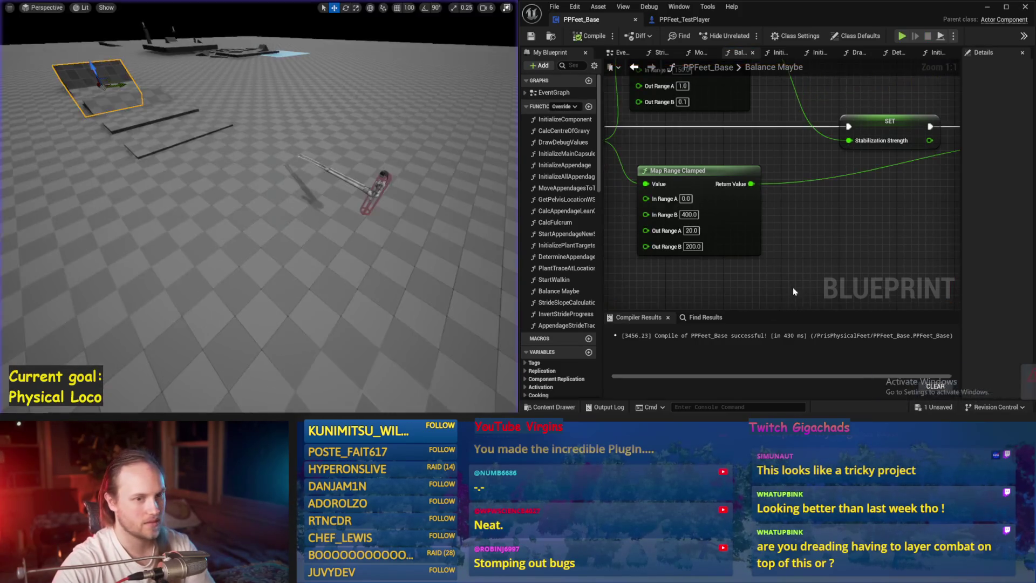
Step: Set the AppendageCrouchOffset variable's default value to 100.0
scroll(836, 174, down, 3)
drag(836, 174, 795, 248)
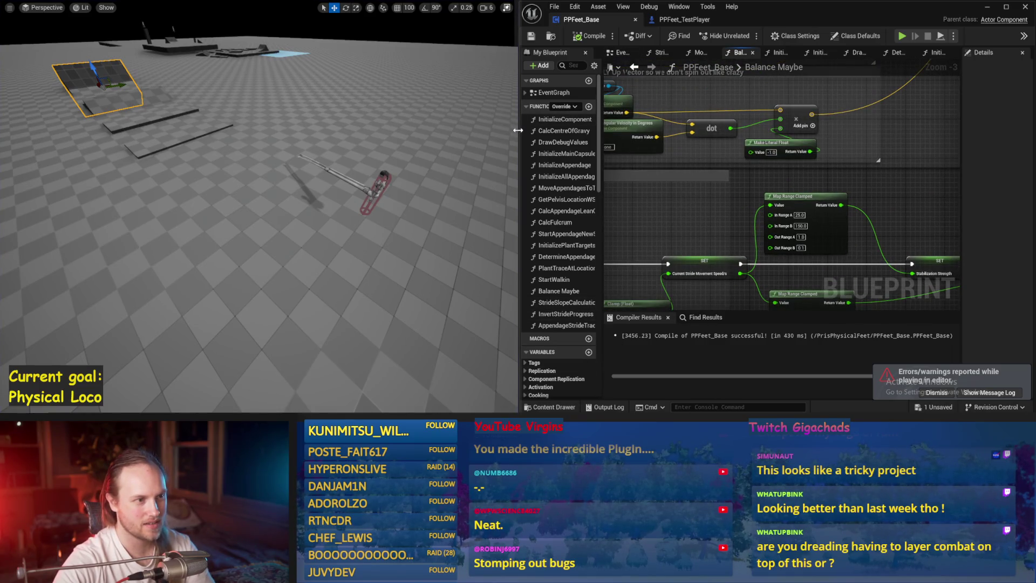
drag(519, 130, 453, 130)
scroll(516, 310, down, 8)
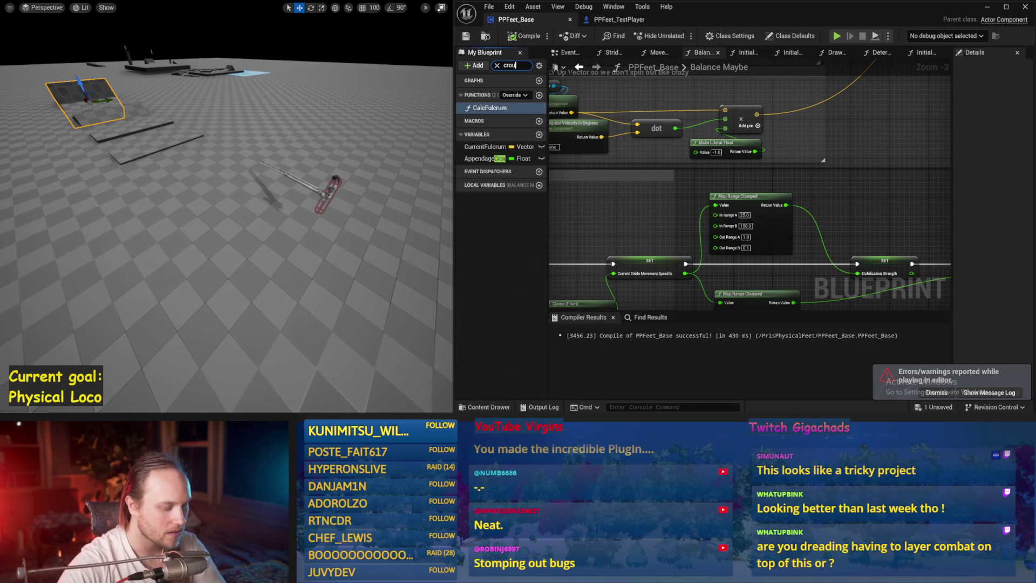
click(484, 136)
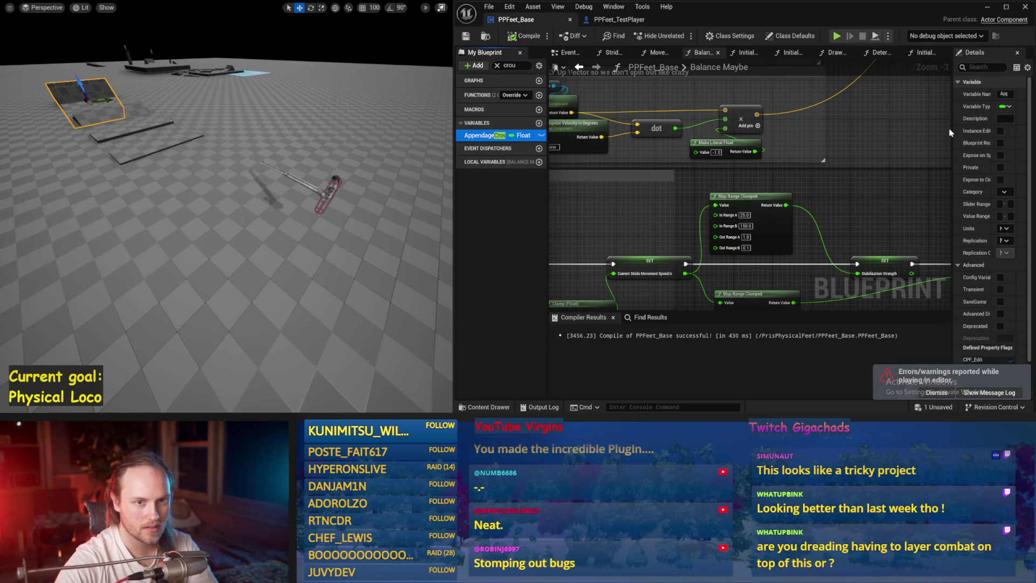
drag(927, 132, 819, 131)
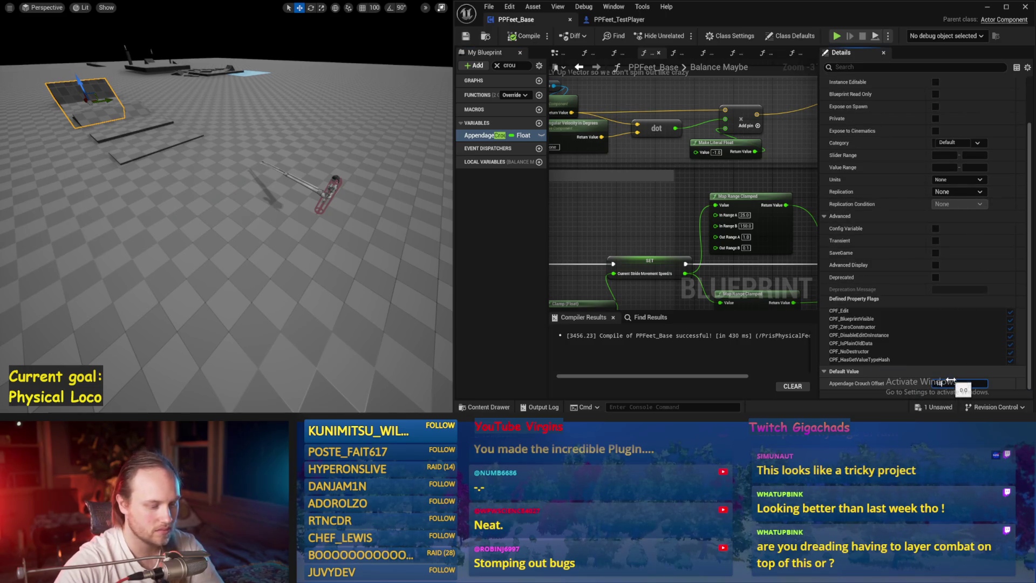
drag(320, 229, 307, 229)
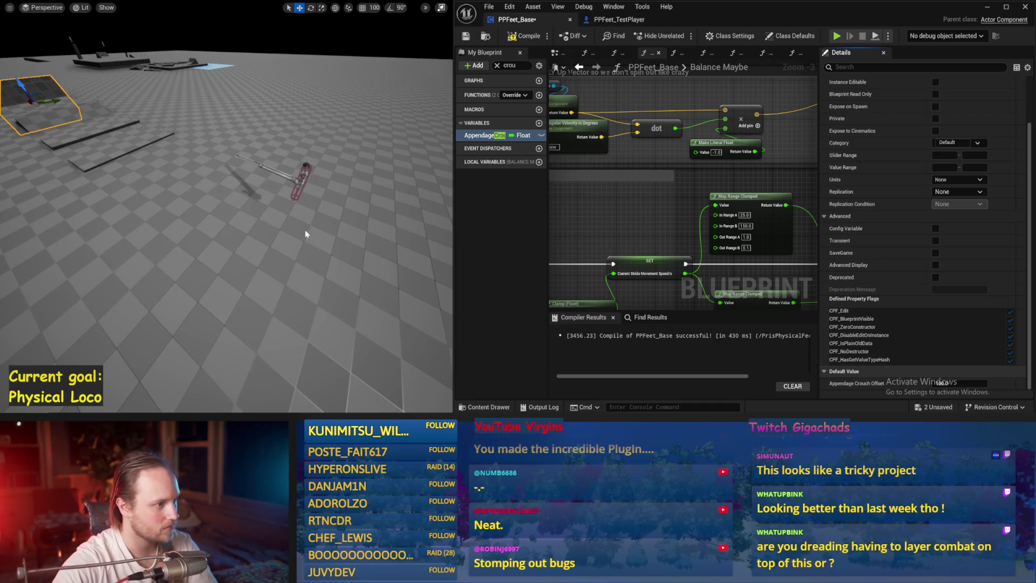
Step: Run several play tests, one in full view, with the crouch offset at 100
key(alt+s)
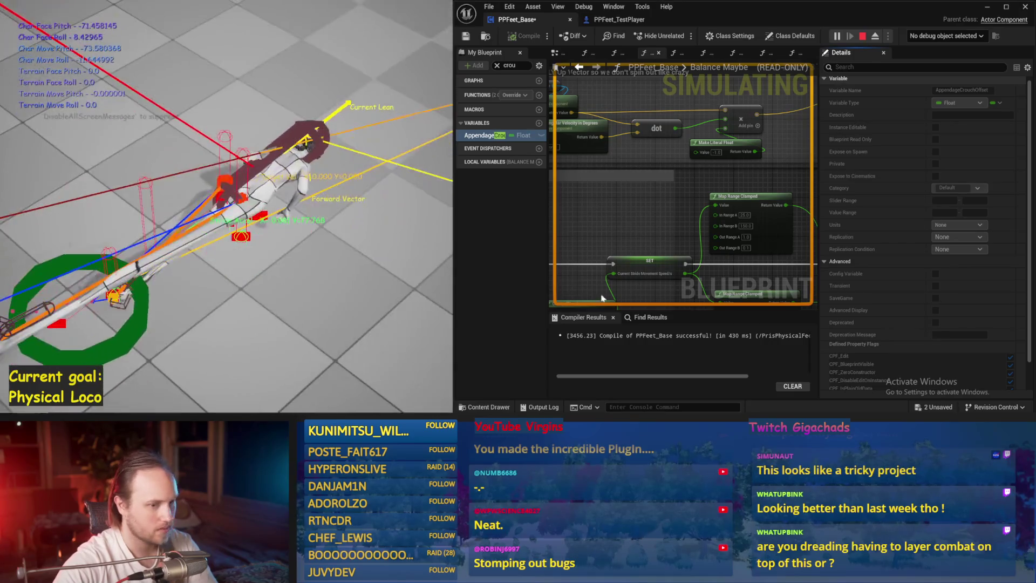
key(Escape)
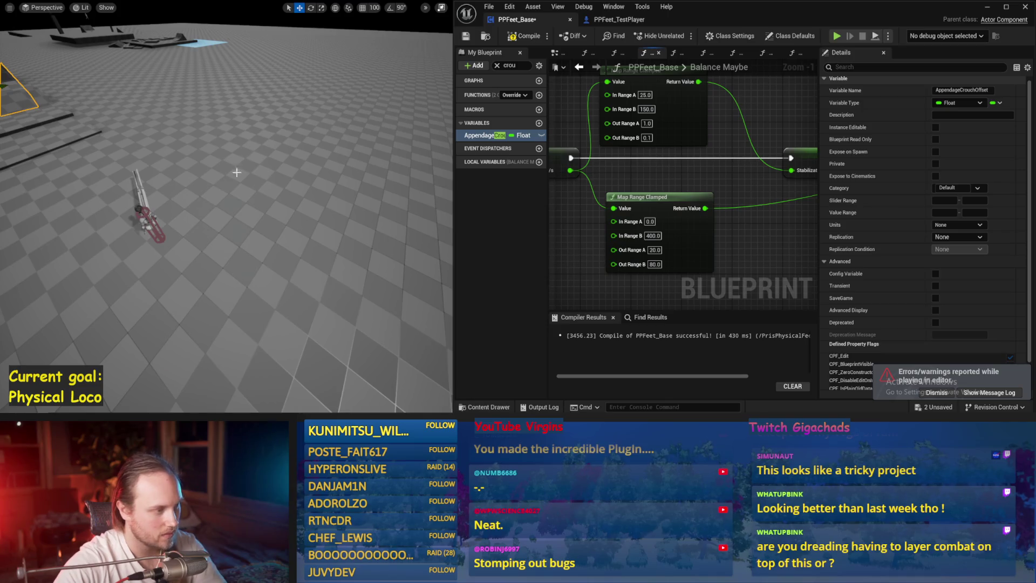
key(alt+s)
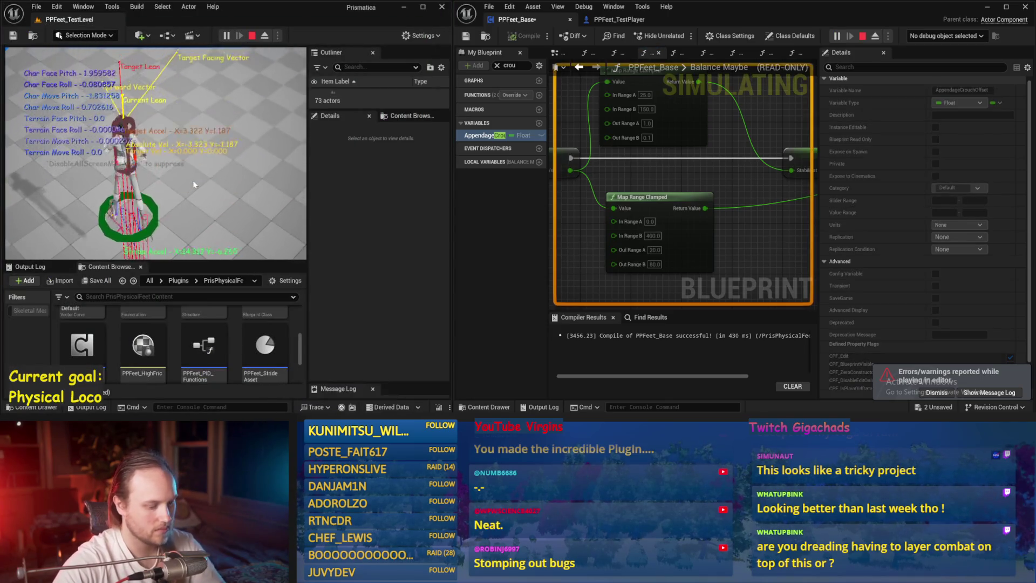
key(F11)
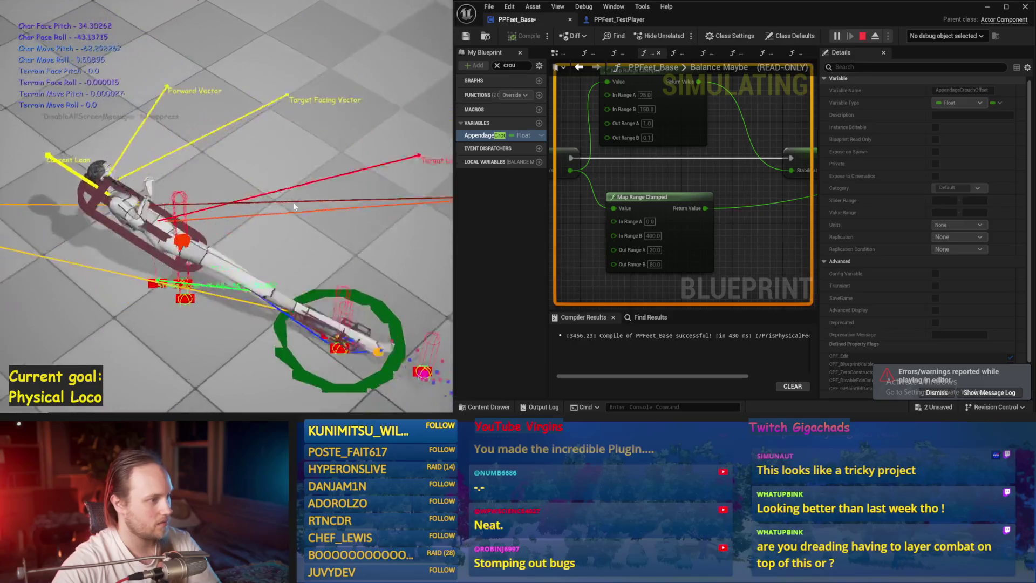
key(Escape)
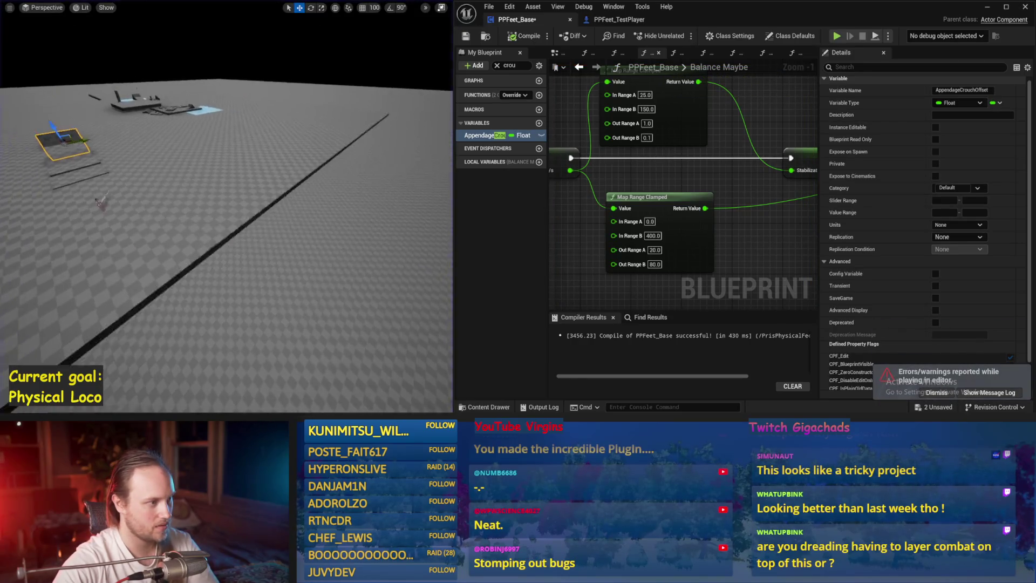
key(w)
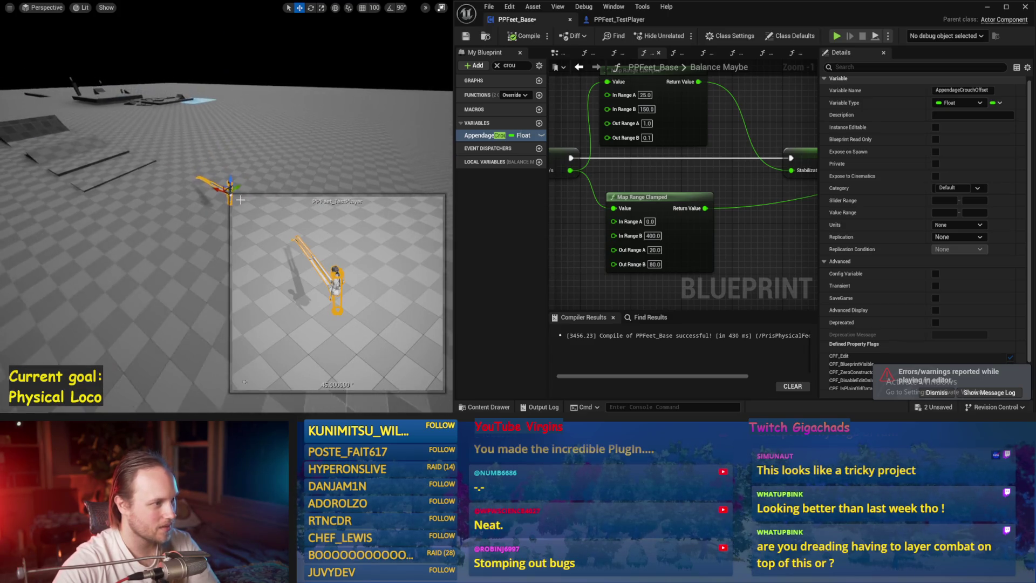
key(alt+s)
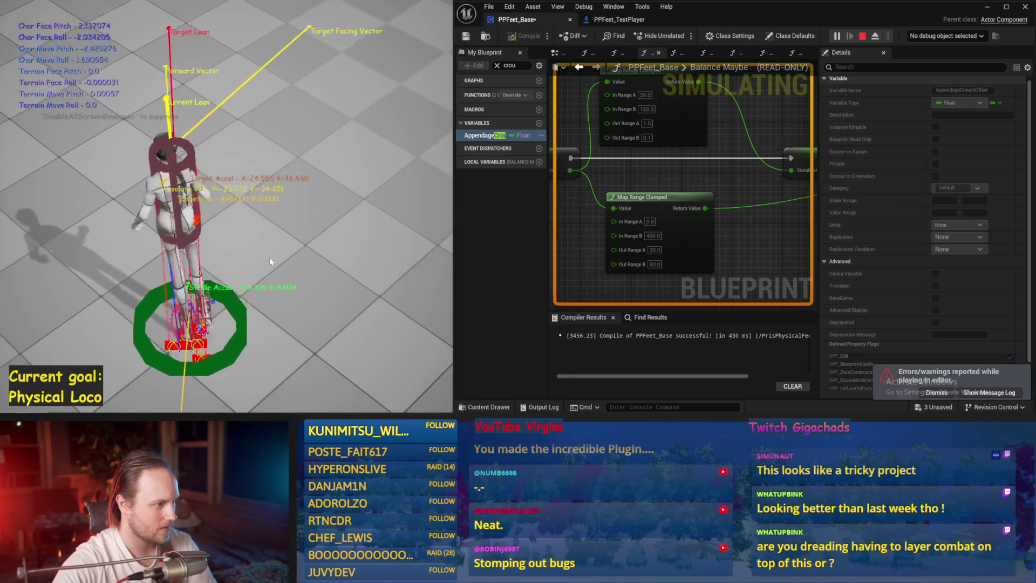
key(Escape)
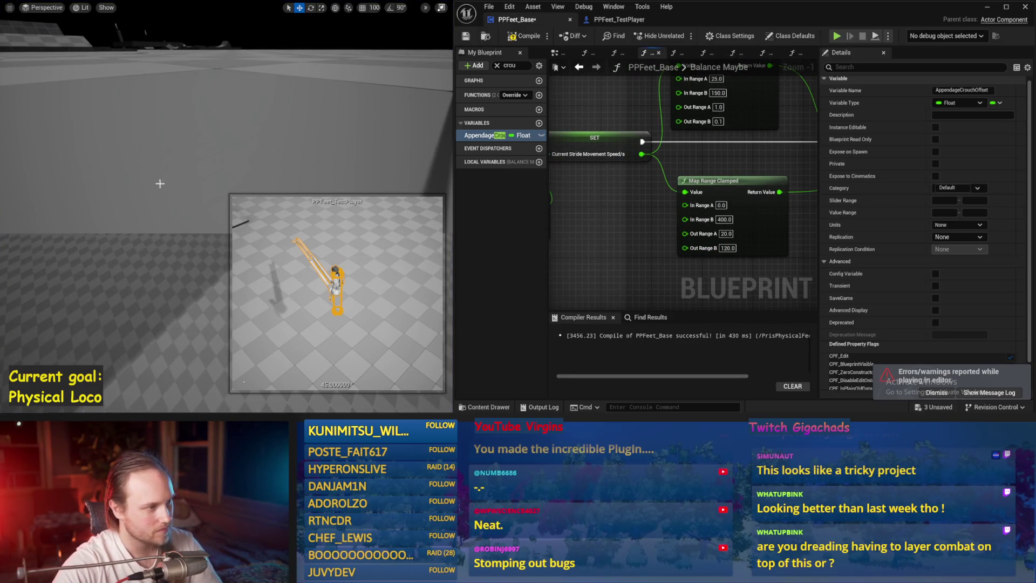
Step: Play-test with the 120 output maximum, then bring the Stride Acceleration PID section into view
key(alt+s)
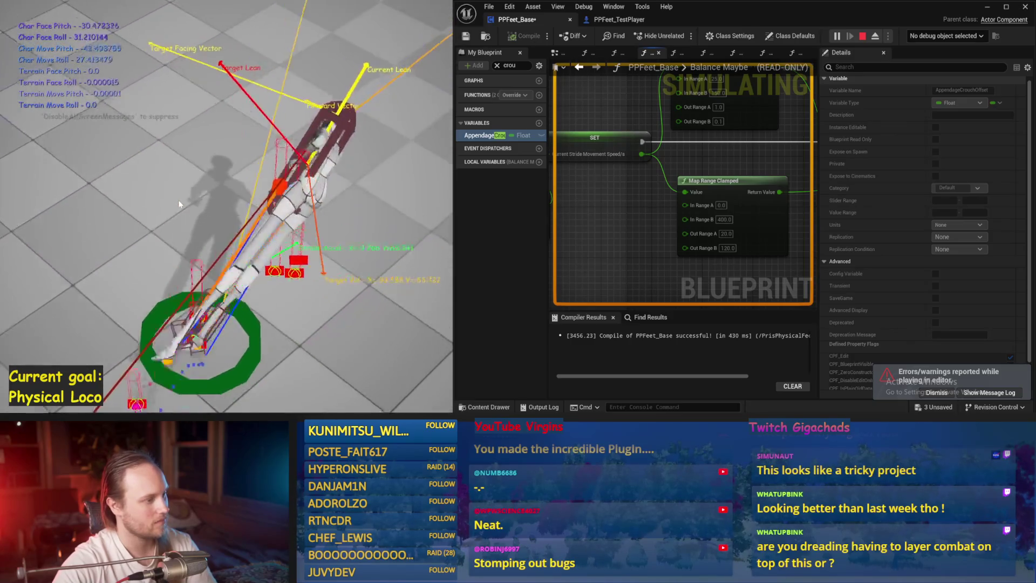
key(Escape)
mouse_move(679, 246)
mouse_down()
mouse_move(750, 249)
mouse_move(707, 218)
mouse_up()
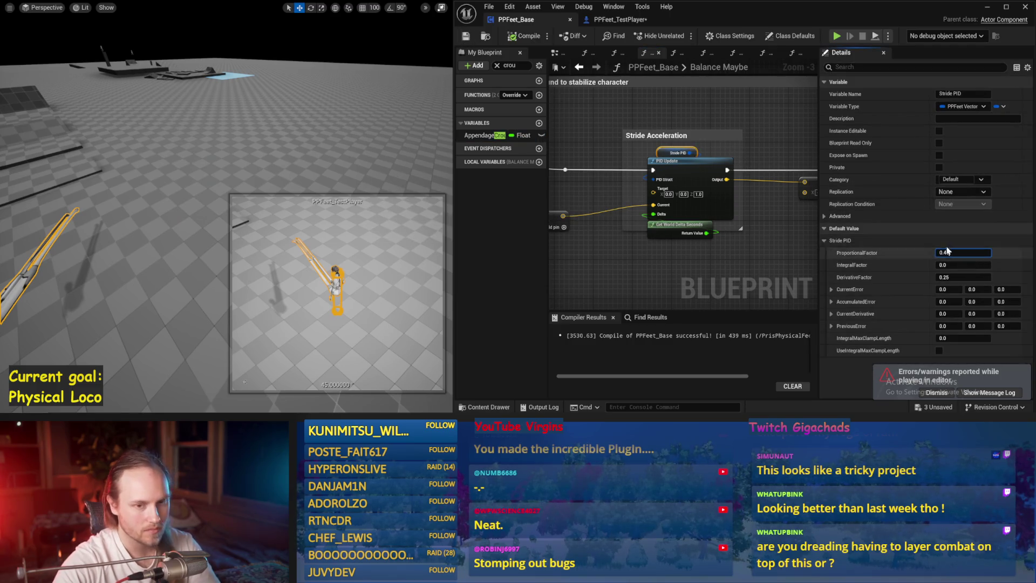
Step: Commit the 0.45 Stride PID proportional factor and play-test it twice
click(348, 186)
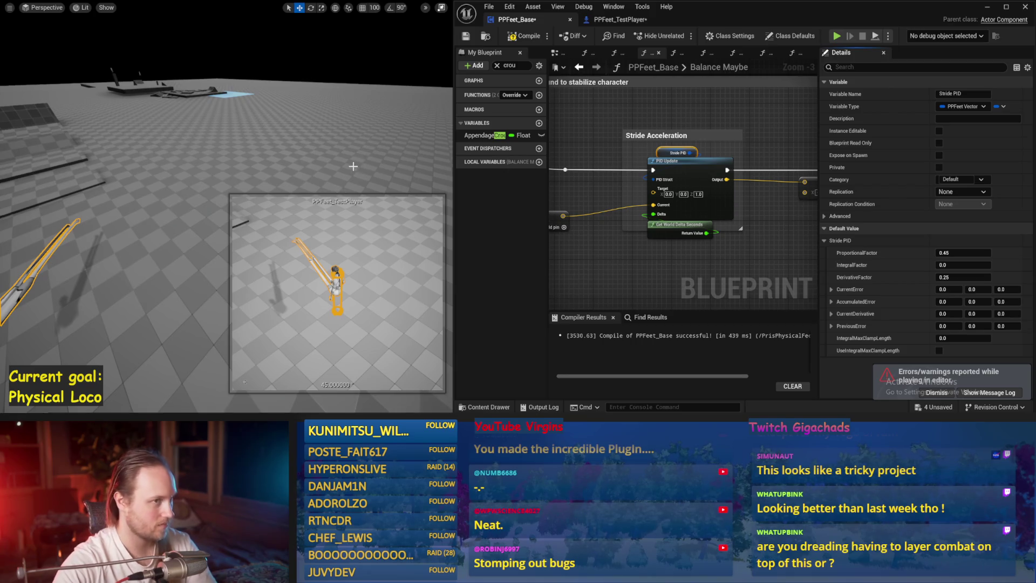
key(alt+p)
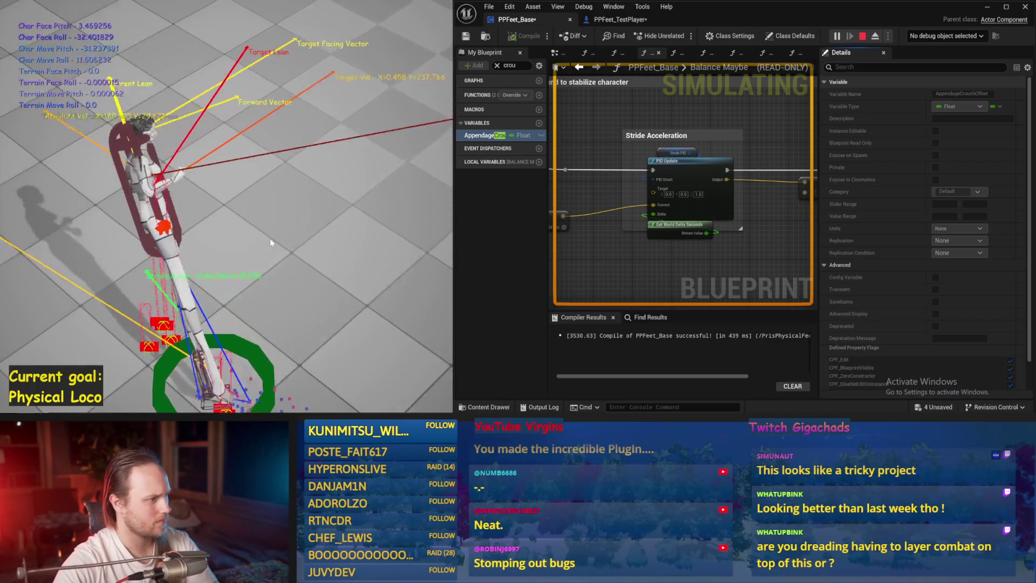
key(Escape)
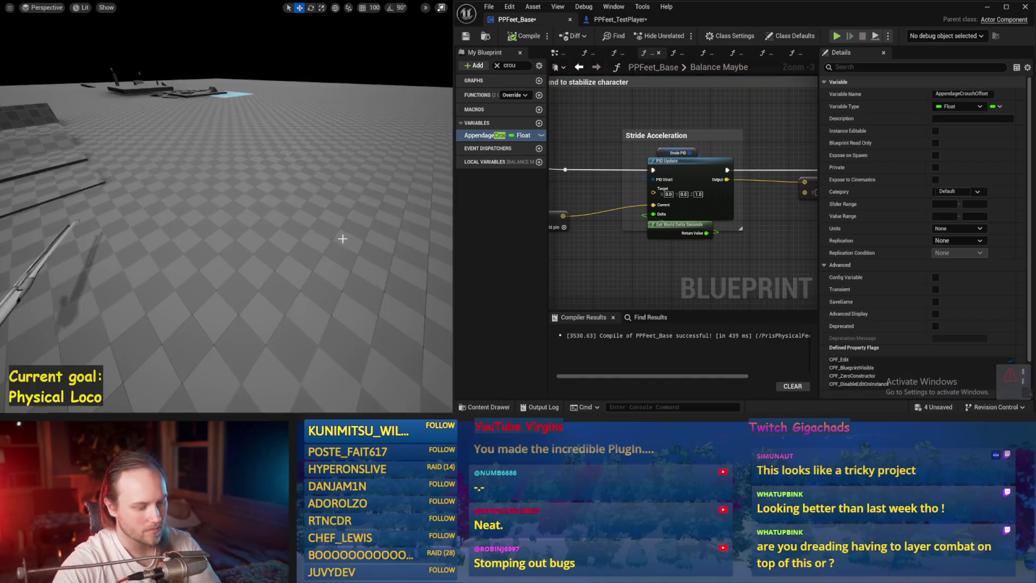
key(alt+p)
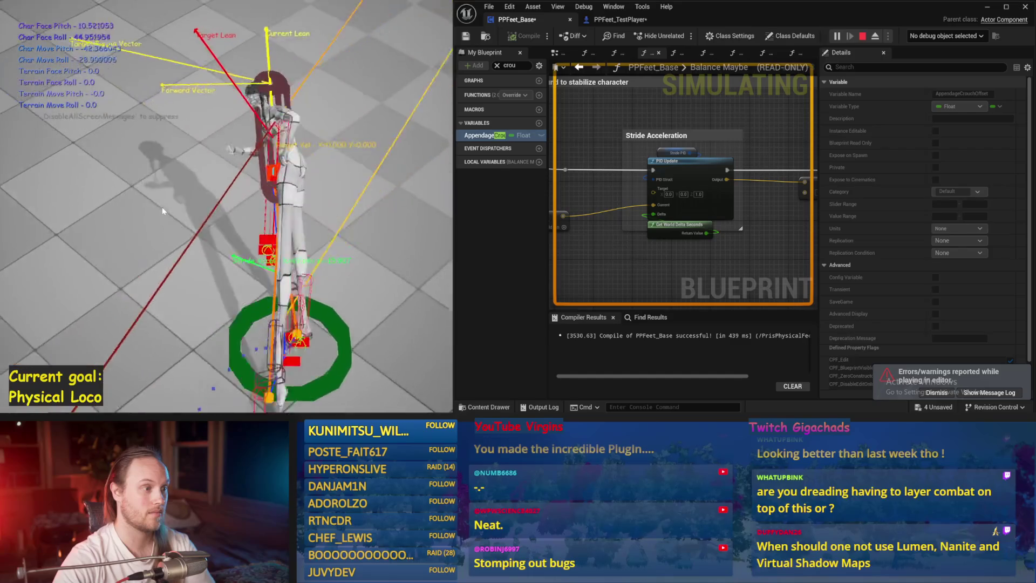
key(Escape)
Step: Save the blueprint and set the AppendageCrouchOffset default to 50
drag(704, 145, 580, 105)
key(ctrl+s)
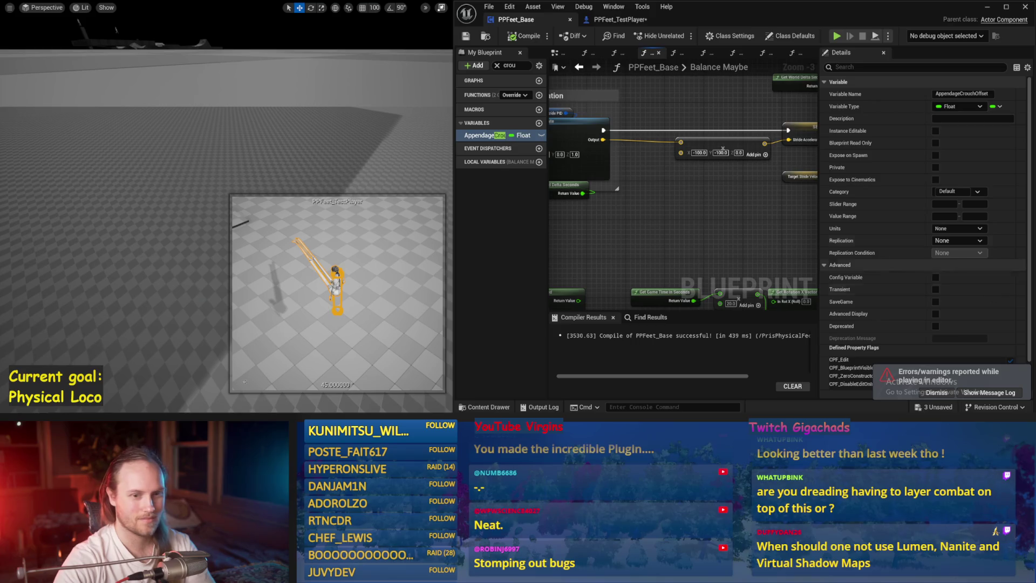
scroll(895, 367, down, 2)
click(952, 383)
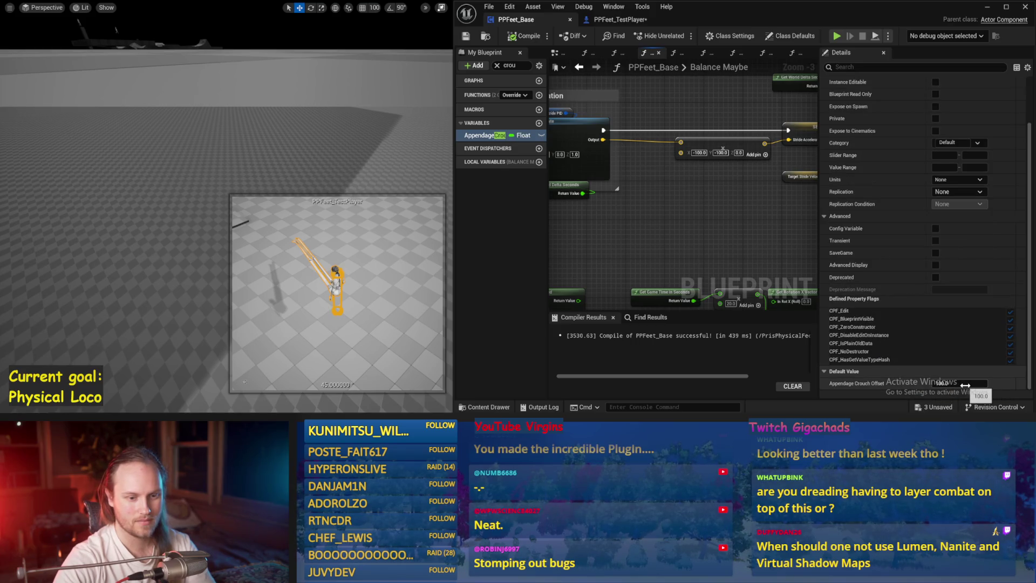
text(50)
key(Return)
Step: Compile PPFeet_Base and play-test with the 50 crouch offset
drag(708, 238, 770, 239)
click(520, 36)
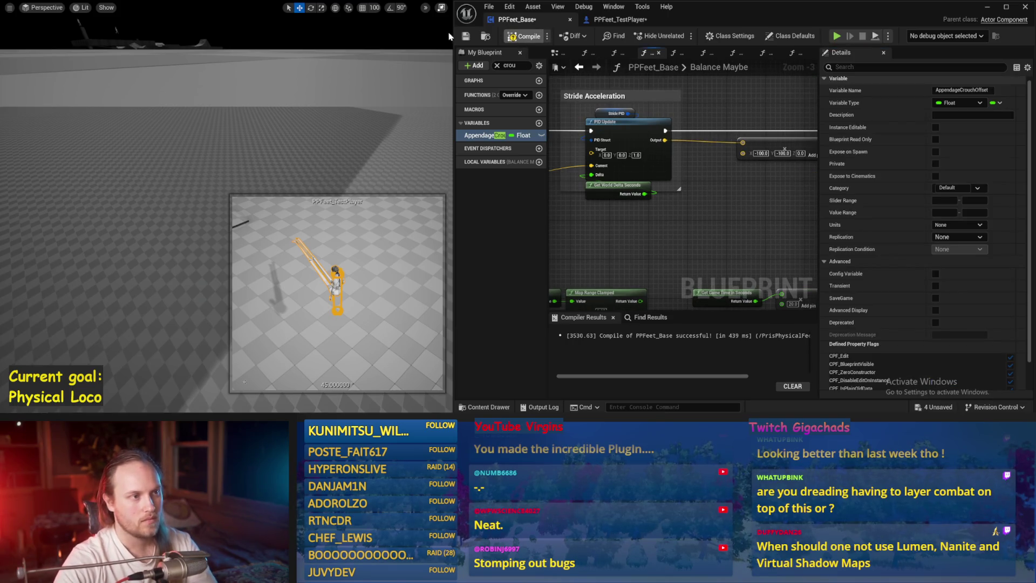
key(alt+p)
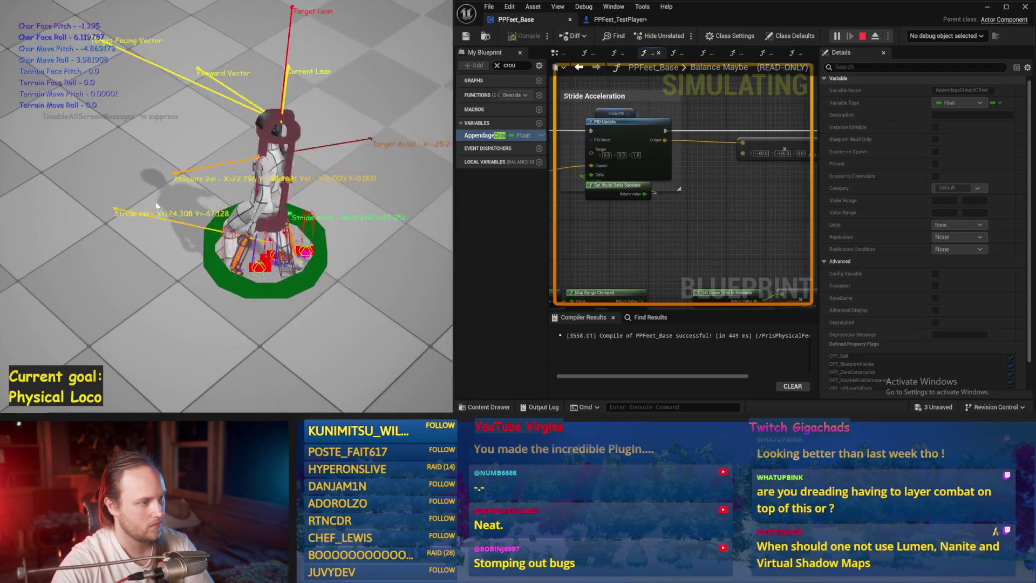
key(Escape)
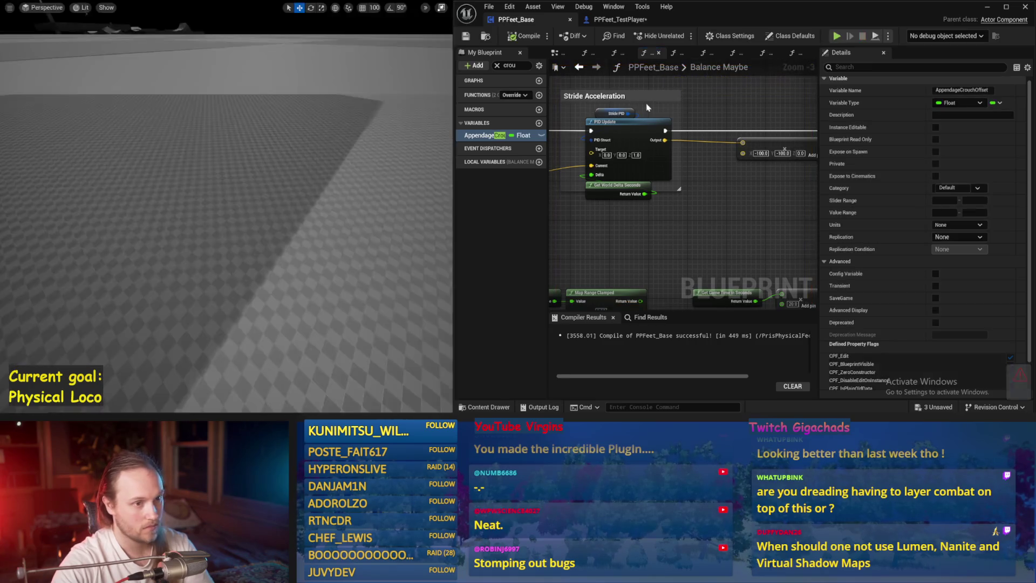
Step: Set the Stride PID ProportionalFactor to 0.4 and DerivativeFactor to 0.15
click(616, 113)
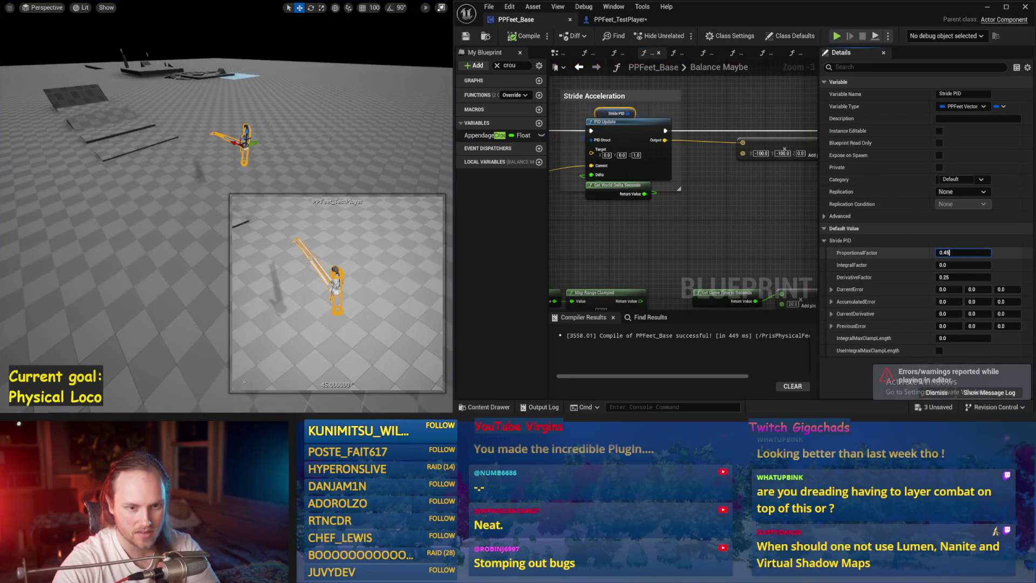
key(BackSpace)
key(Return)
click(966, 277)
text(0.15)
key(Return)
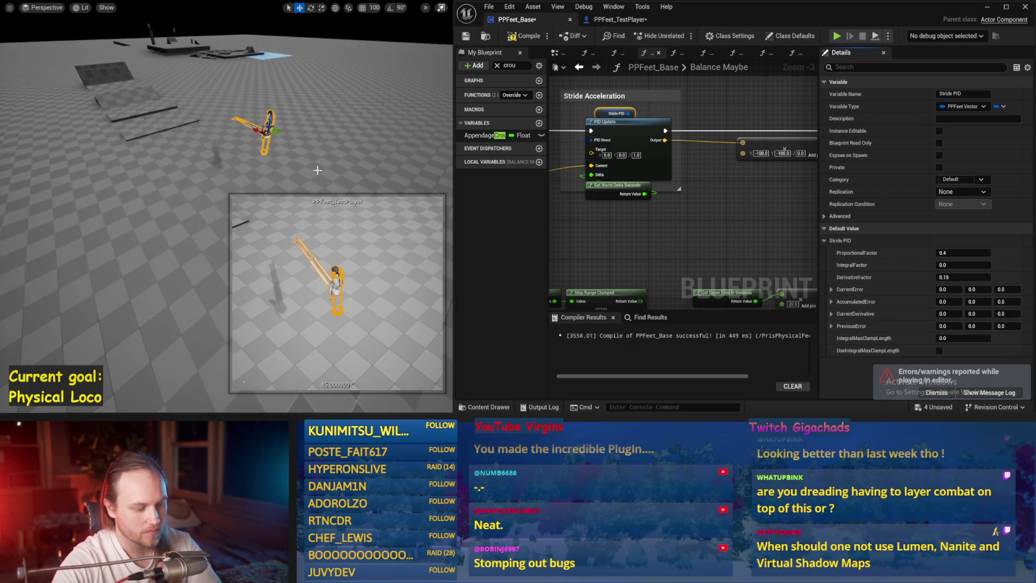
Step: Play-test the new PID values twice, the second run in full view
key(alt+p)
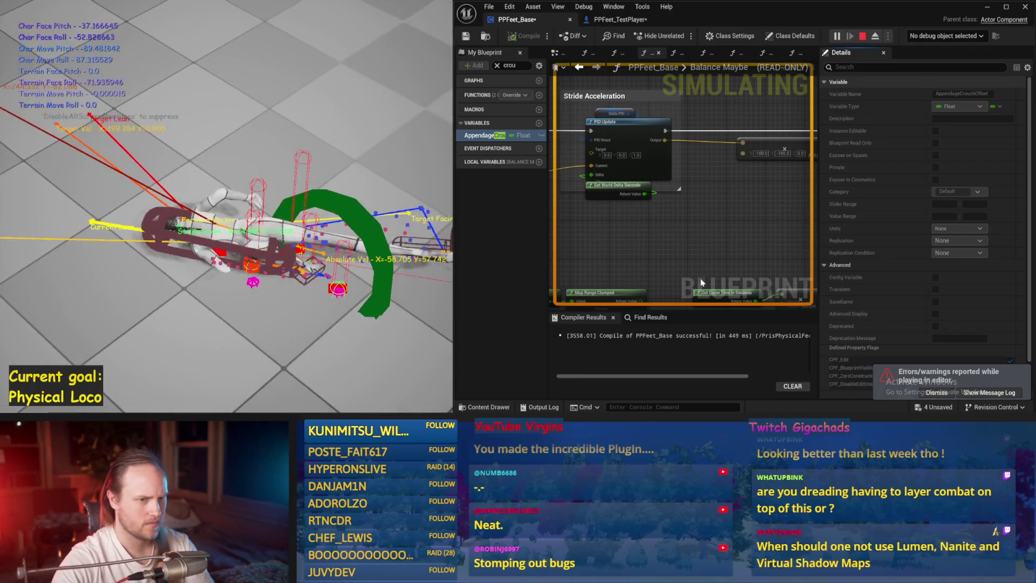
key(Escape)
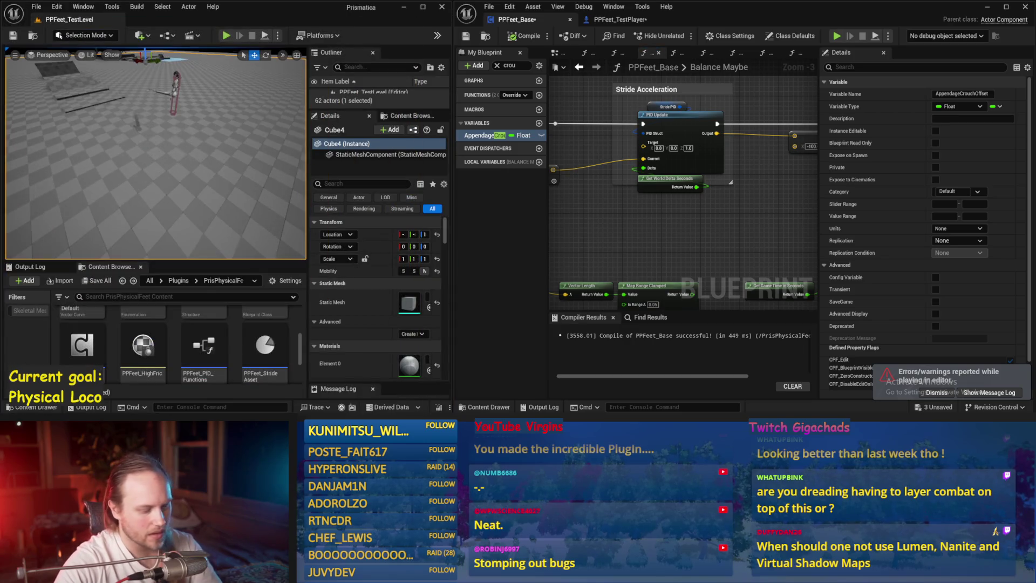
key(alt+p)
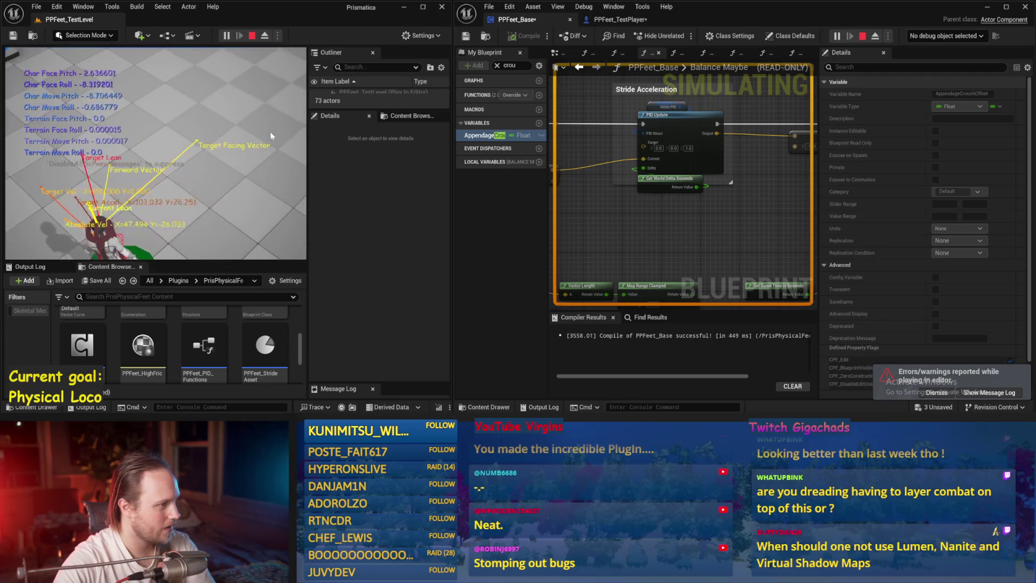
key(F11)
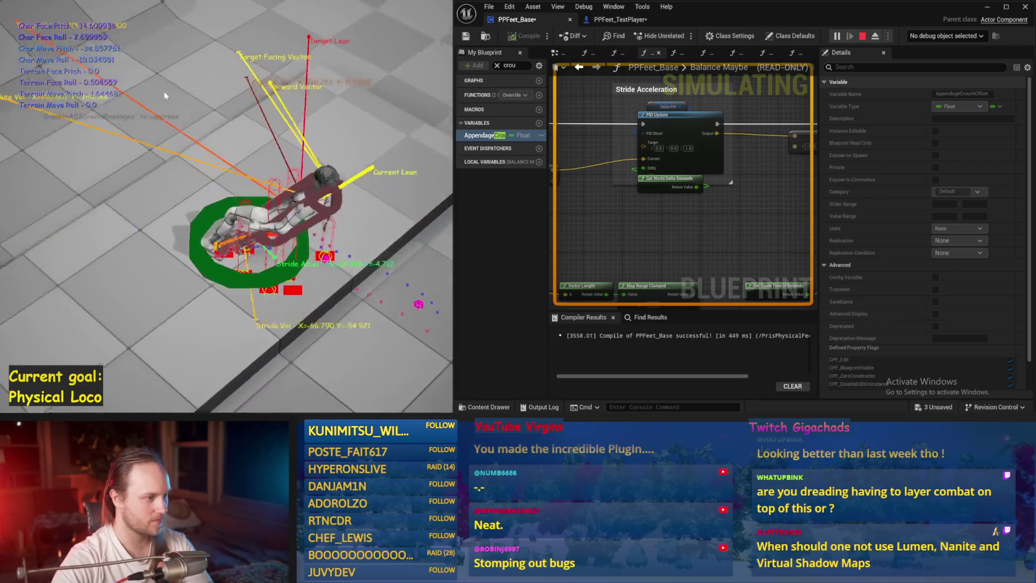
key(Escape)
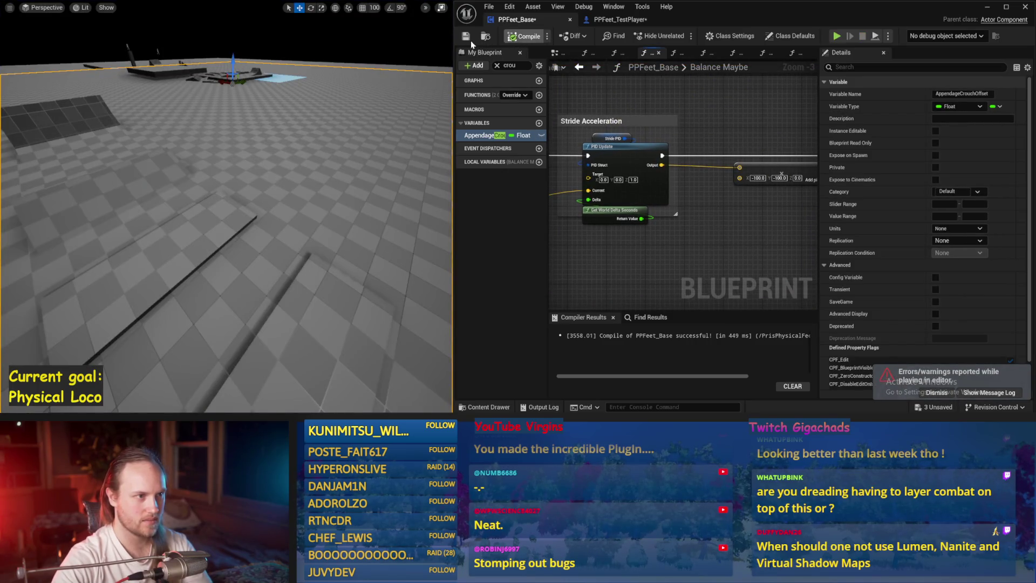
Step: Clear the 'crou' variable search and save the current level
click(498, 65)
click(497, 66)
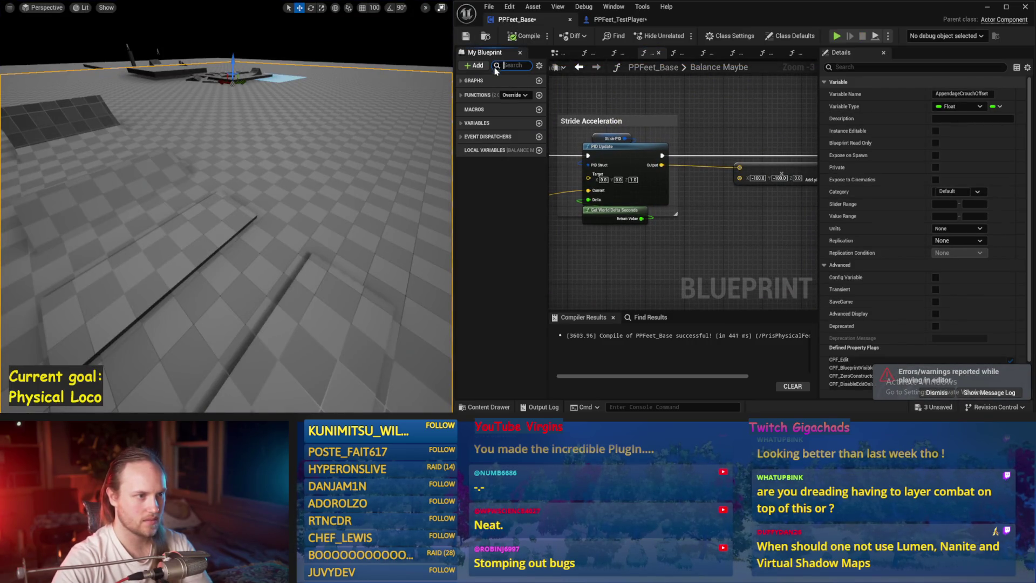
key(ctrl+s)
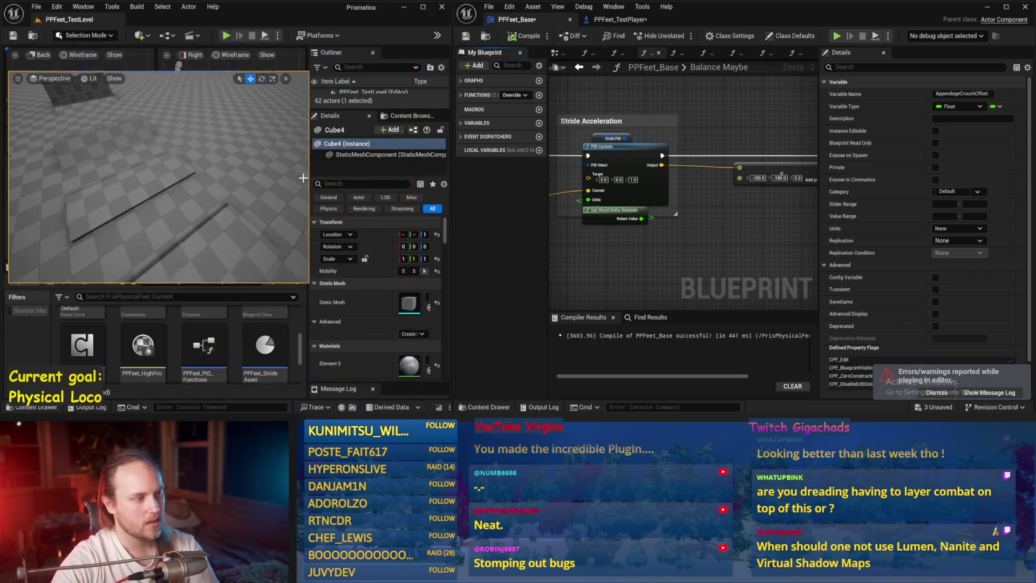
Step: Save all assets with File > Save All and close the editor windows
click(57, 7)
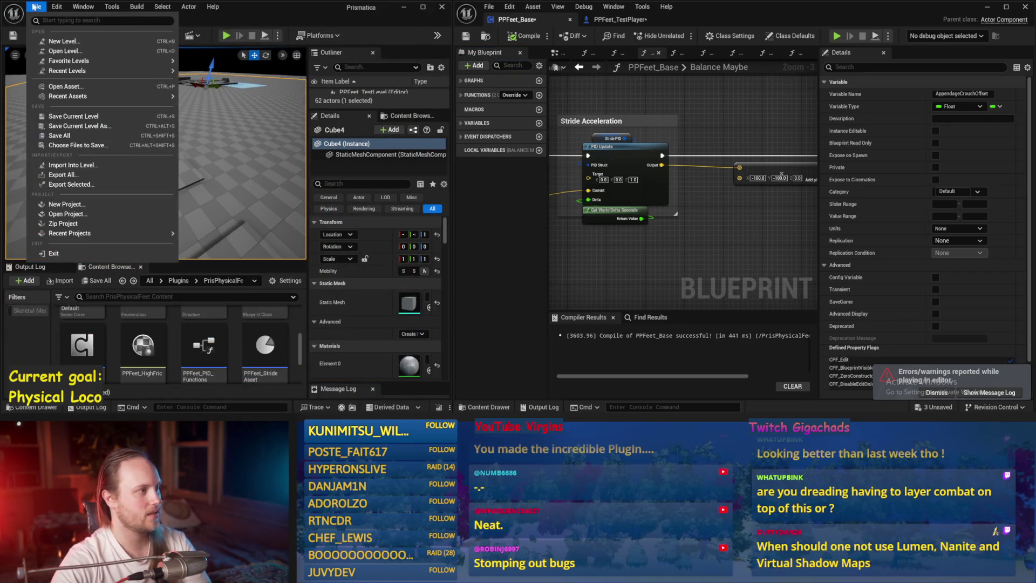
click(70, 132)
click(388, 154)
key(ctrl+s)
click(1024, 6)
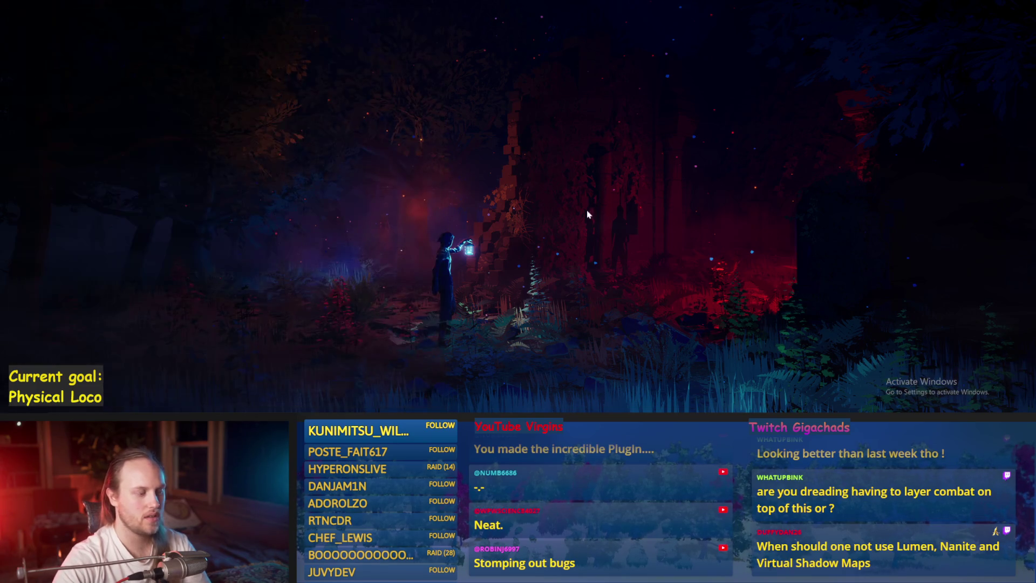
Step: Launch Paint and fill the canvas, enlarged to 3287×1077, entirely black
key(super)
text(paint)
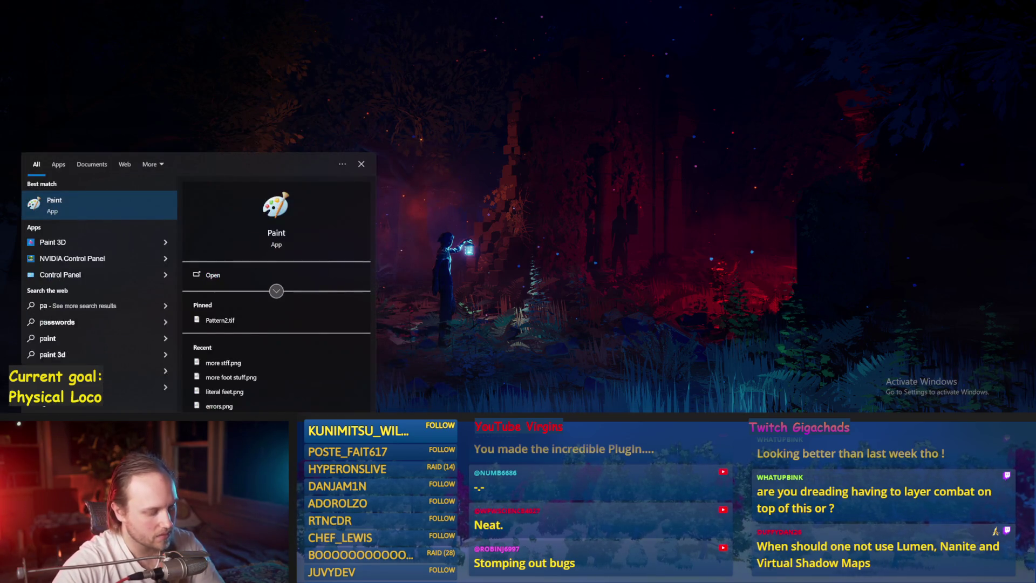
click(54, 204)
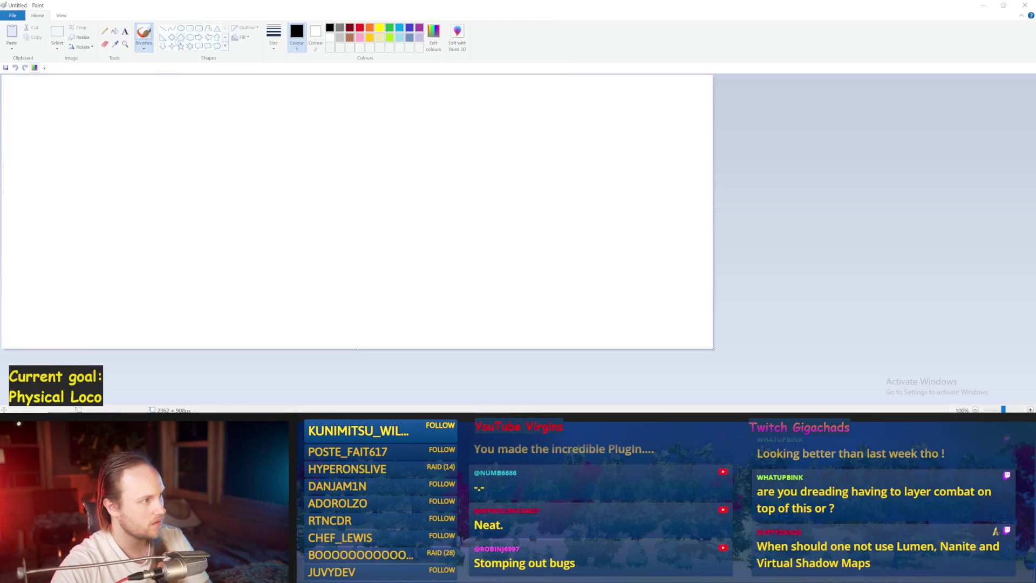
click(115, 31)
click(648, 265)
drag(713, 350, 992, 400)
click(458, 113)
Step: Choose the blue brush at a thicker size, trying test loops and undoing them
click(150, 34)
click(274, 35)
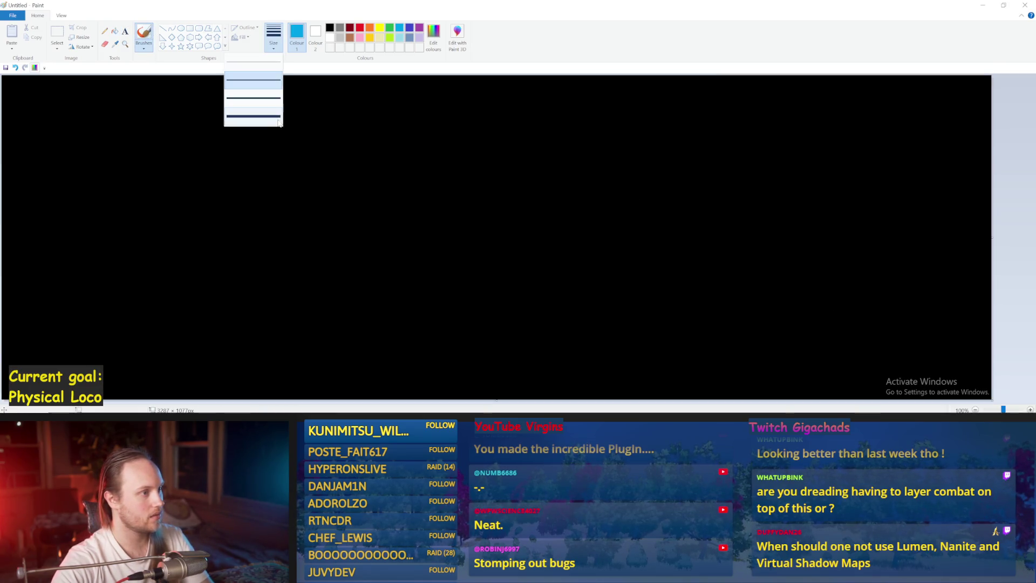
click(254, 116)
drag(221, 232, 347, 225)
key(ctrl+z)
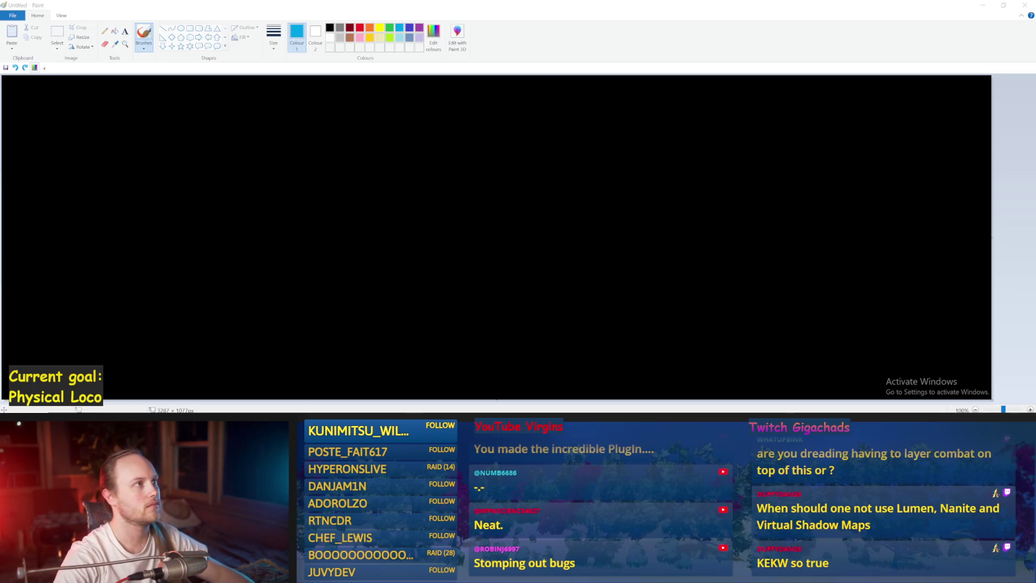
mouse_move(465, 150)
mouse_down()
mouse_move(324, 224)
mouse_move(434, 91)
mouse_up()
key(ctrl+z)
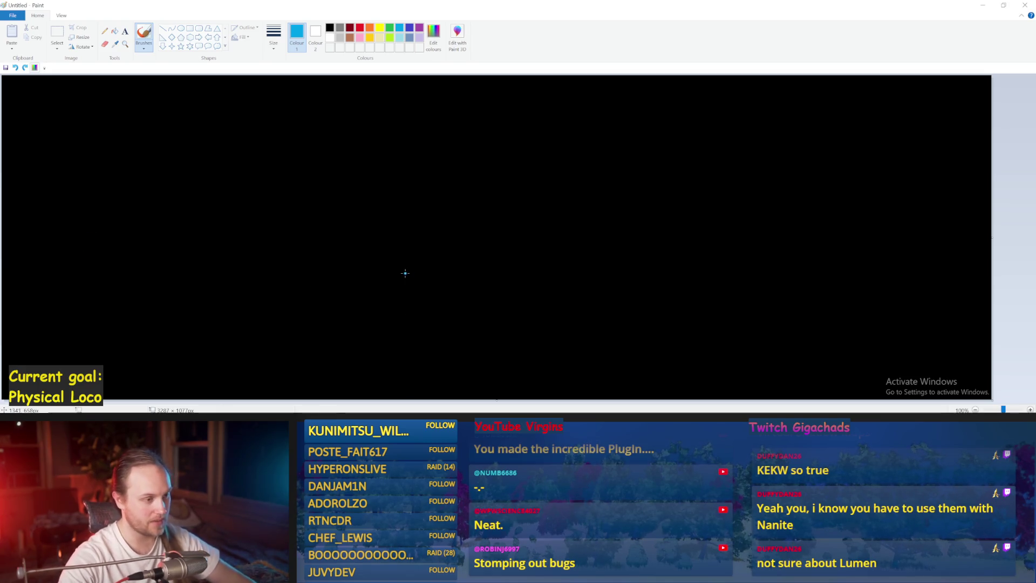
Step: Draw blue L-shaped axes after discarding two trial strokes
drag(465, 186, 129, 280)
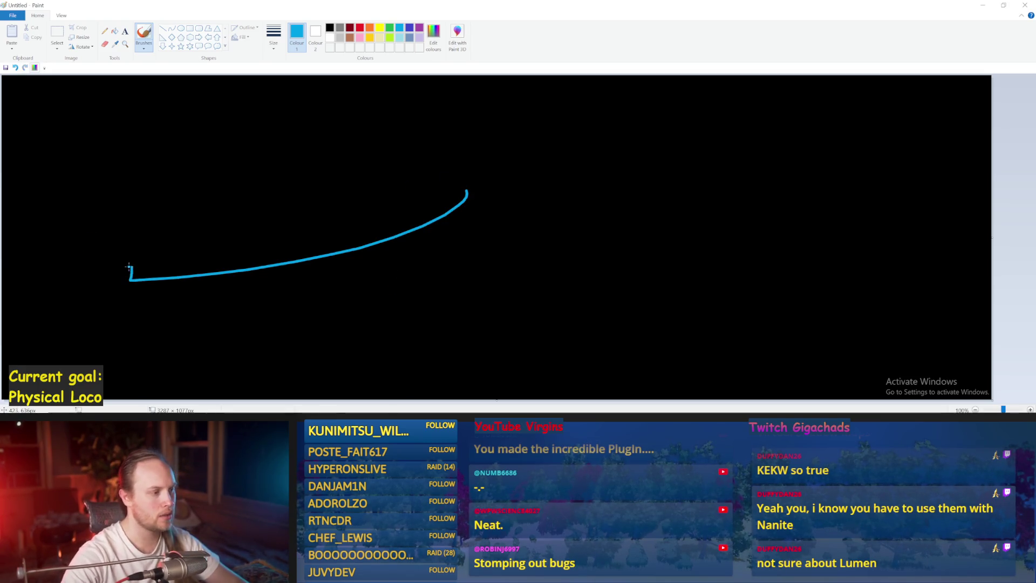
key(ctrl+z)
drag(296, 149, 274, 301)
key(ctrl+z)
mouse_move(334, 119)
mouse_down()
mouse_move(309, 284)
mouse_move(370, 309)
mouse_move(652, 314)
mouse_up()
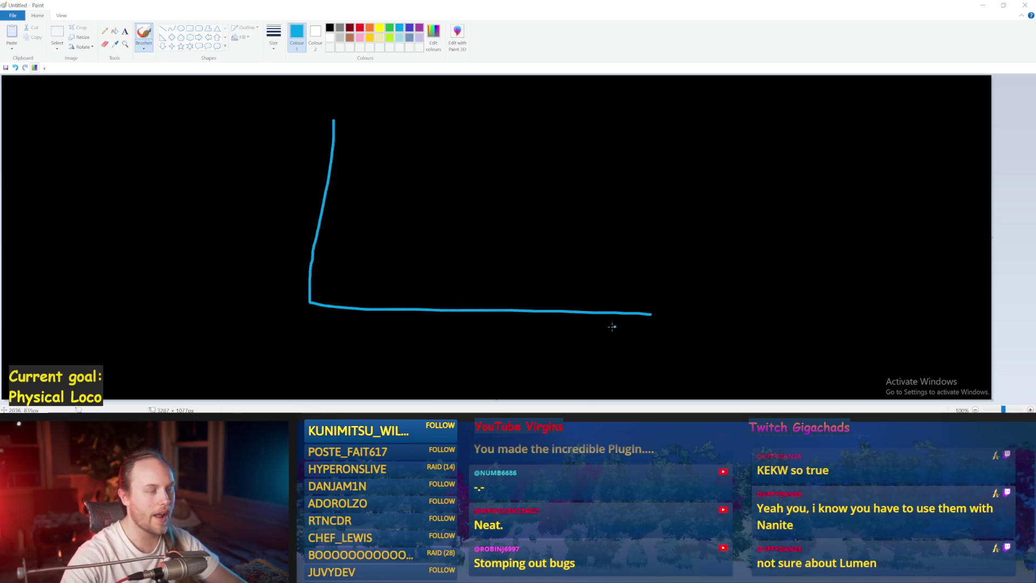
drag(310, 302, 317, 300)
key(ctrl+z)
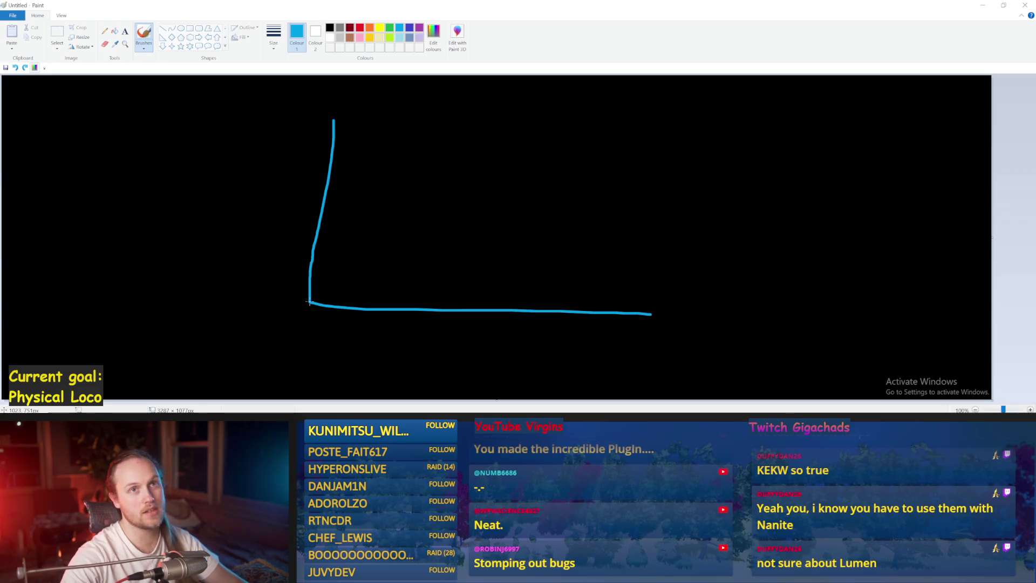
Step: Add a red line rising from the axes' corner, undoing stray red scribbles
click(360, 29)
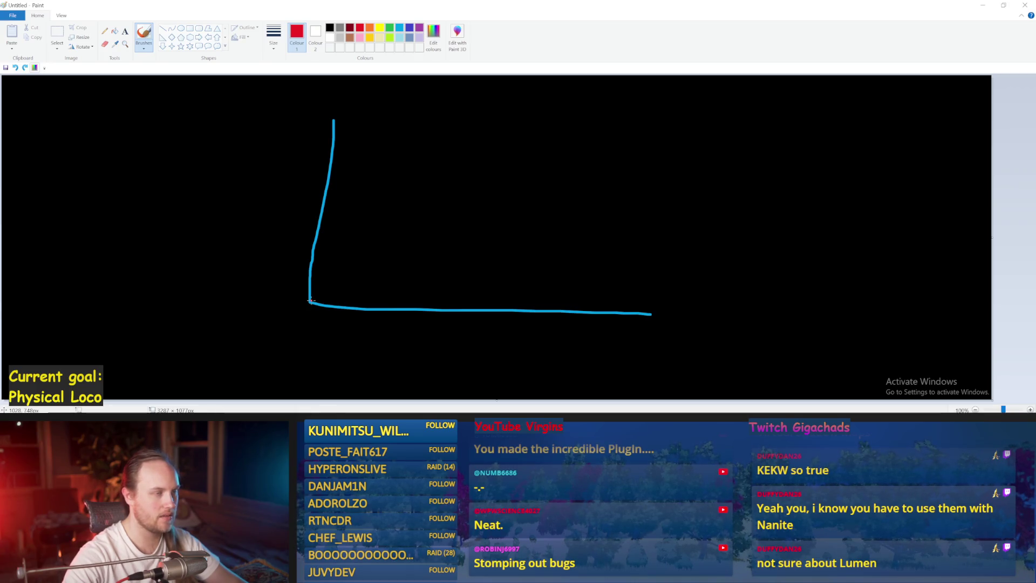
mouse_move(310, 300)
mouse_down()
mouse_move(650, 134)
mouse_move(648, 142)
mouse_up()
key(ctrl+z)
mouse_move(750, 128)
mouse_down()
mouse_move(656, 132)
mouse_move(658, 151)
mouse_move(669, 113)
mouse_up()
key(ctrl+z)
key(ctrl+z)
Step: Draw a yellow line from the blue axis toward the upper right
click(379, 27)
drag(313, 243, 664, 195)
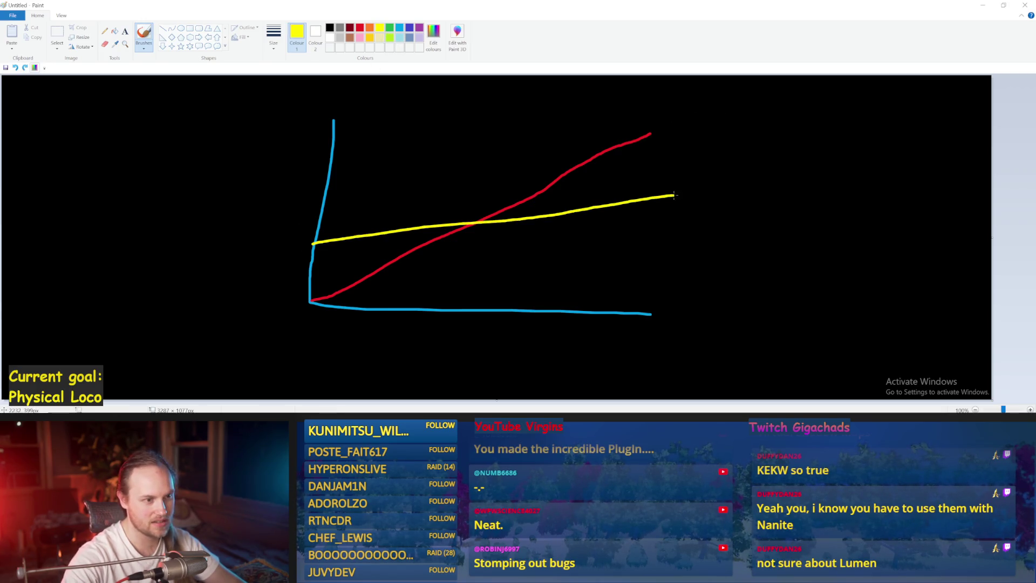
key(ctrl+z)
drag(312, 247, 723, 177)
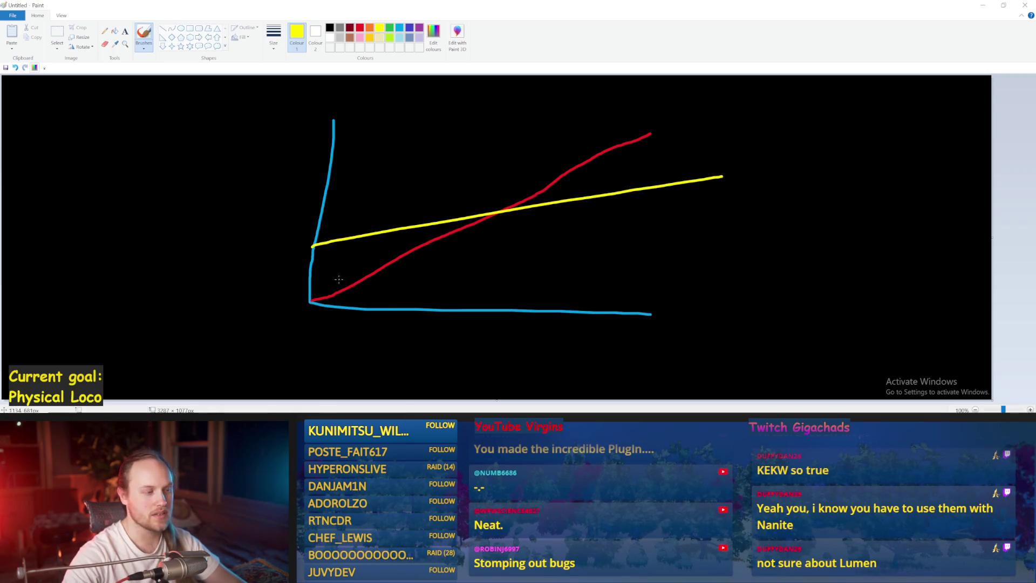
Step: Try several yellow curves and touch-ups at the axis junction, undoing each
drag(311, 242, 313, 305)
key(ctrl+z)
drag(308, 243, 322, 313)
key(ctrl+z)
drag(313, 241, 310, 247)
key(ctrl+z)
key(ctrl+z)
mouse_move(318, 254)
mouse_down()
mouse_move(318, 243)
mouse_move(714, 201)
mouse_up()
key(ctrl+z)
key(ctrl+z)
mouse_move(745, 165)
mouse_down()
mouse_move(730, 185)
mouse_move(664, 185)
mouse_move(713, 175)
mouse_up()
key(ctrl+z)
key(ctrl+z)
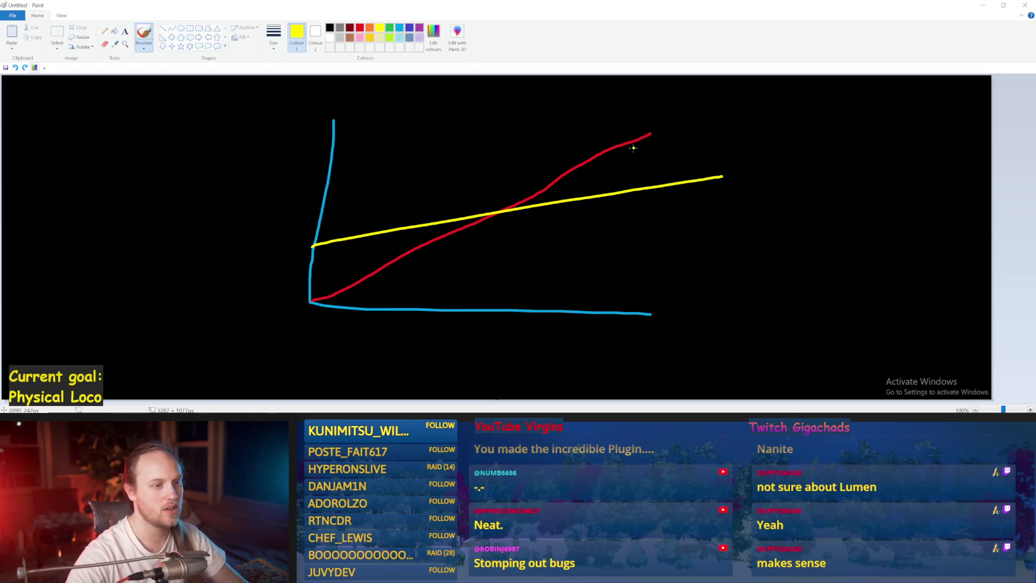
Step: Try orange test strokes and marks on the chart, then undo them all
click(370, 28)
drag(404, 119, 355, 350)
key(ctrl+z)
drag(388, 305, 411, 165)
key(ctrl+z)
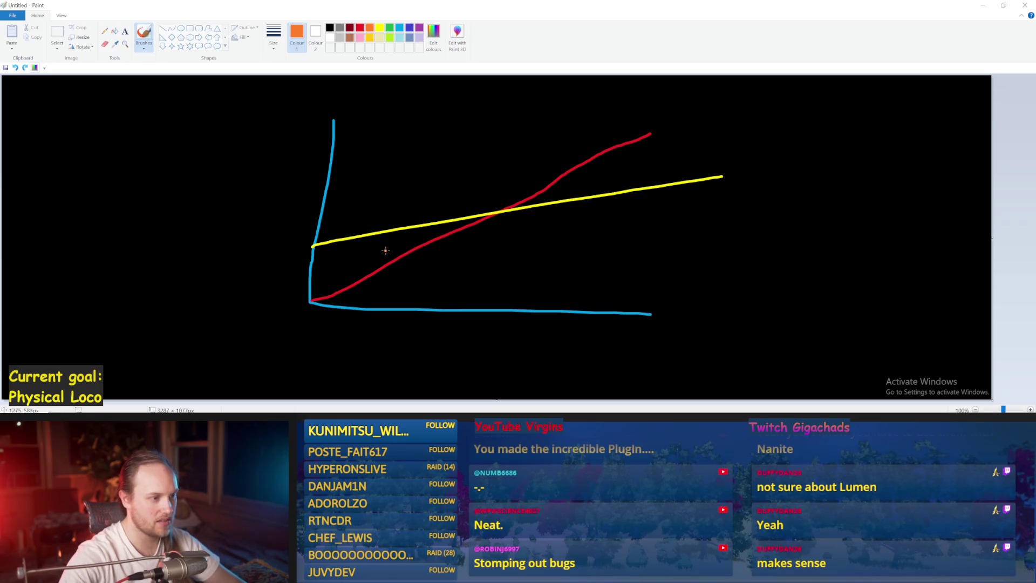
drag(388, 260, 400, 263)
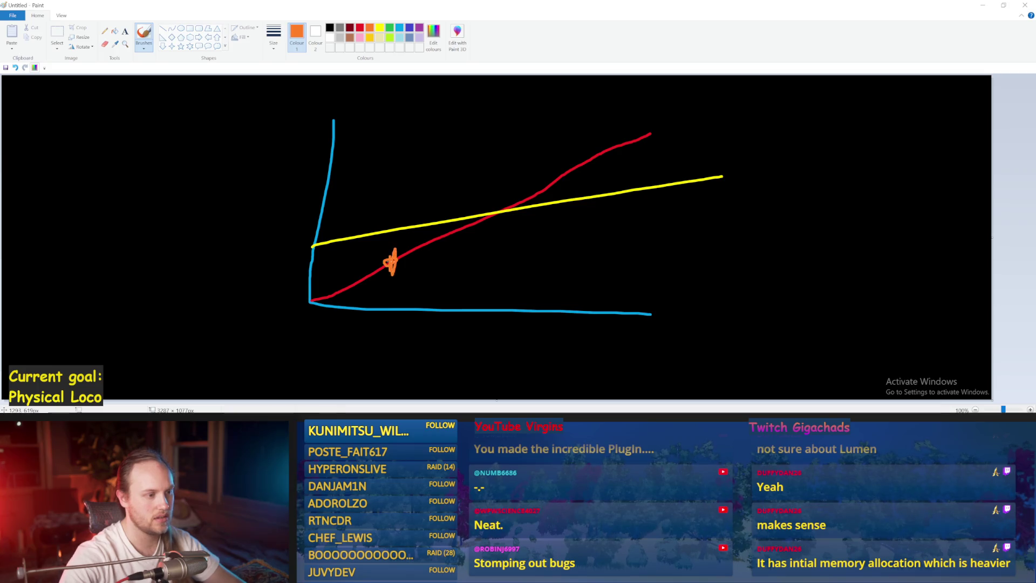
drag(393, 214, 385, 230)
key(ctrl+z)
key(ctrl+z)
key(ctrl+z)
key(ctrl+z)
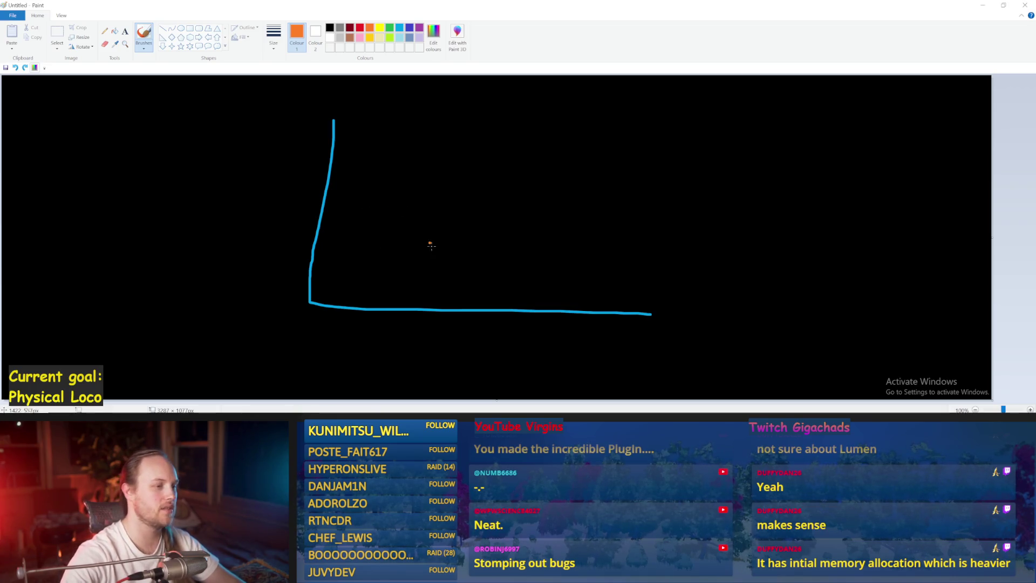
Step: Undo the blue axes, then make turquoise the colour with a thicker brush size
key(ctrl+z)
key(ctrl+z)
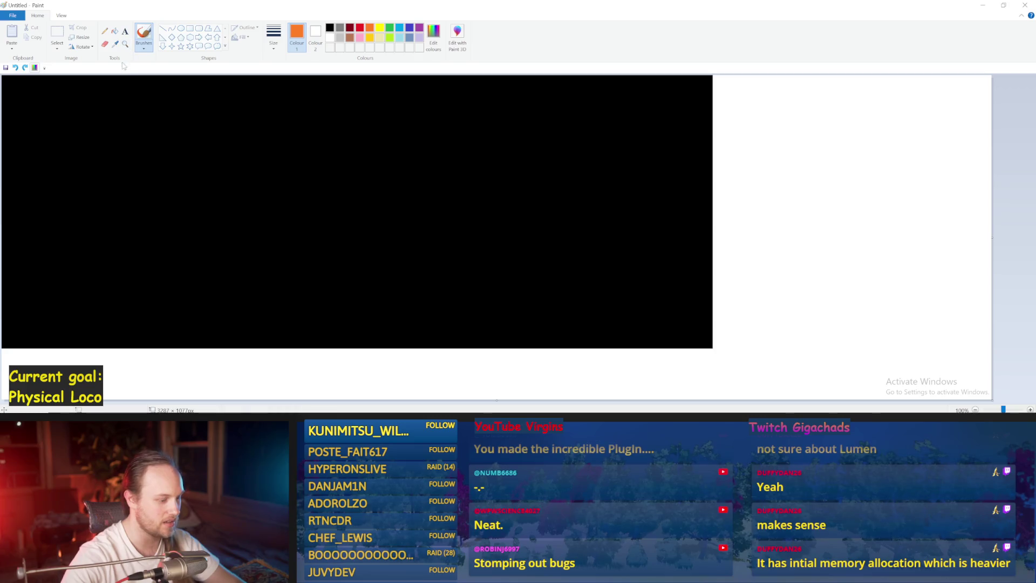
key(ctrl+y)
click(399, 27)
click(274, 35)
click(270, 117)
mouse_move(359, 209)
mouse_down()
mouse_move(360, 271)
mouse_move(451, 280)
mouse_move(453, 231)
mouse_move(429, 211)
mouse_move(359, 212)
mouse_up()
key(ctrl+z)
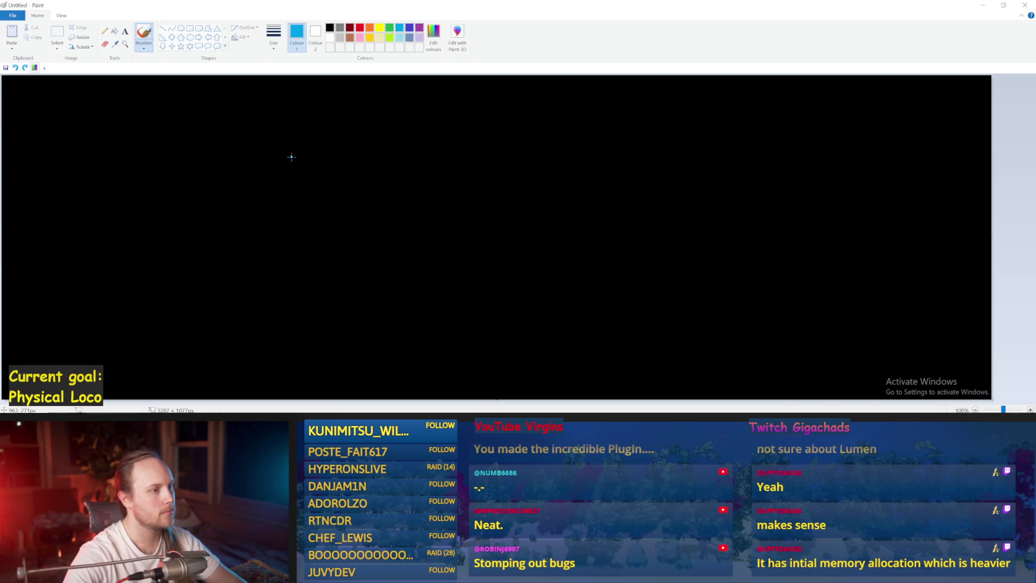
Step: Draw the top box outline with the turquoise brush, undoing misdrawn lines
drag(293, 95, 280, 162)
key(ctrl+z)
mouse_move(281, 95)
mouse_down()
mouse_move(286, 182)
mouse_move(411, 183)
mouse_move(420, 92)
mouse_move(280, 97)
mouse_up()
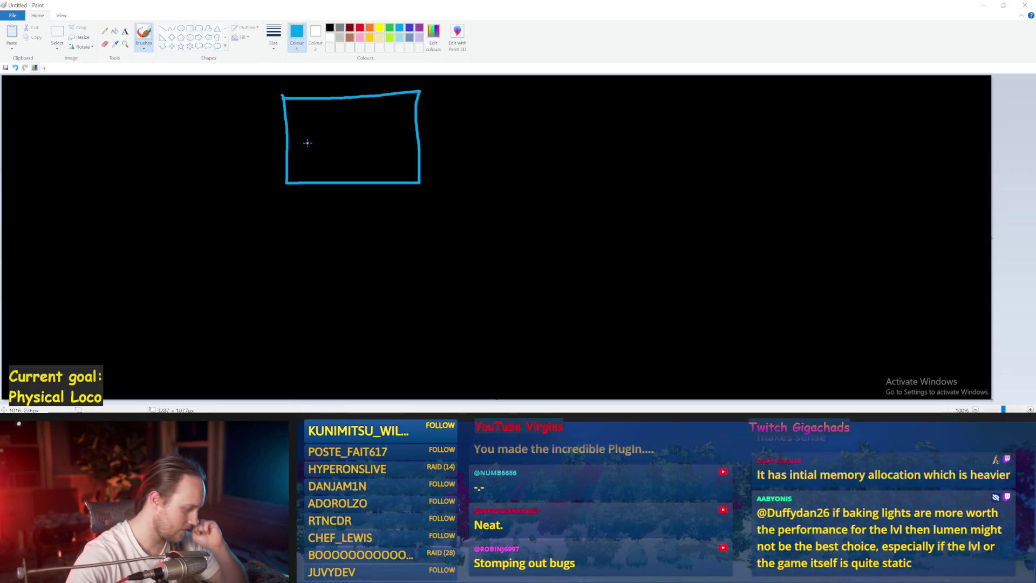
click(308, 143)
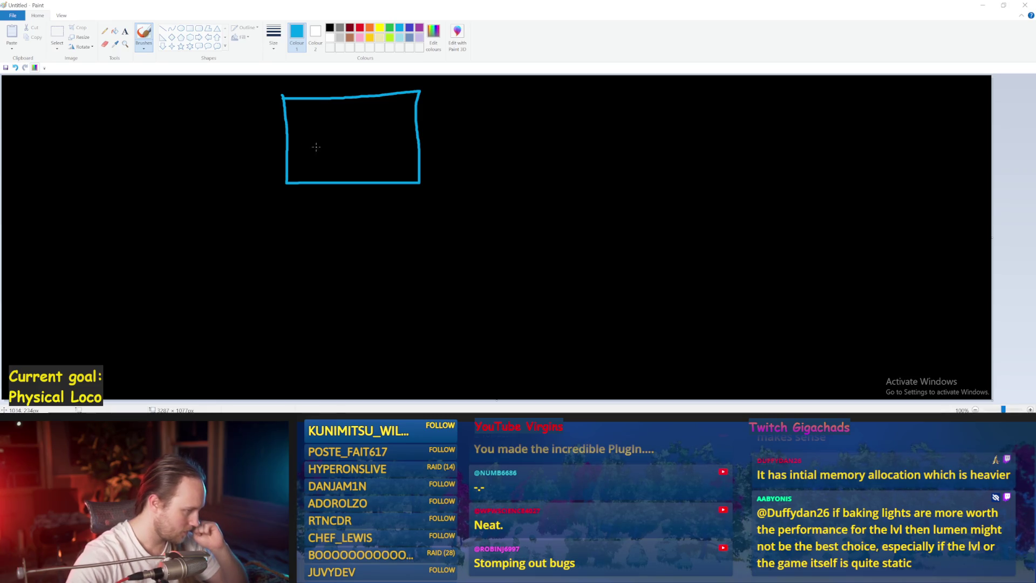
mouse_move(351, 192)
mouse_down()
mouse_move(354, 229)
mouse_move(311, 253)
mouse_move(312, 280)
mouse_move(374, 281)
mouse_move(381, 244)
mouse_move(310, 233)
mouse_up()
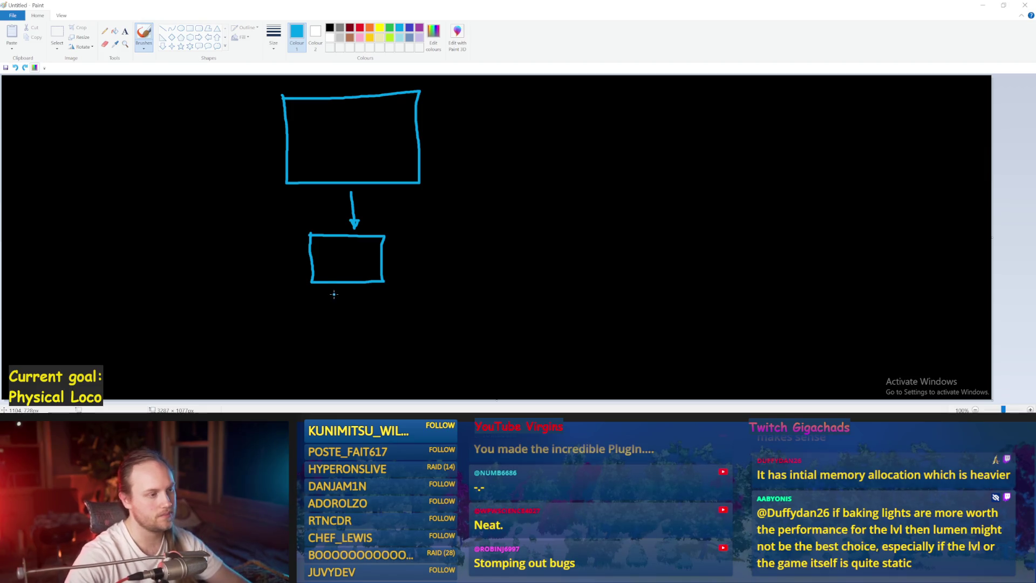
key(ctrl+z)
key(ctrl+z)
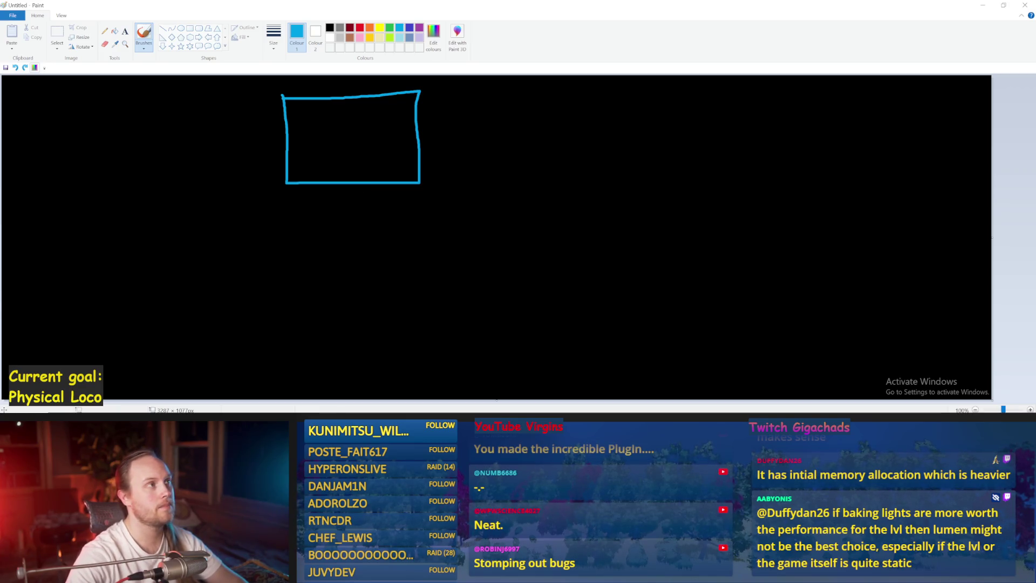
drag(561, 151, 629, 139)
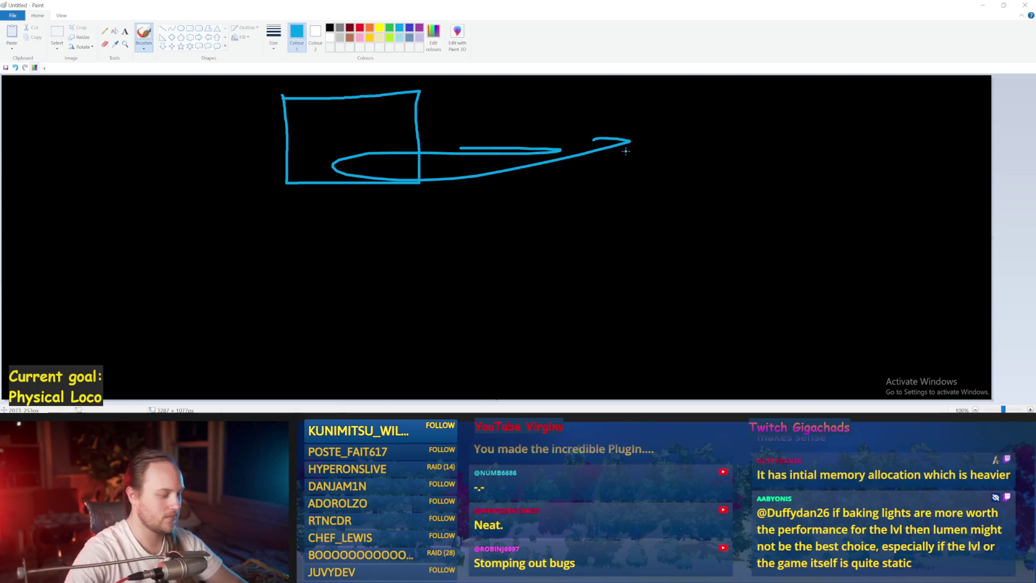
Step: Replace the stray stroke with a shorter arrow line down from the big box
key(ctrl+z)
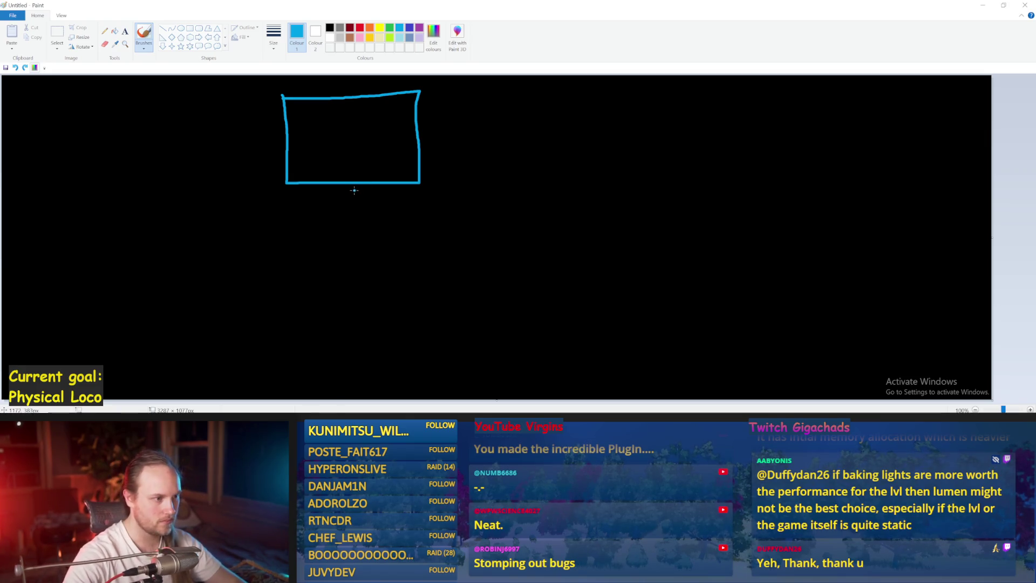
drag(352, 189, 347, 229)
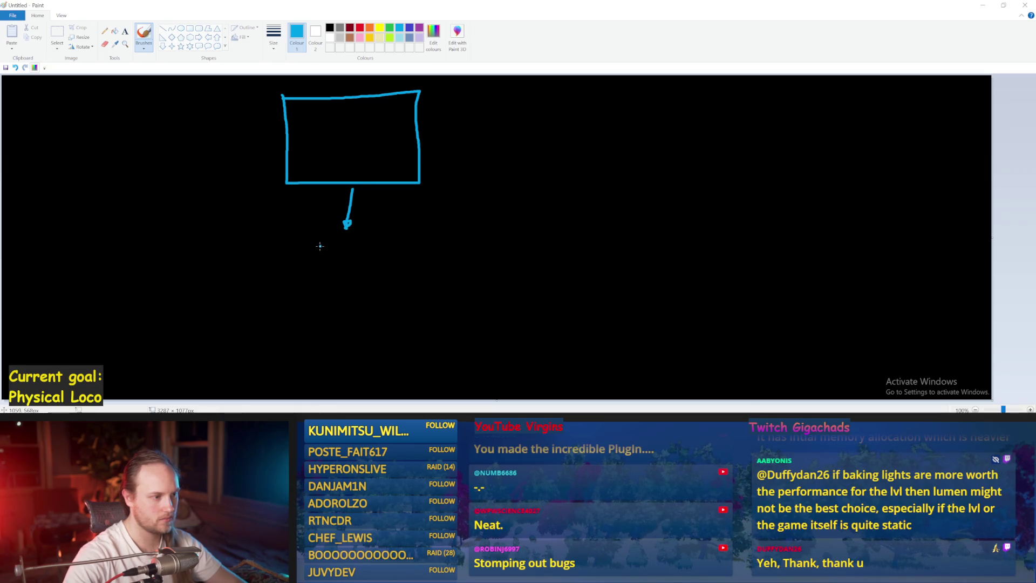
key(ctrl+z)
mouse_move(349, 191)
mouse_down()
mouse_move(308, 260)
mouse_move(363, 263)
mouse_move(366, 221)
mouse_move(308, 221)
mouse_move(323, 246)
mouse_move(352, 246)
mouse_up()
Step: Write 'SM' in the small box and 'MM' in the big box, removing stray strokes
key(ctrl+z)
drag(395, 119, 389, 147)
key(ctrl+z)
mouse_move(317, 109)
mouse_down()
mouse_move(313, 127)
mouse_move(362, 135)
mouse_move(368, 119)
mouse_move(373, 136)
mouse_up()
key(ctrl+z)
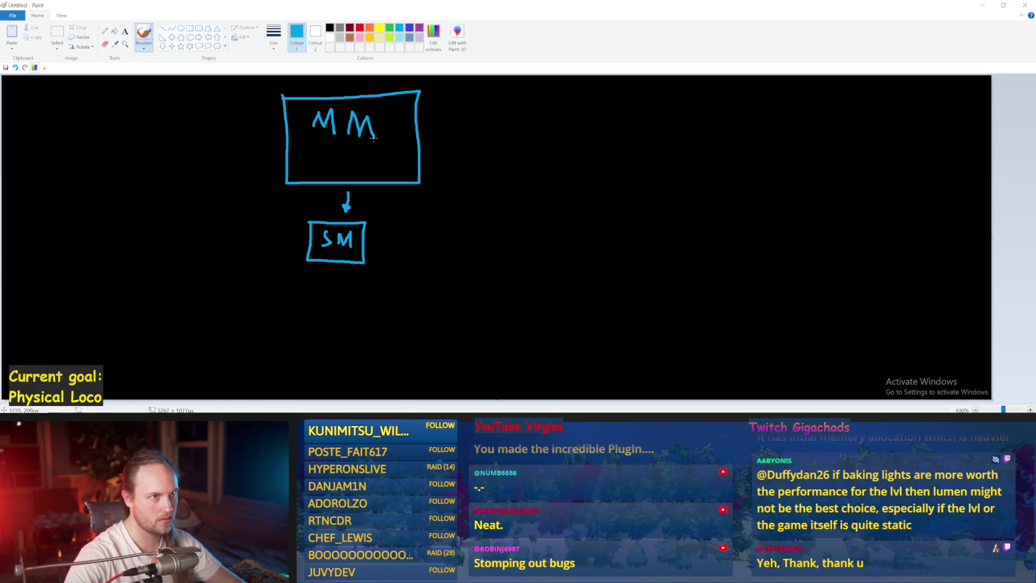
drag(501, 205, 349, 243)
key(ctrl+z)
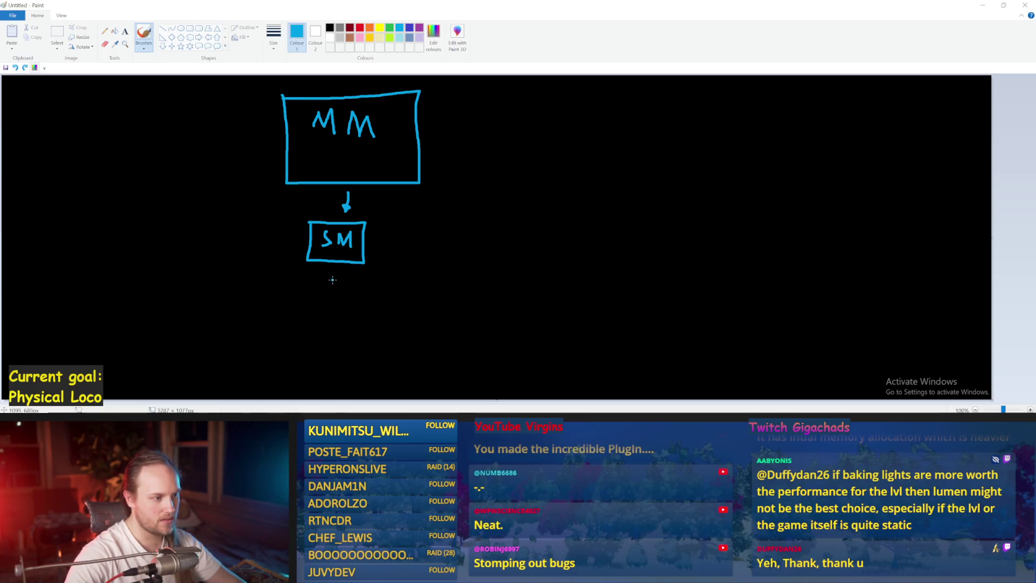
Step: Draw two arrows branching down-left and down-right from the SM box
drag(323, 273, 281, 319)
mouse_move(360, 277)
mouse_down()
mouse_move(384, 319)
mouse_move(383, 303)
mouse_move(367, 316)
mouse_move(383, 319)
mouse_up()
key(ctrl+z)
key(ctrl+z)
key(ctrl+z)
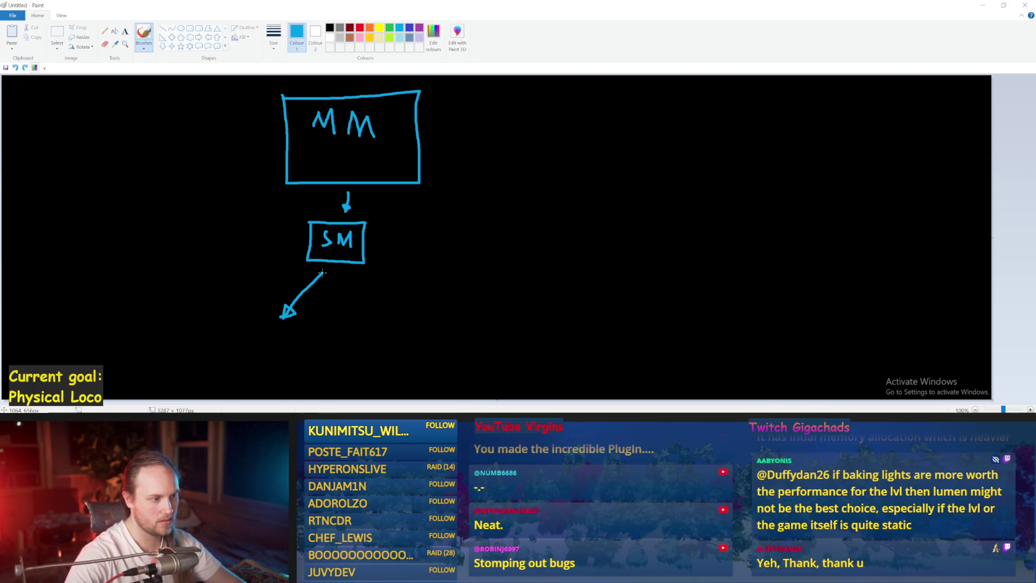
drag(323, 273, 288, 318)
key(ctrl+z)
key(ctrl+z)
mouse_move(321, 270)
mouse_down()
mouse_move(290, 316)
mouse_move(300, 312)
mouse_up()
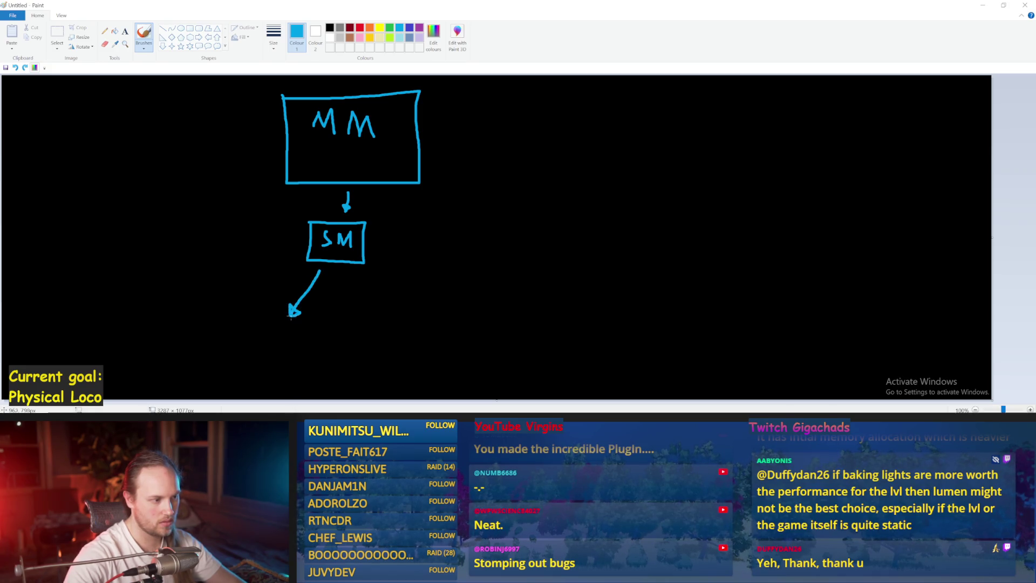
mouse_move(347, 275)
mouse_down()
mouse_move(371, 318)
mouse_move(374, 303)
mouse_move(366, 316)
mouse_up()
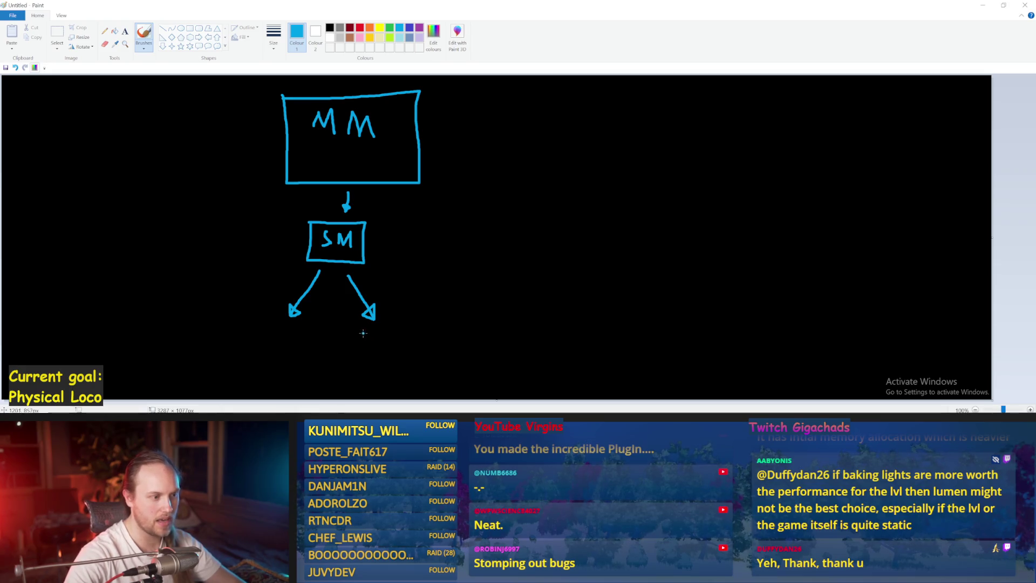
Step: Draw the two lower boxes and start their 'PM' labels, undoing two stray strokes
mouse_move(361, 332)
mouse_down()
mouse_move(386, 369)
mouse_move(420, 335)
mouse_move(359, 326)
mouse_move(375, 341)
mouse_move(397, 334)
mouse_move(402, 348)
mouse_up()
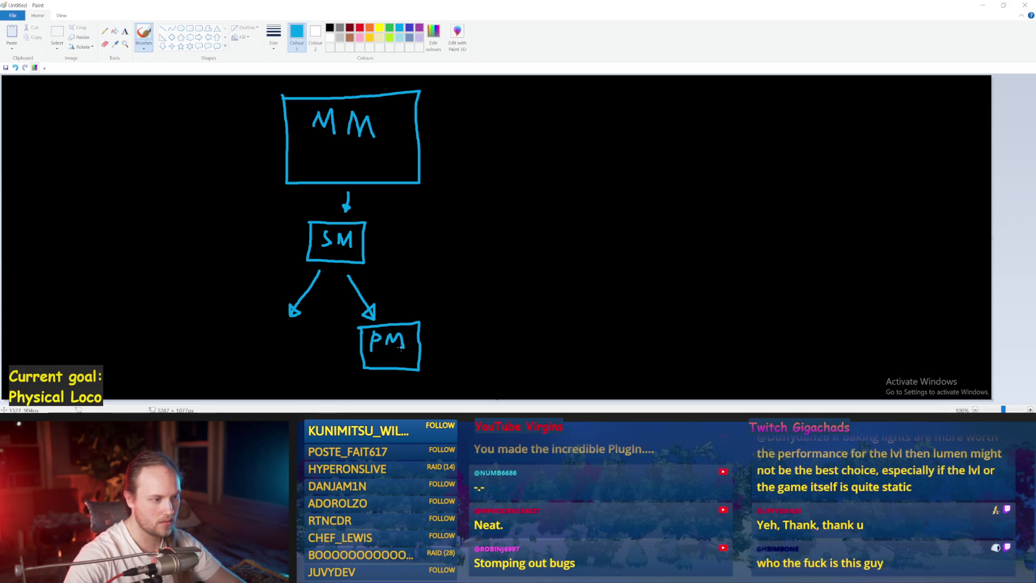
mouse_move(306, 321)
mouse_down()
mouse_move(266, 322)
mouse_move(260, 361)
mouse_move(309, 363)
mouse_move(307, 323)
mouse_up()
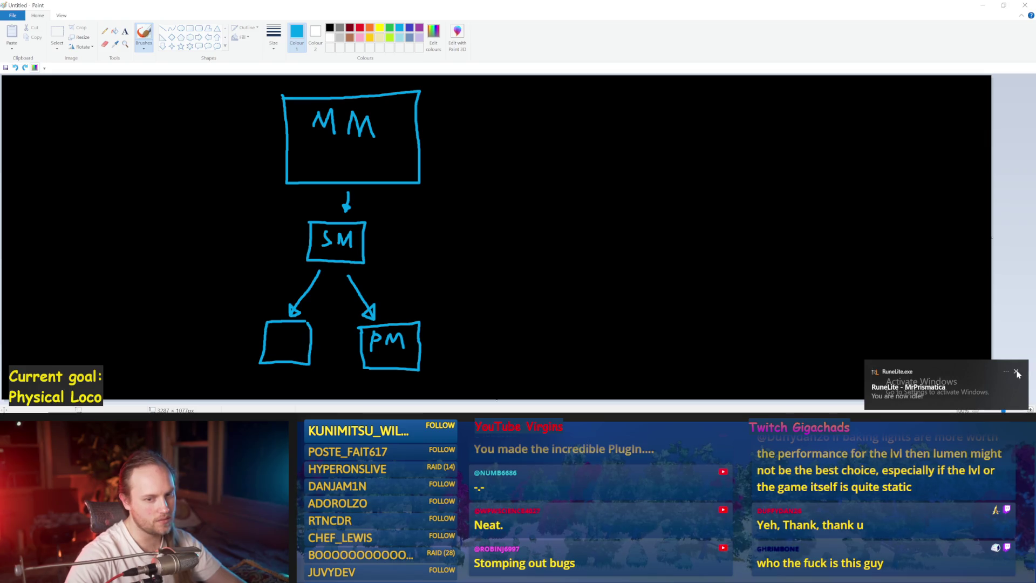
mouse_move(277, 333)
mouse_down()
mouse_move(280, 344)
mouse_move(287, 330)
mouse_up()
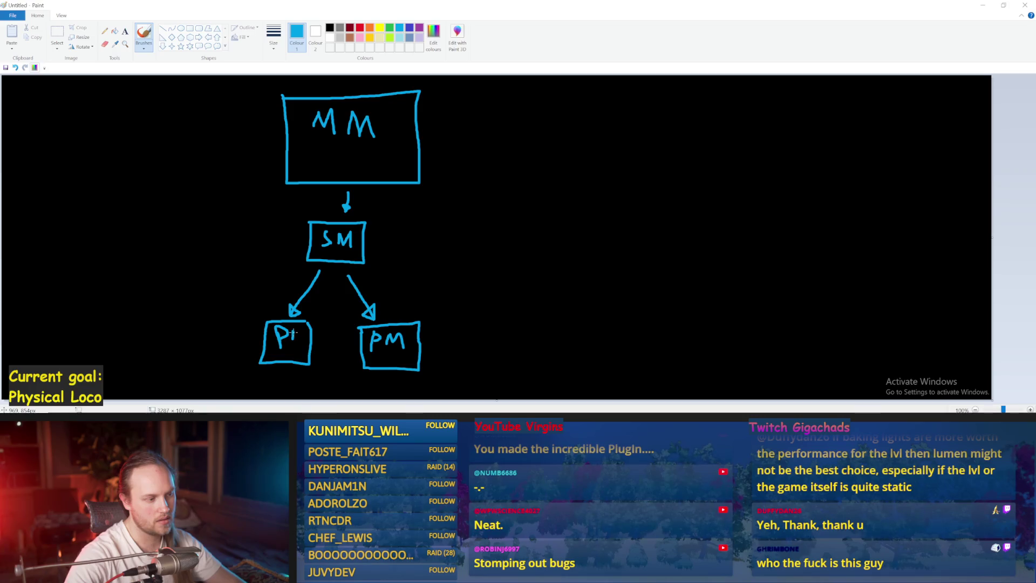
drag(382, 265, 478, 334)
drag(296, 268, 274, 268)
key(ctrl+z)
key(ctrl+z)
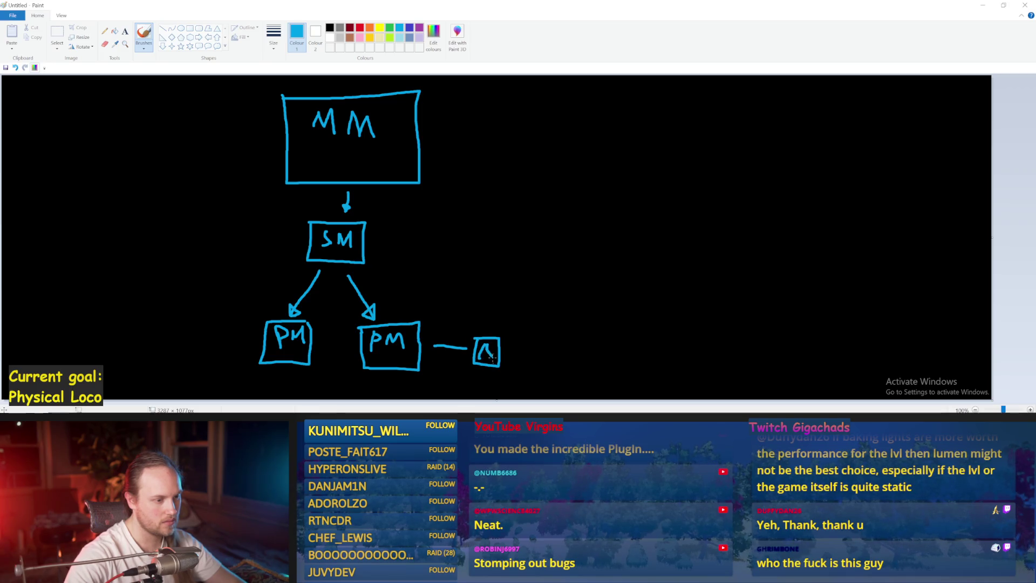
click(56, 32)
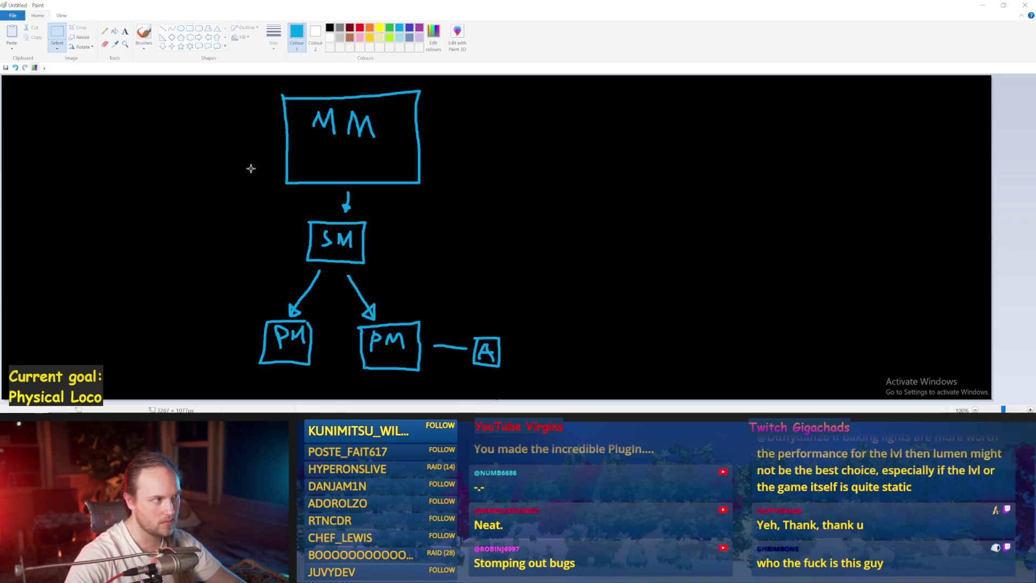
Step: Copy the small 'A' box and place the copy just above the original
mouse_move(507, 328)
mouse_down()
mouse_move(465, 368)
mouse_move(472, 376)
mouse_up()
key(ctrl+c)
key(ctrl+v)
drag(7, 90, 477, 300)
click(427, 284)
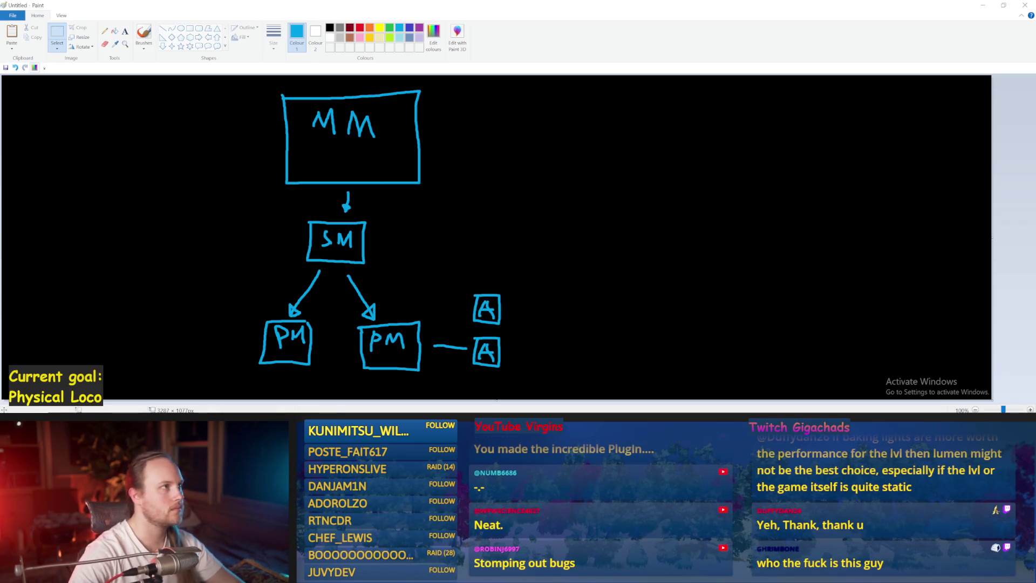
Step: Make two trial selections near the SM box and clear each one
drag(483, 212, 448, 252)
click(411, 237)
drag(376, 219, 298, 270)
click(206, 241)
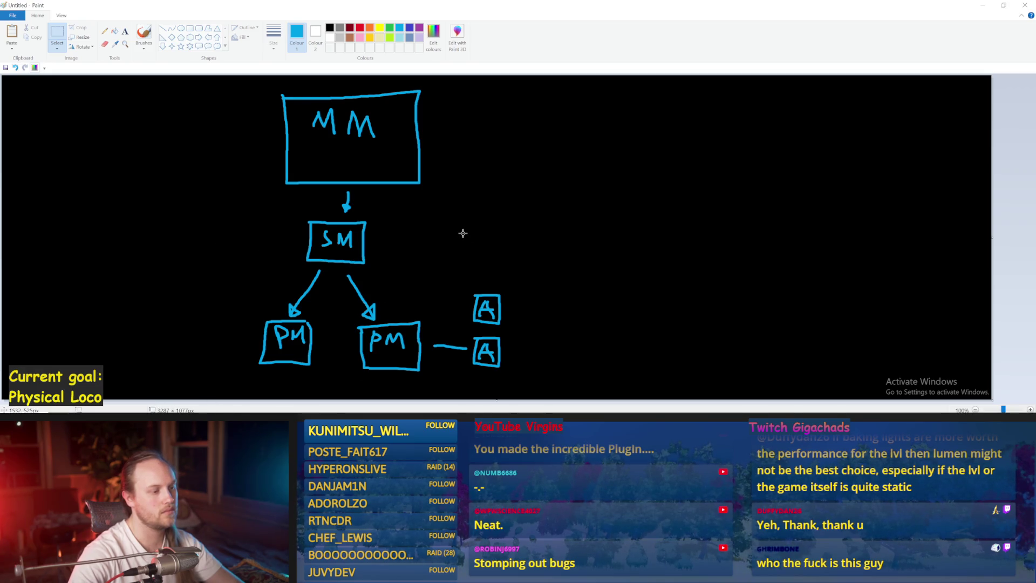
click(685, 177)
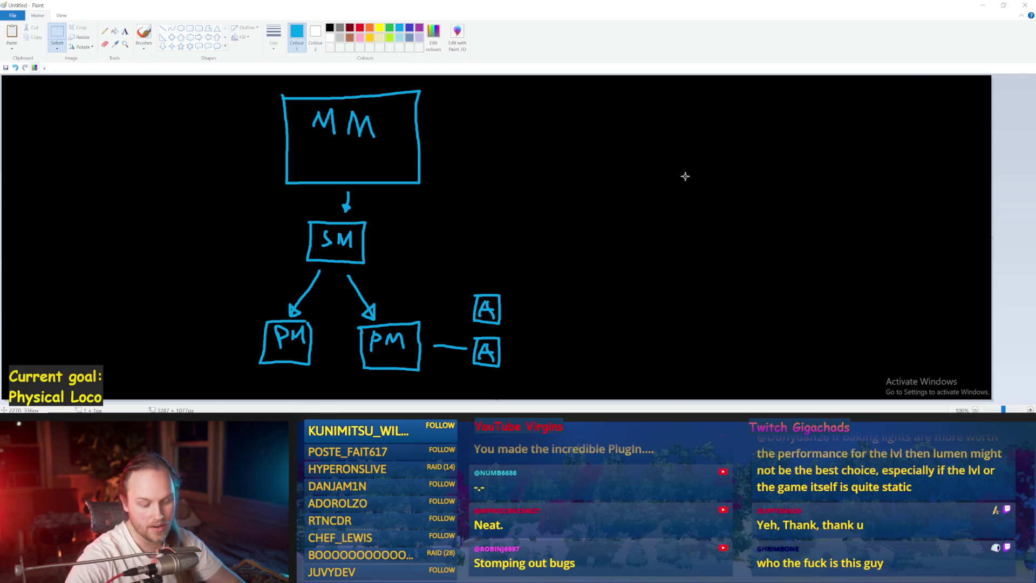